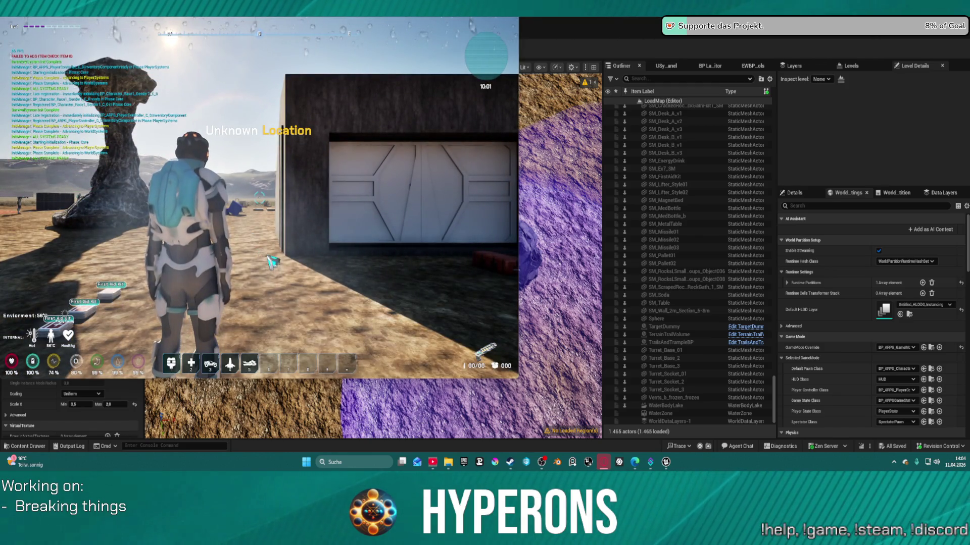
# Set the game's video resolution to 1440p from the pause-menu settings and resume play
pyautogui.press('Escape')
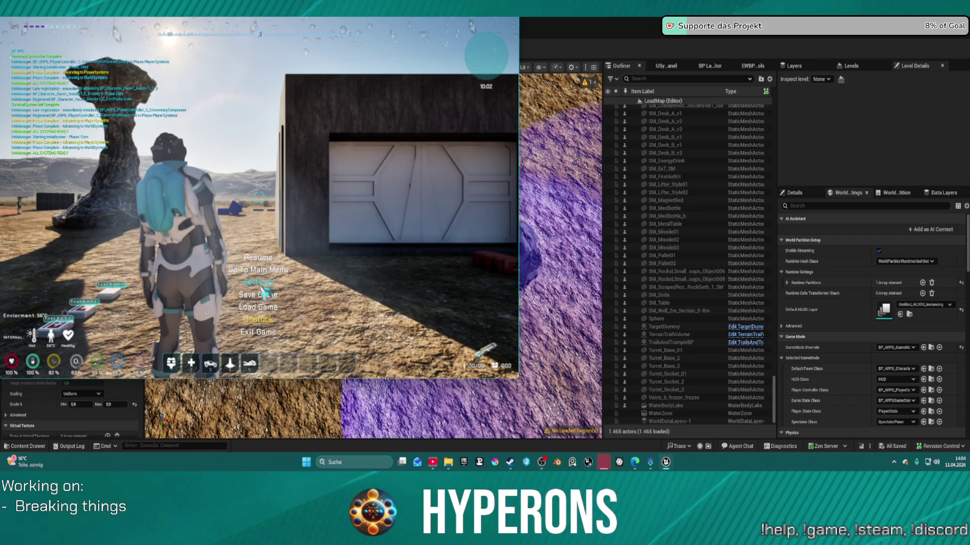
pyautogui.click(261, 286)
pyautogui.click(305, 139)
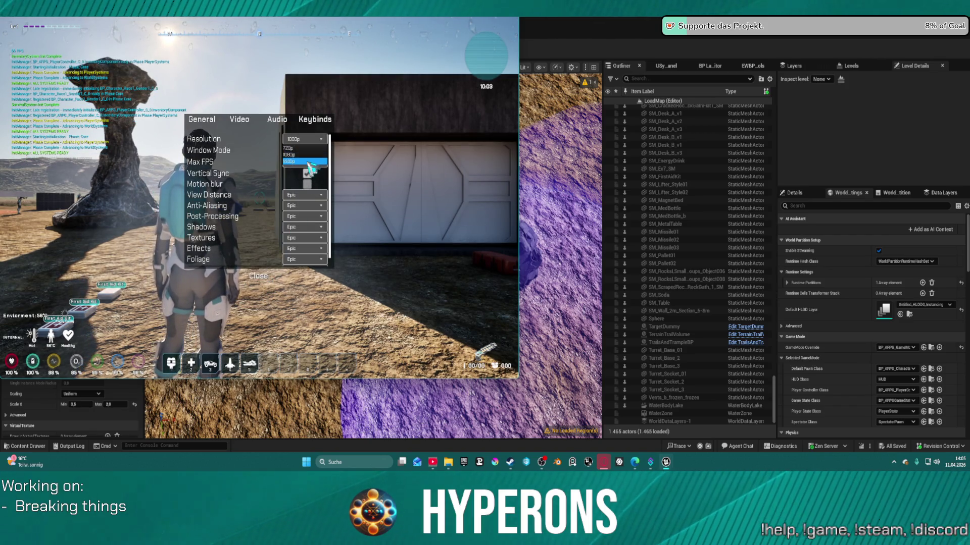
pyautogui.click(305, 162)
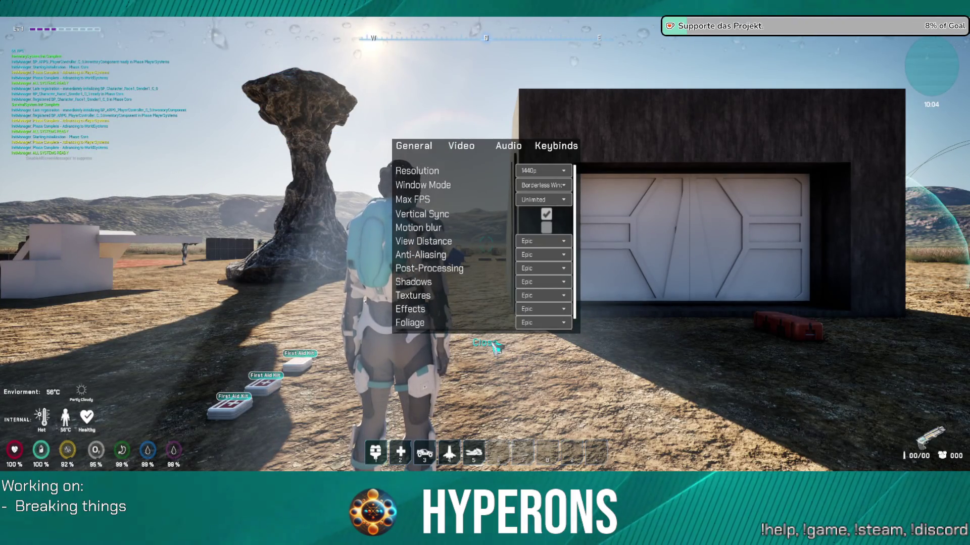
pyautogui.click(493, 345)
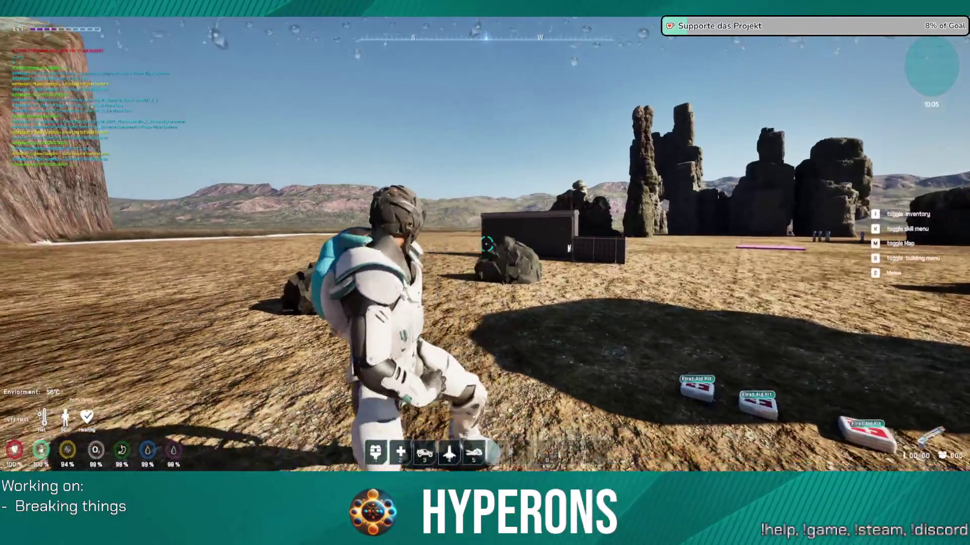
# Run forward, equip the harvester from the inventory, then put it away
pyautogui.press('w')
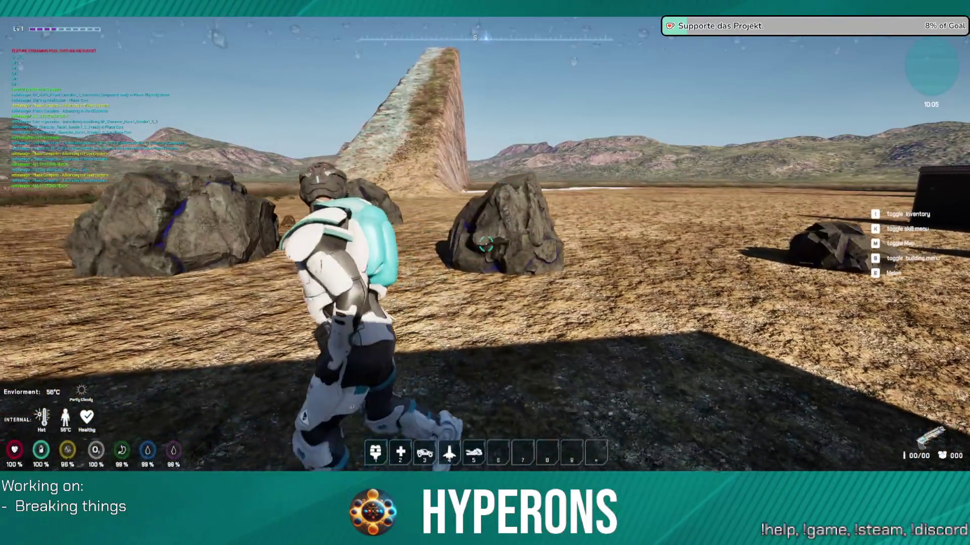
pyautogui.press('i')
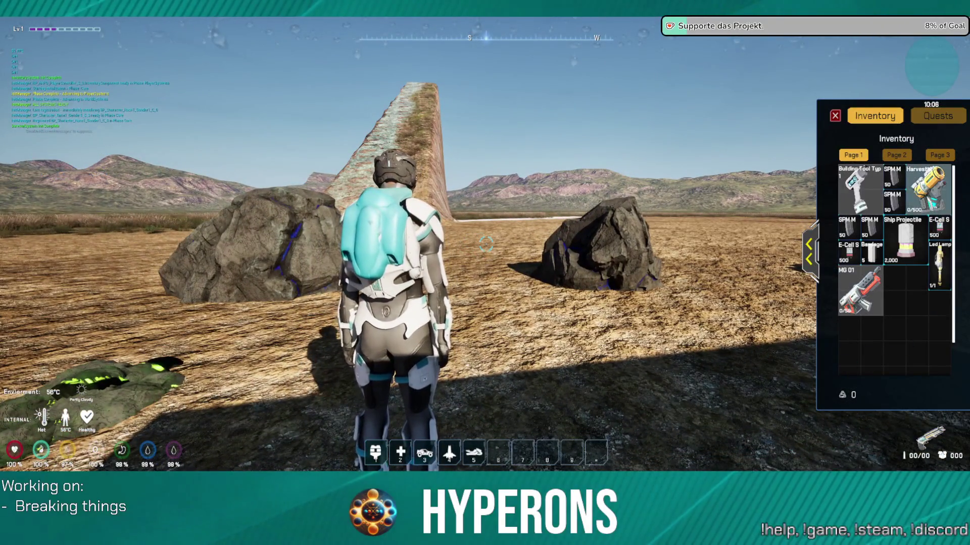
pyautogui.doubleClick(928, 188)
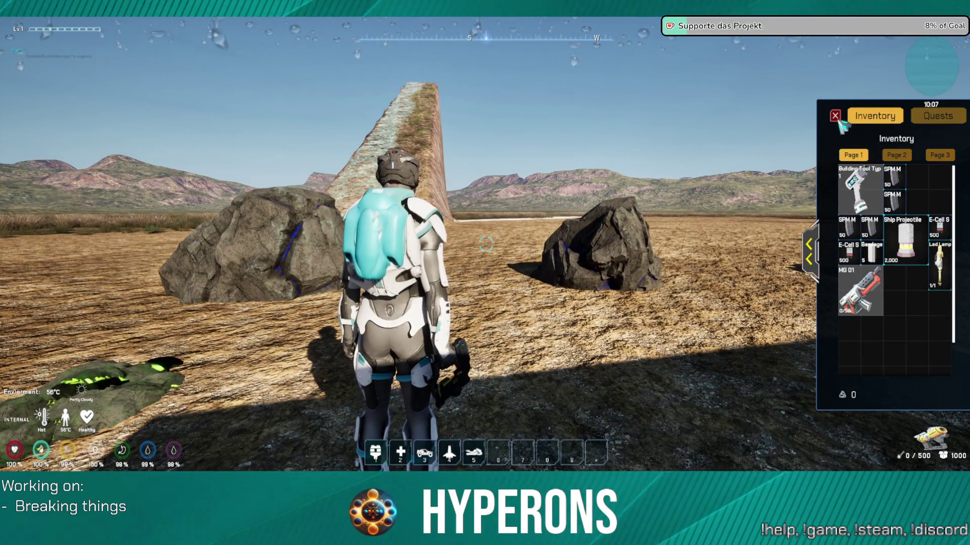
pyautogui.click(836, 117)
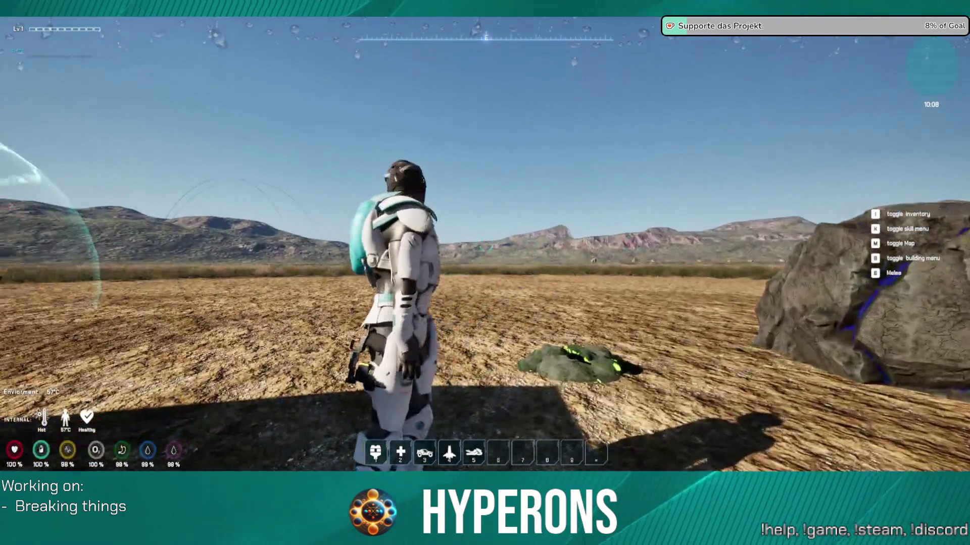
pyautogui.press('x')
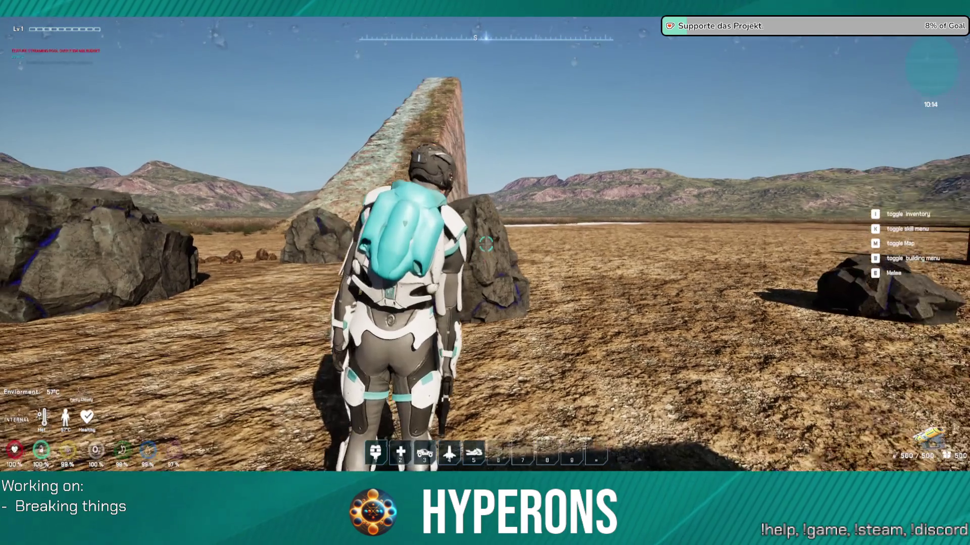
# Place the harvester in the character's Primary equipment slot
pyautogui.press('i')
pyautogui.click(809, 250)
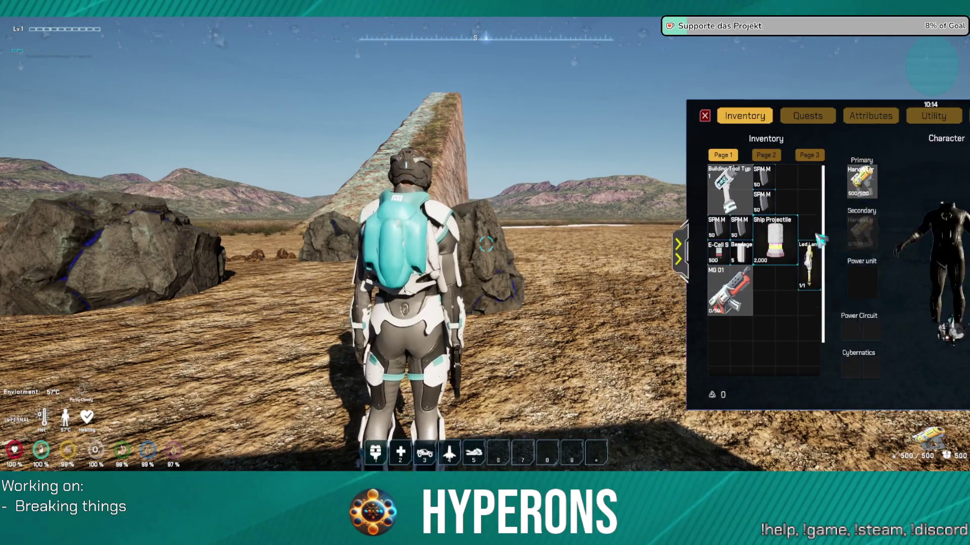
pyautogui.moveTo(752, 179)
pyautogui.mouseDown()
pyautogui.moveTo(697, 292)
pyautogui.moveTo(658, 289)
pyautogui.mouseUp()
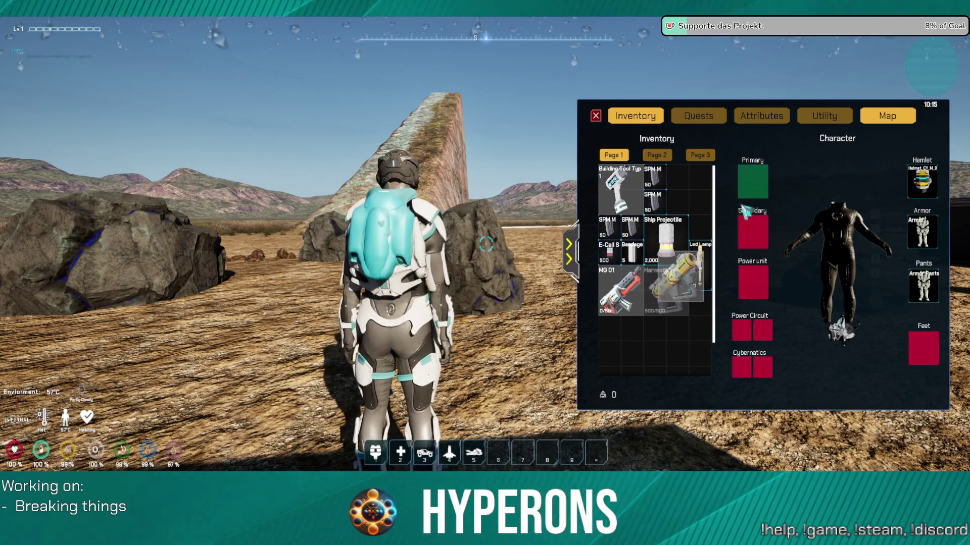
pyautogui.click(569, 251)
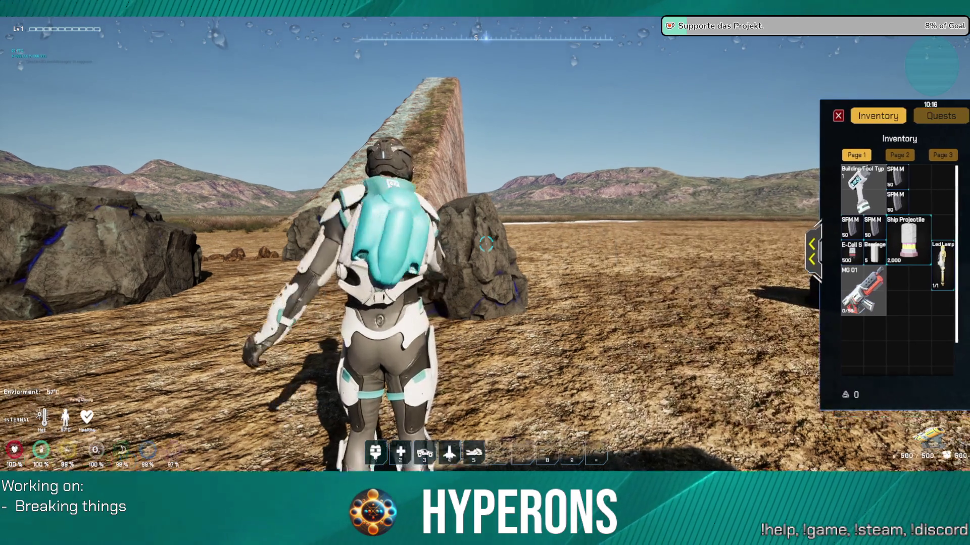
pyautogui.press('i')
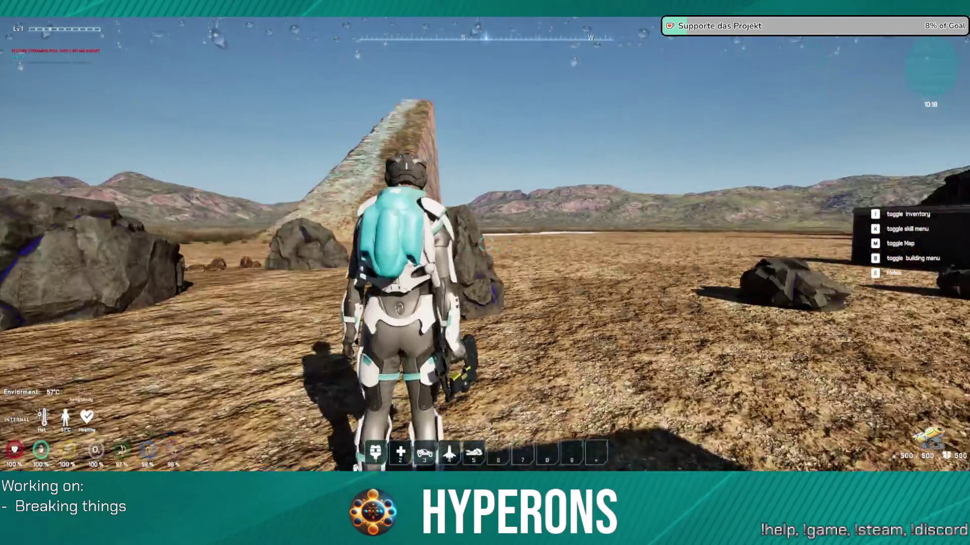
# Walk to the rocks and start mining one with the harvester
pyautogui.press('w')
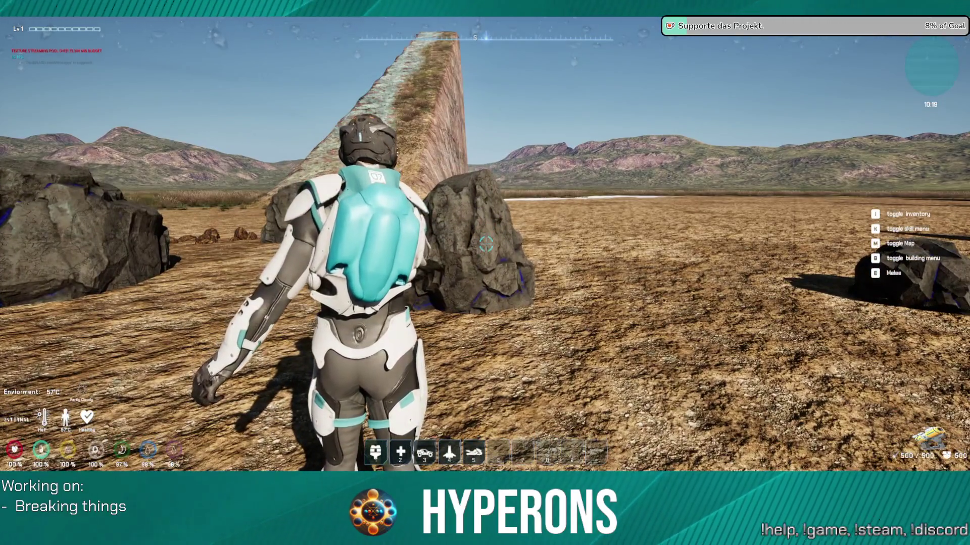
pyautogui.press('w')
pyautogui.press('w')
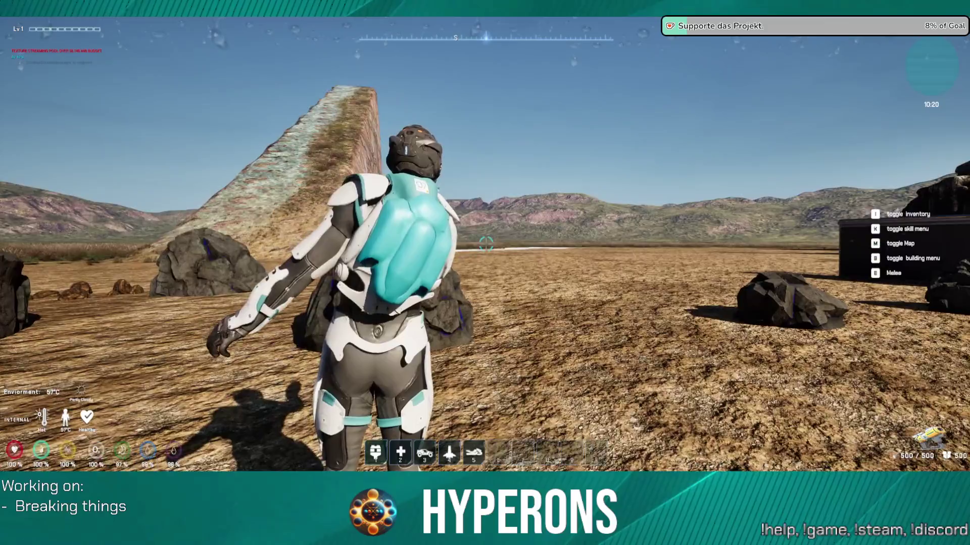
pyautogui.click(484, 245)
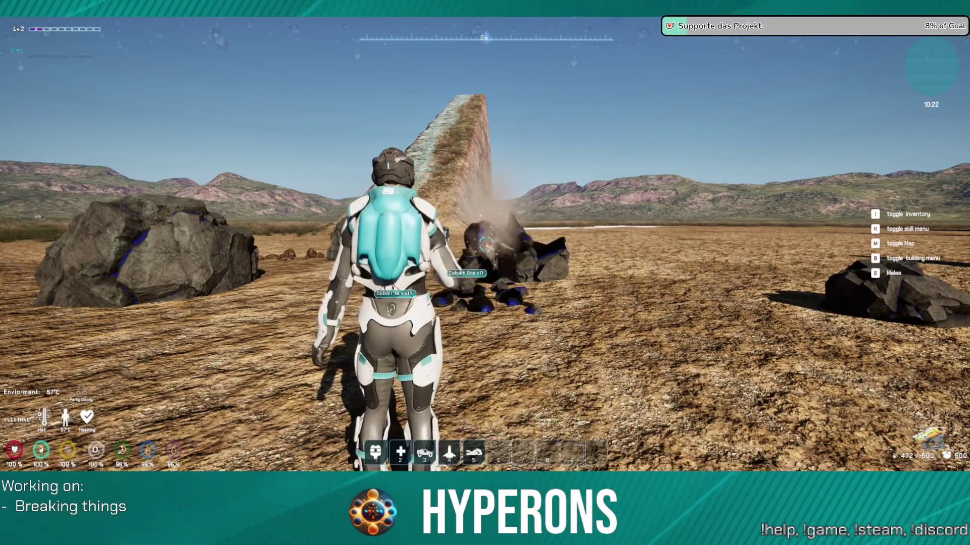
# Keep mining the cobalt ore rock until it breaks, then walk onto the ore pile
pyautogui.press('w')
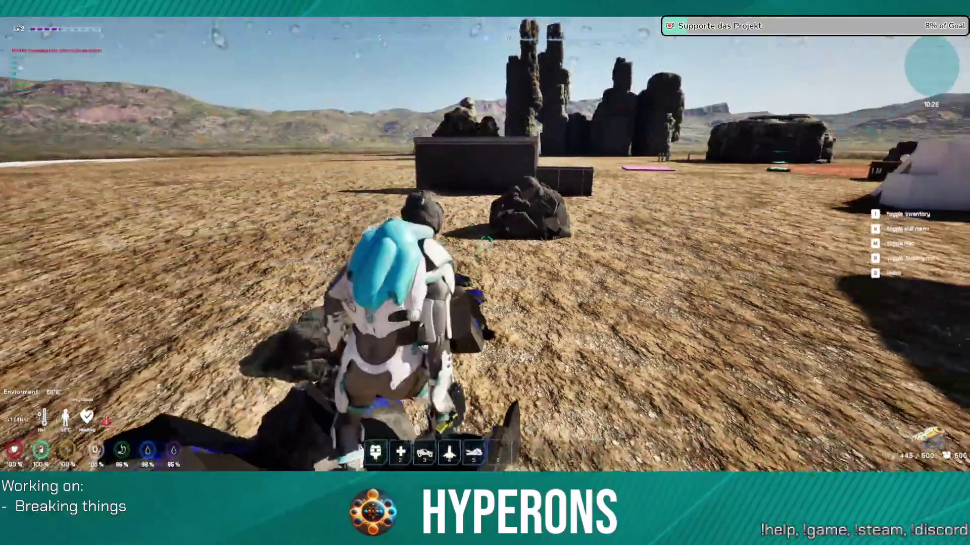
pyautogui.press('w')
pyautogui.click(484, 245)
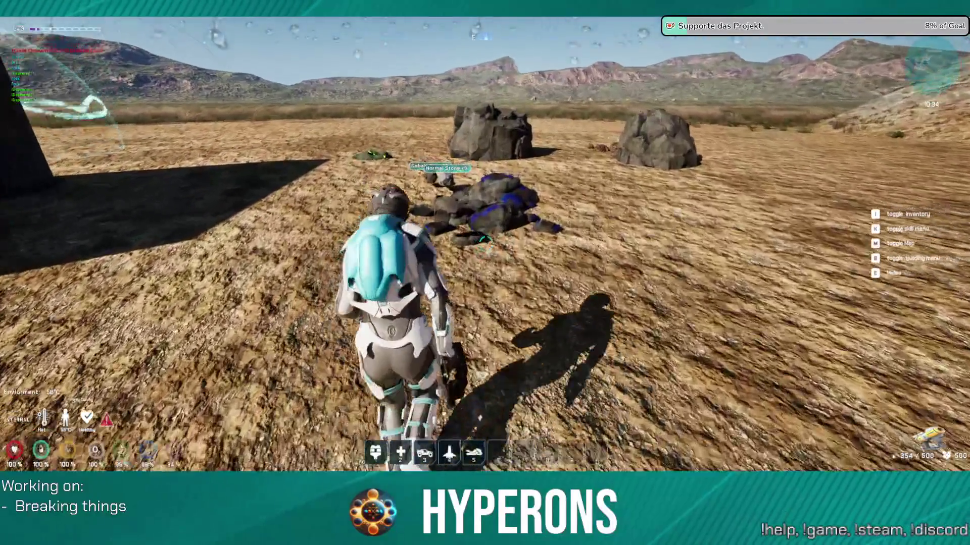
pyautogui.press('w')
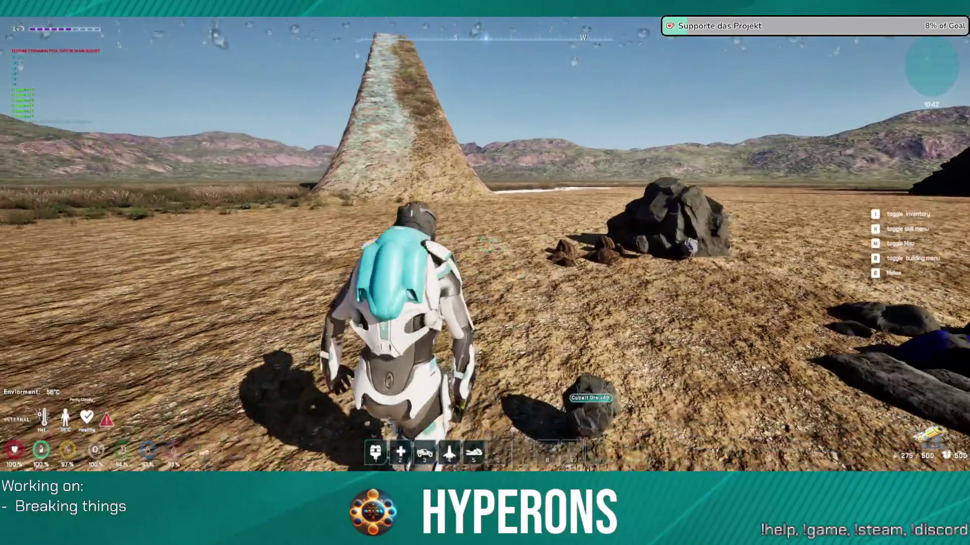
# Collect the dropped Cobalt Ore and start mining the next Cobalt Ore rock
pyautogui.press('w')
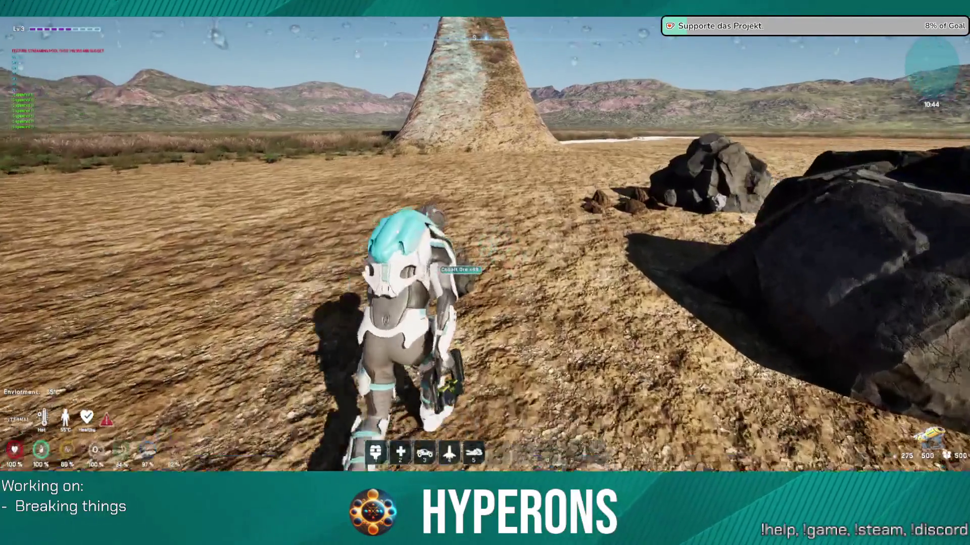
pyautogui.press('w')
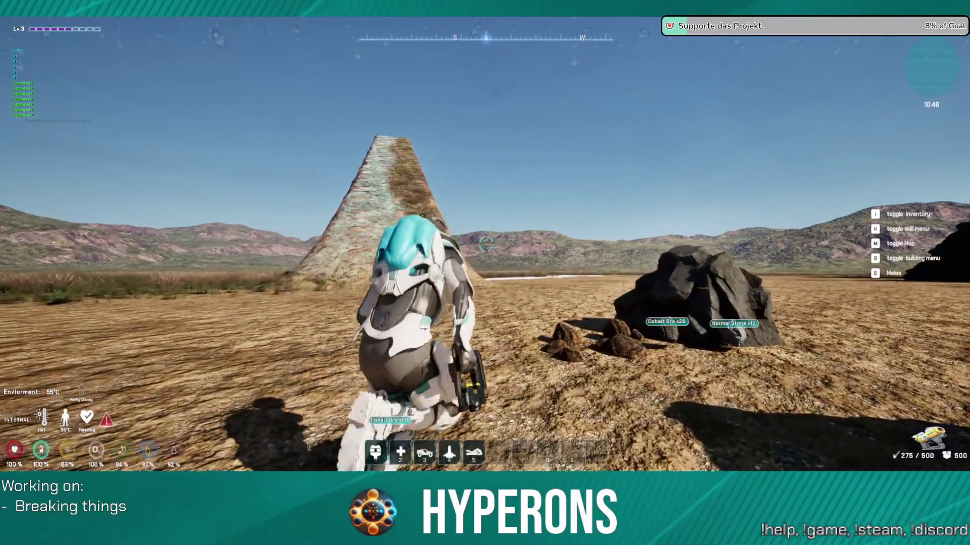
pyautogui.press('w')
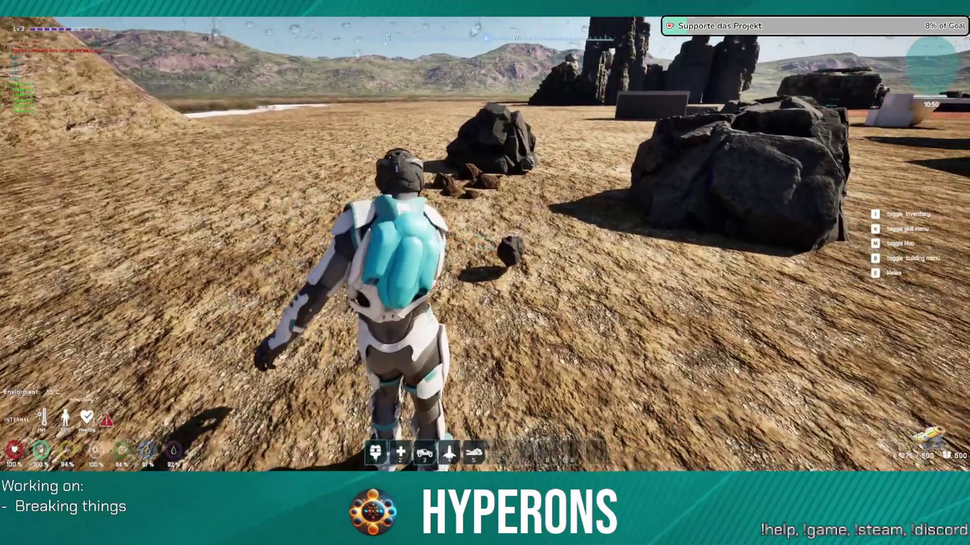
pyautogui.click(485, 245)
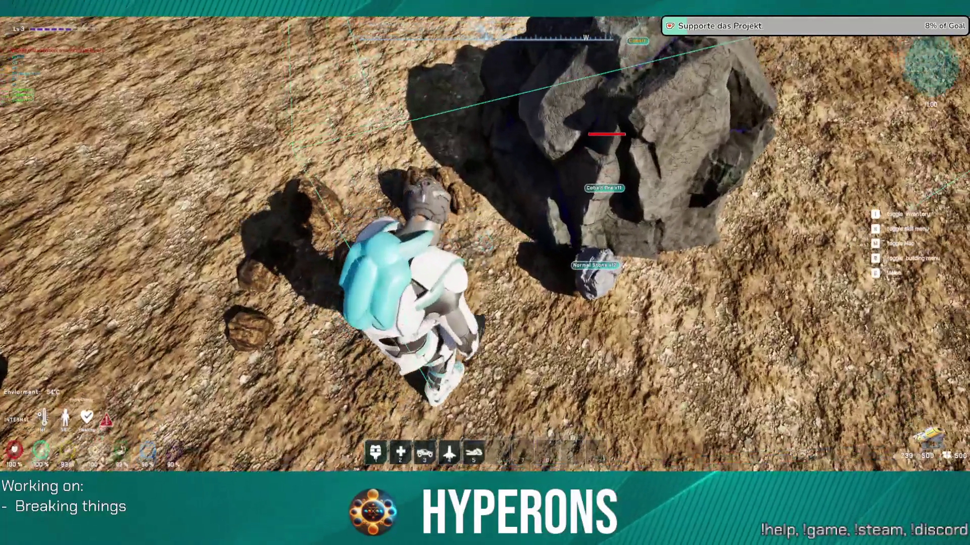
# Mine the next cobalt rock, then run back across the field toward the base
pyautogui.press('w')
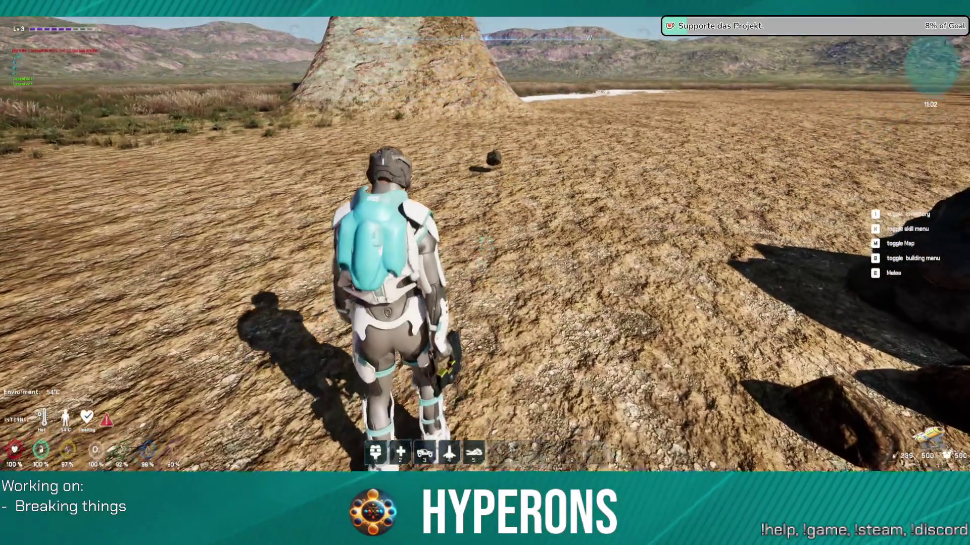
pyautogui.press('w')
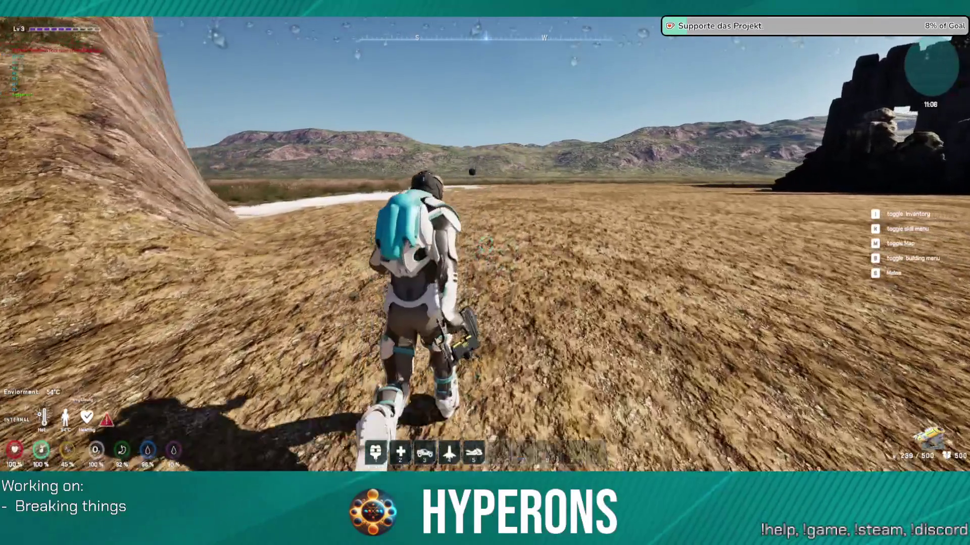
pyautogui.press('w')
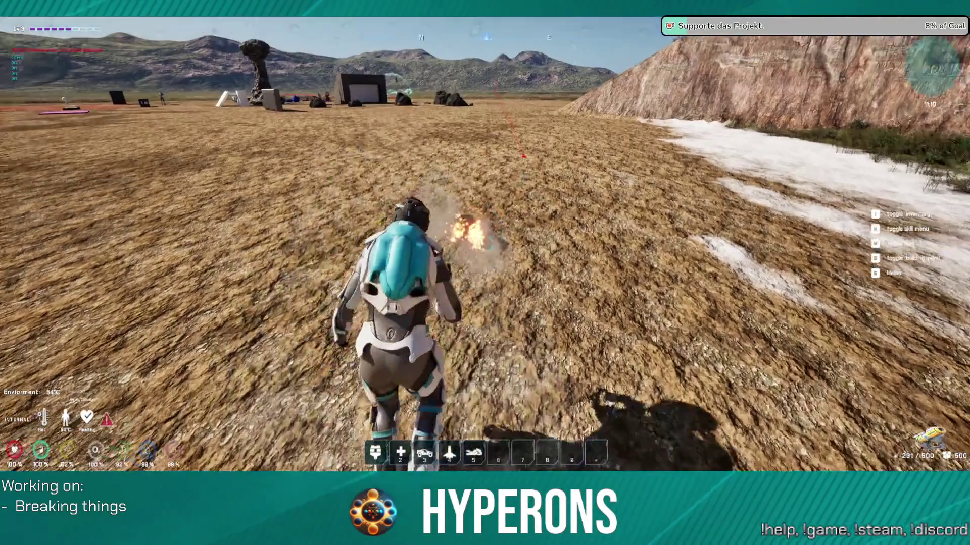
pyautogui.moveTo(484, 245)
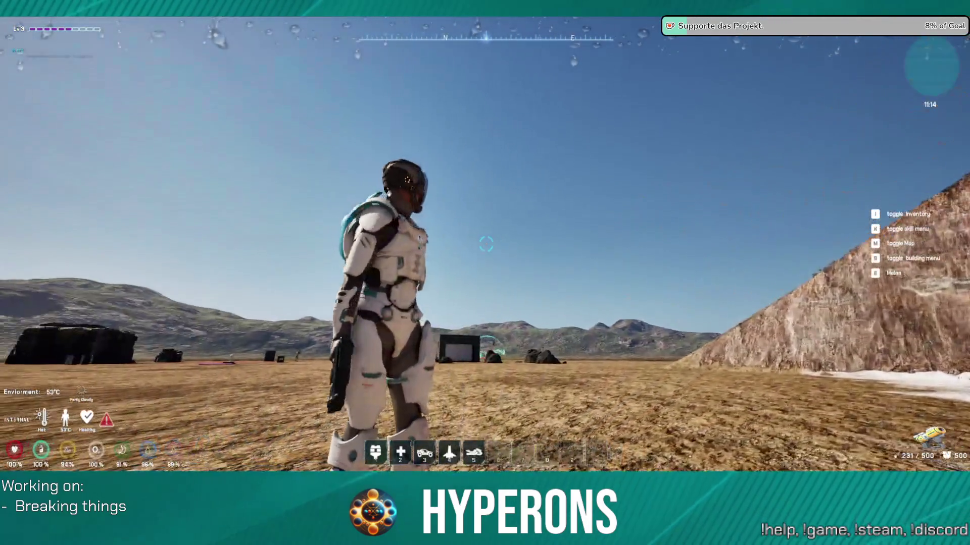
pyautogui.press('w')
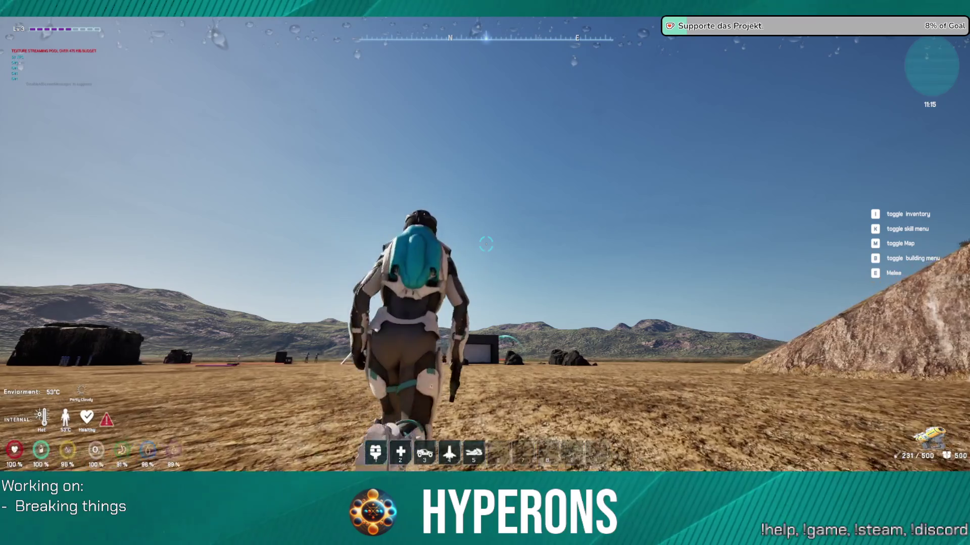
pyautogui.press('w')
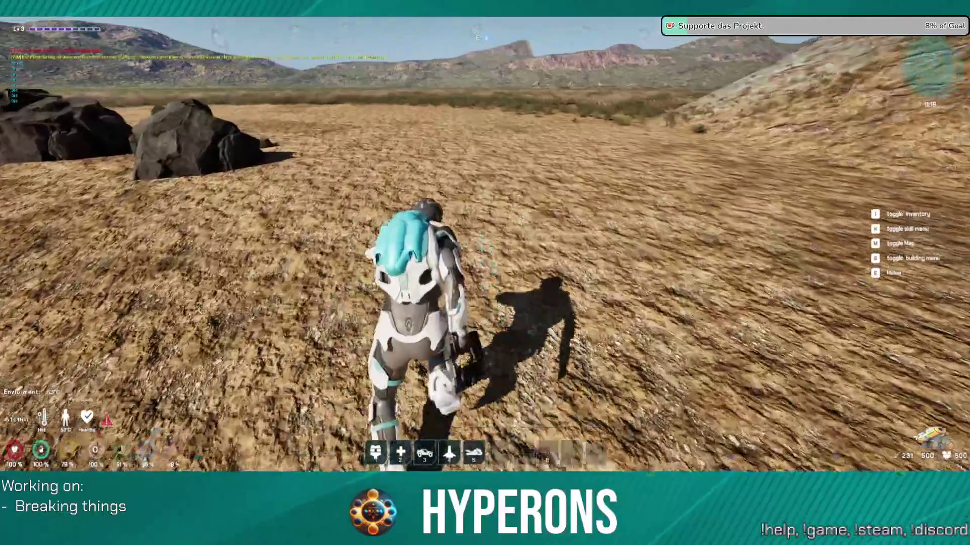
# Walk past the shattered cobalt rock toward the base, then pause and end the play session
pyautogui.press('w')
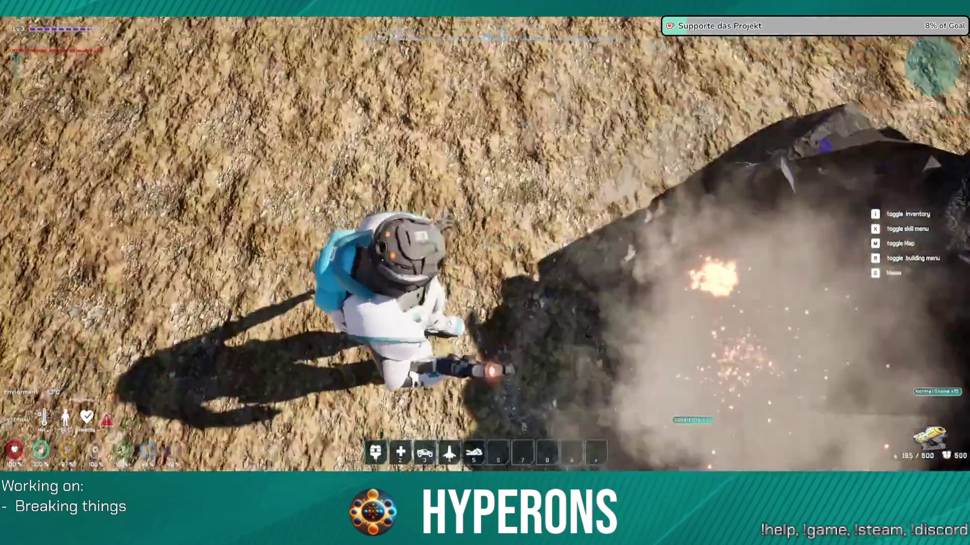
pyautogui.press('w')
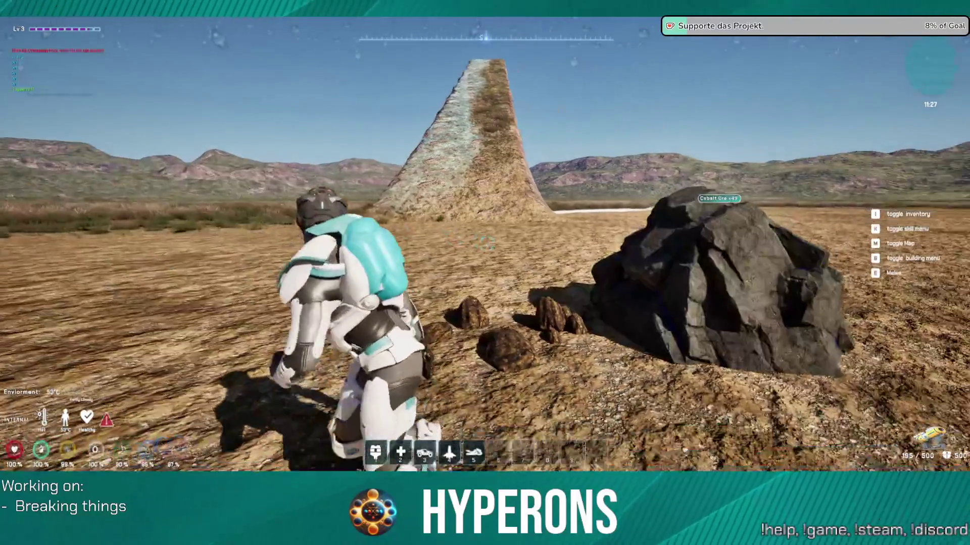
pyautogui.press('w')
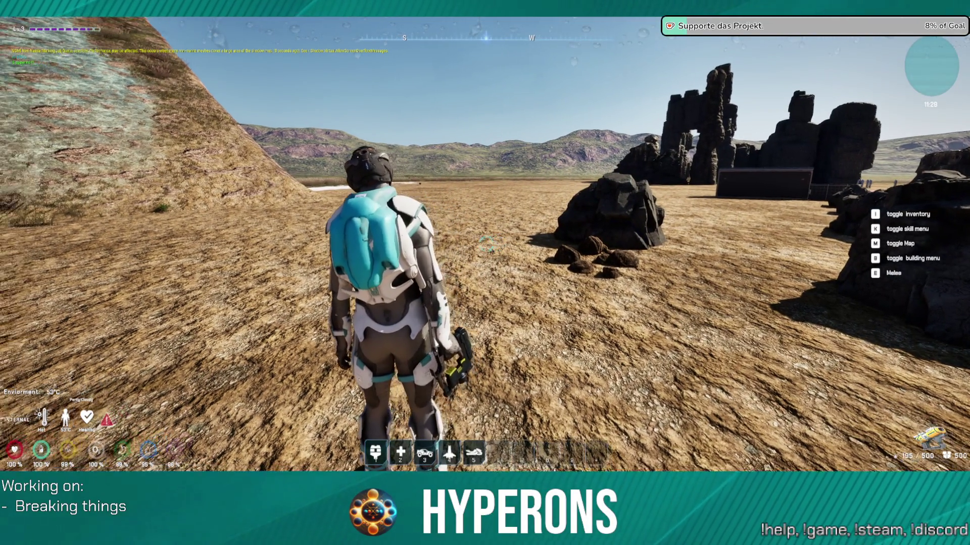
pyautogui.press('w')
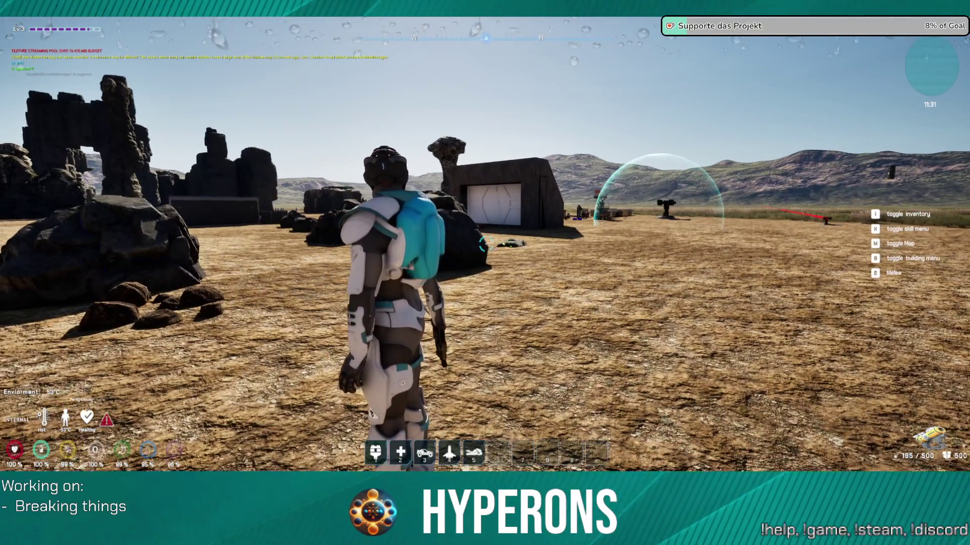
pyautogui.press('Escape')
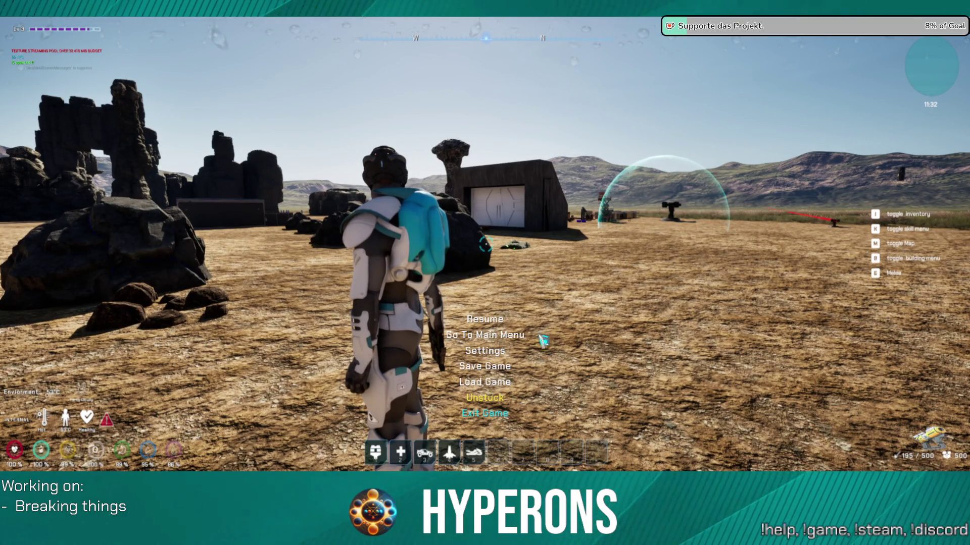
pyautogui.press('Escape')
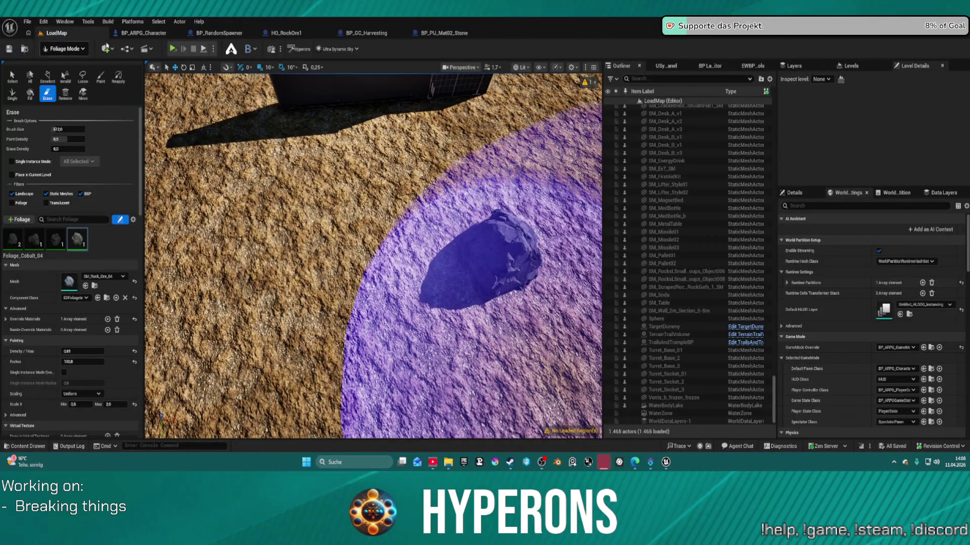
# Switch the editor from Foliage to Selection mode and bring up the BP_ARPG_Character Trace graph
pyautogui.click(64, 49)
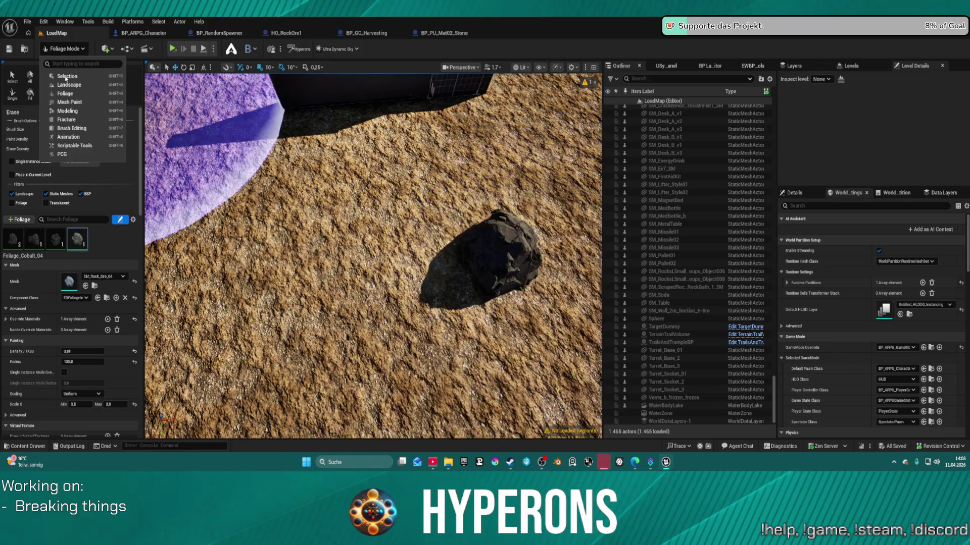
pyautogui.click(65, 77)
pyautogui.click(144, 33)
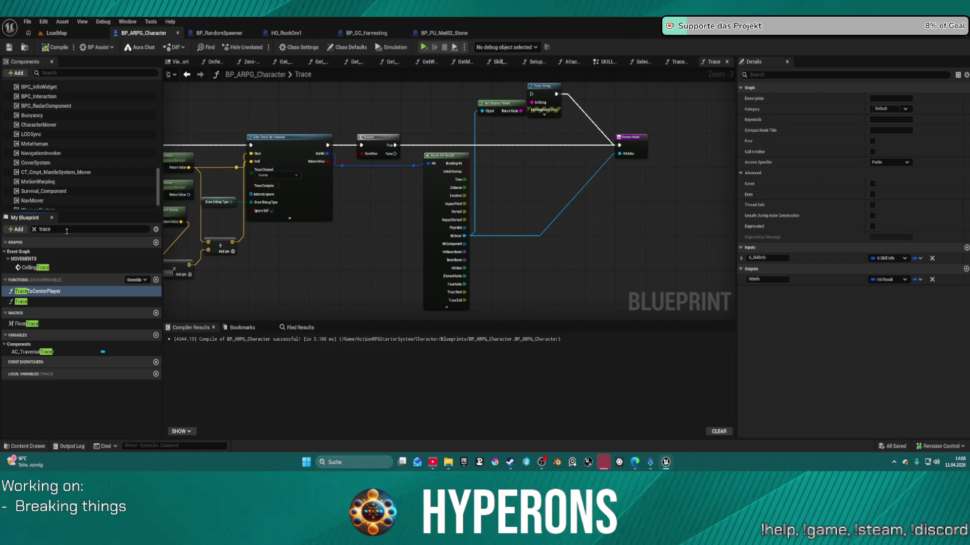
# Search the blueprint's members for 'look for', then for 'cta'
pyautogui.click(69, 229)
pyautogui.write('look for')
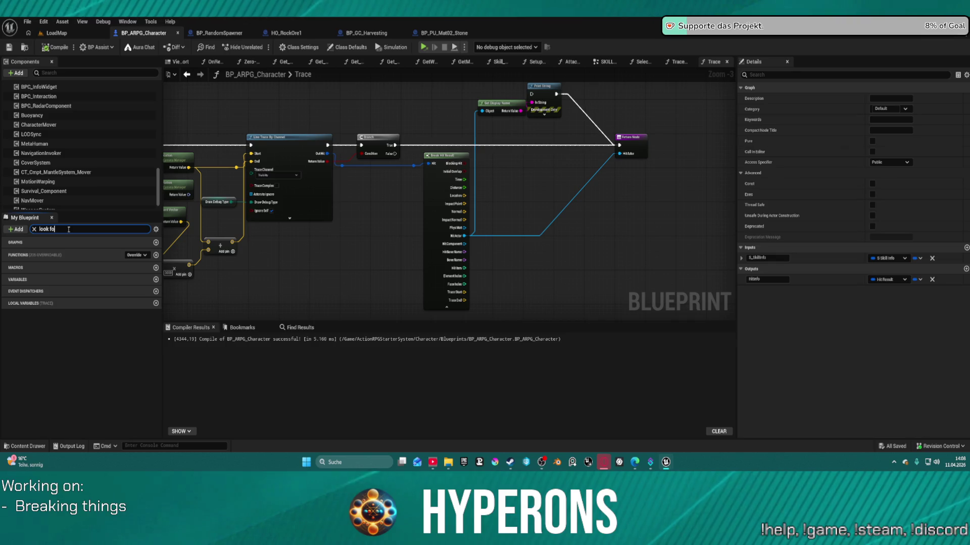
pyautogui.press('BackSpace')
pyautogui.press('BackSpace')
pyautogui.press('BackSpace')
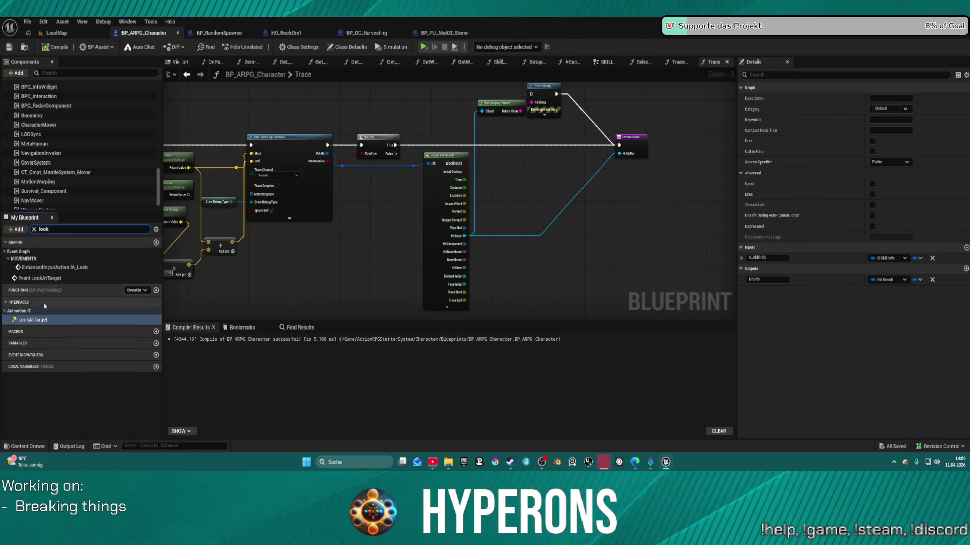
pyautogui.press('BackSpace')
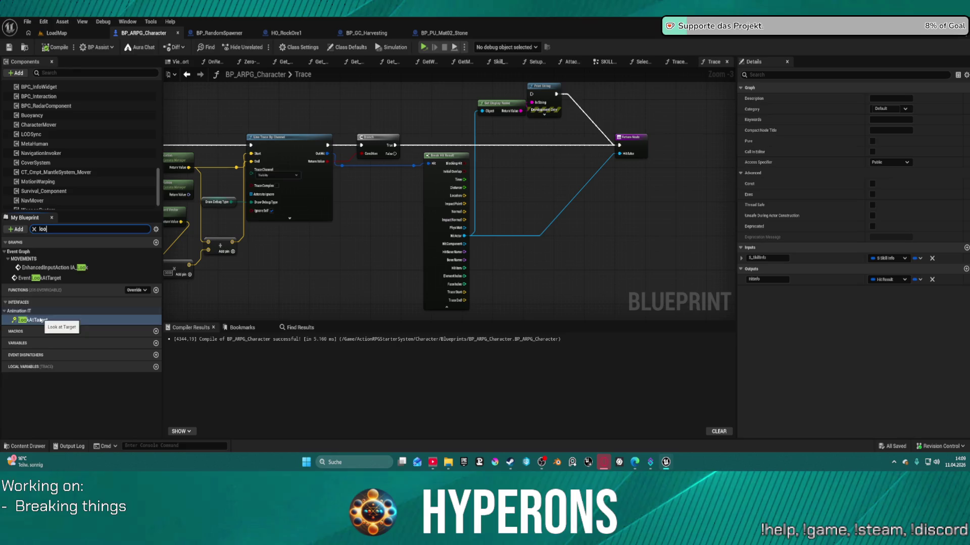
pyautogui.press('BackSpace')
pyautogui.press('BackSpace')
pyautogui.press('BackSpace')
pyautogui.write('intera')
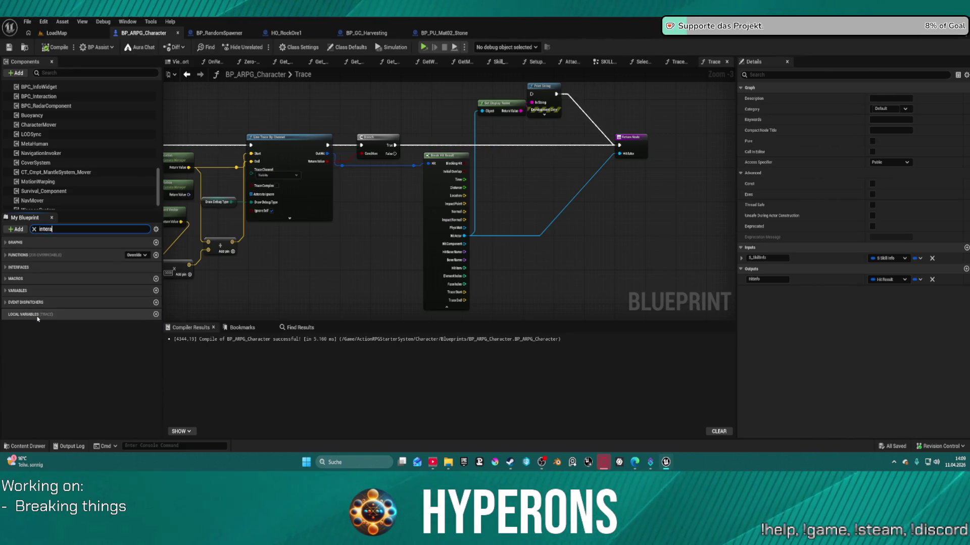
pyautogui.write('cta')
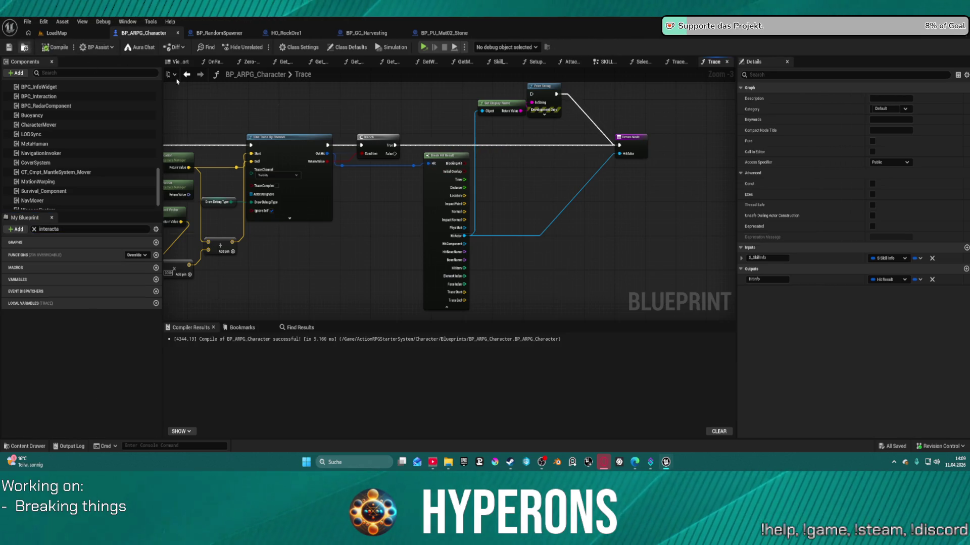
# Open BP_ARPG_PlayerController from the Content Drawer
pyautogui.hotkey('ctrl', 'space')
pyautogui.click(387, 252)
pyautogui.doubleClick(457, 277)
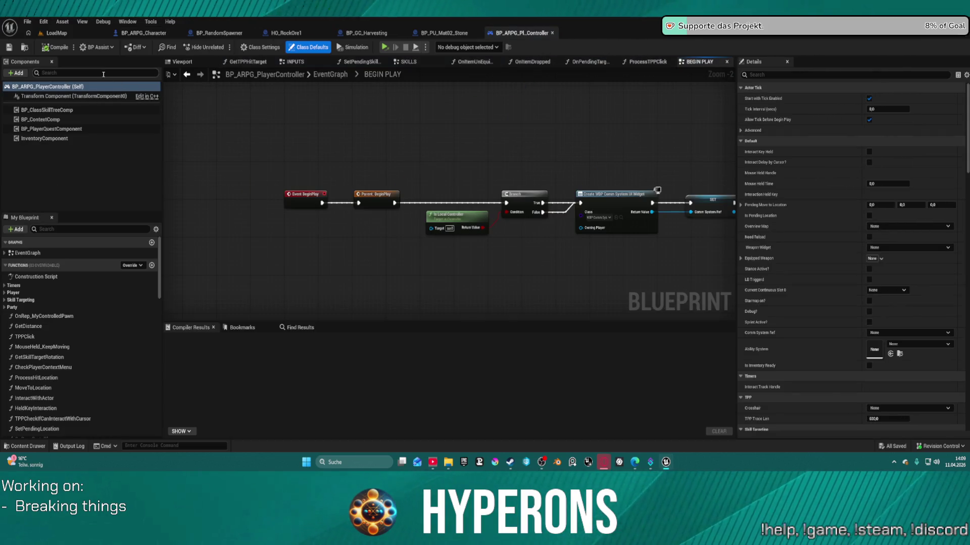
# Search My Blueprint for 'interac' and open the LookForInteractables function
pyautogui.click(103, 74)
pyautogui.write('inte')
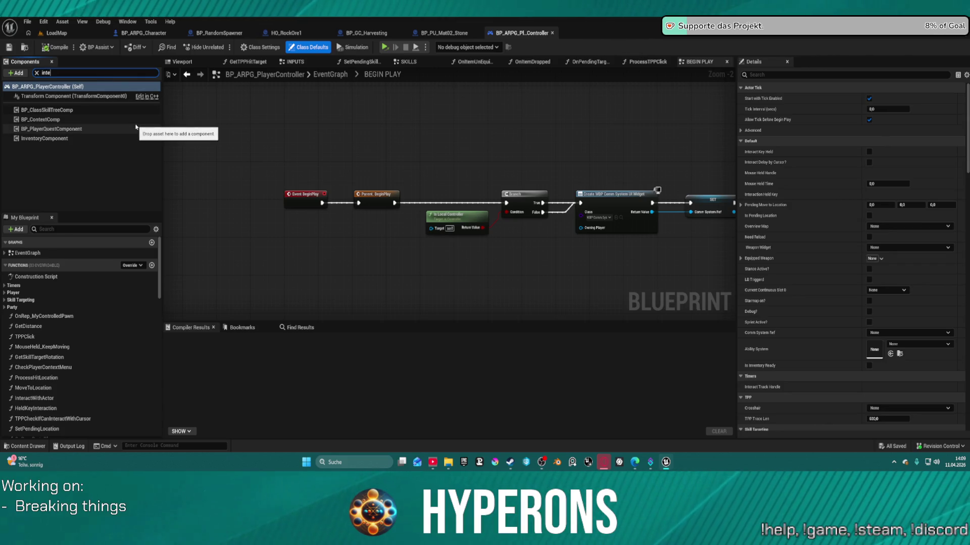
pyautogui.write('racta')
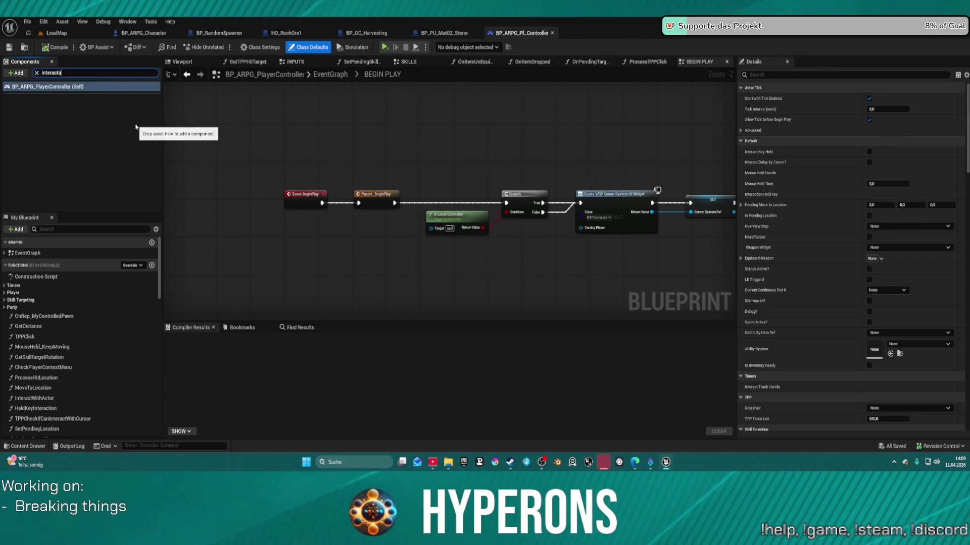
pyautogui.click(61, 228)
pyautogui.write('in')
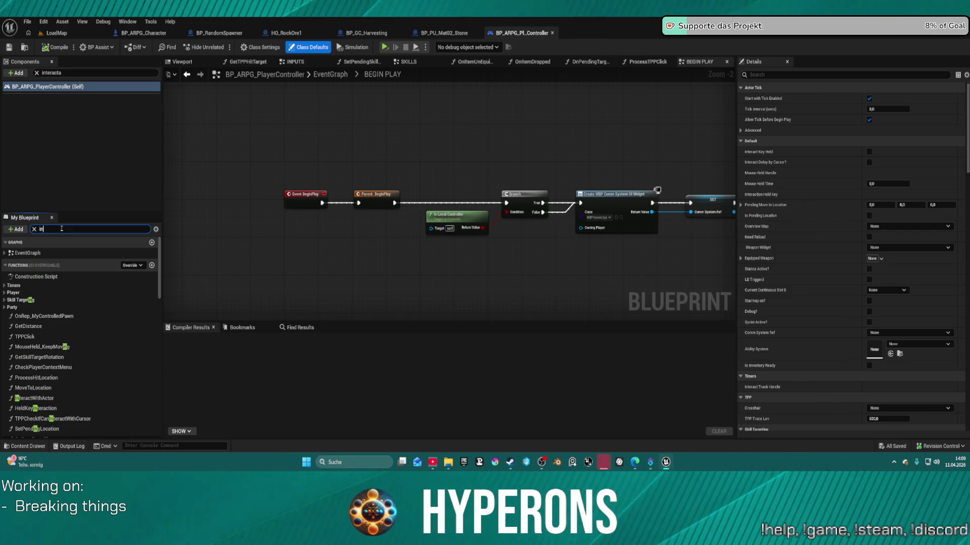
pyautogui.write('terac')
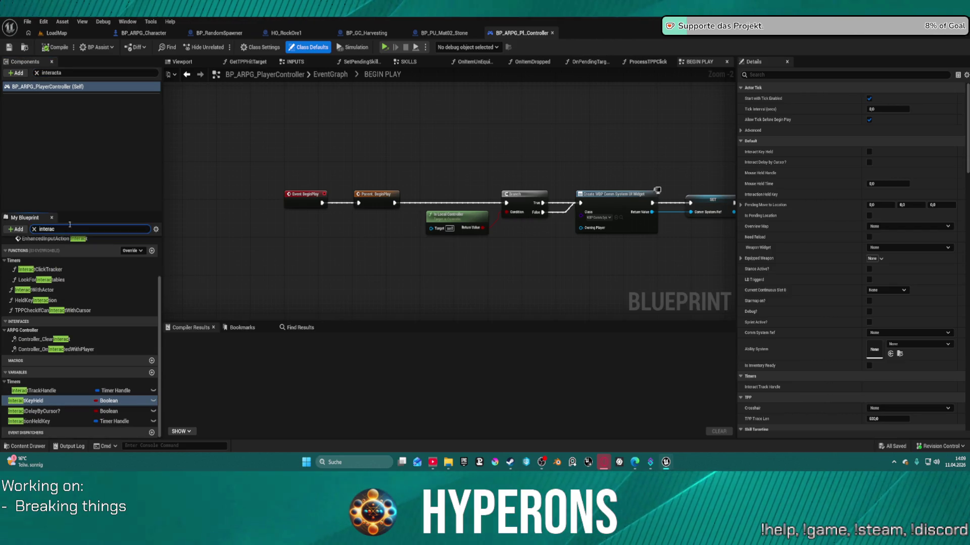
pyautogui.doubleClick(43, 279)
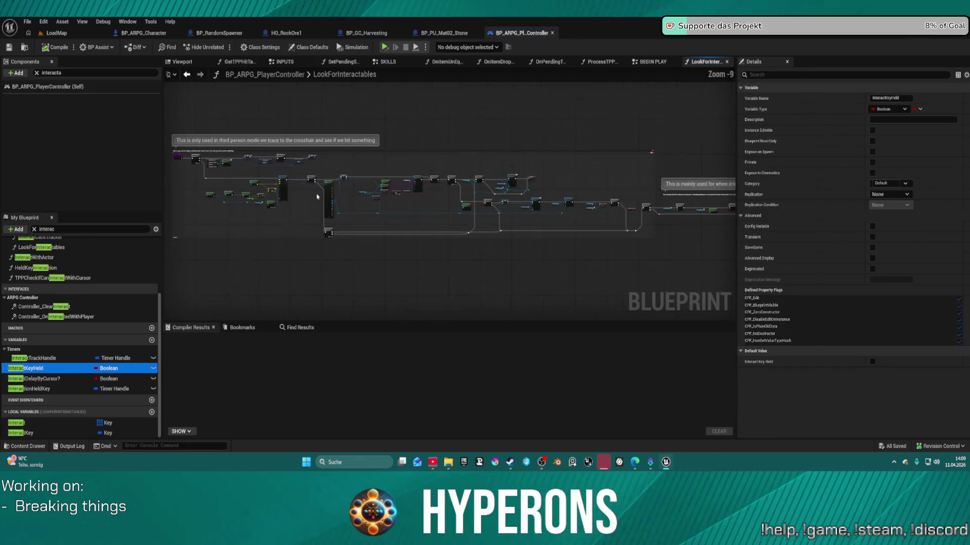
# Zoom and pan the graph to inspect the Print Advanced, Sequence, Is Valid and outline nodes
pyautogui.scroll(6, 318, 197)
pyautogui.moveTo(303, 210)
pyautogui.mouseDown()
pyautogui.moveTo(235, 227)
pyautogui.moveTo(89, 231)
pyautogui.mouseUp()
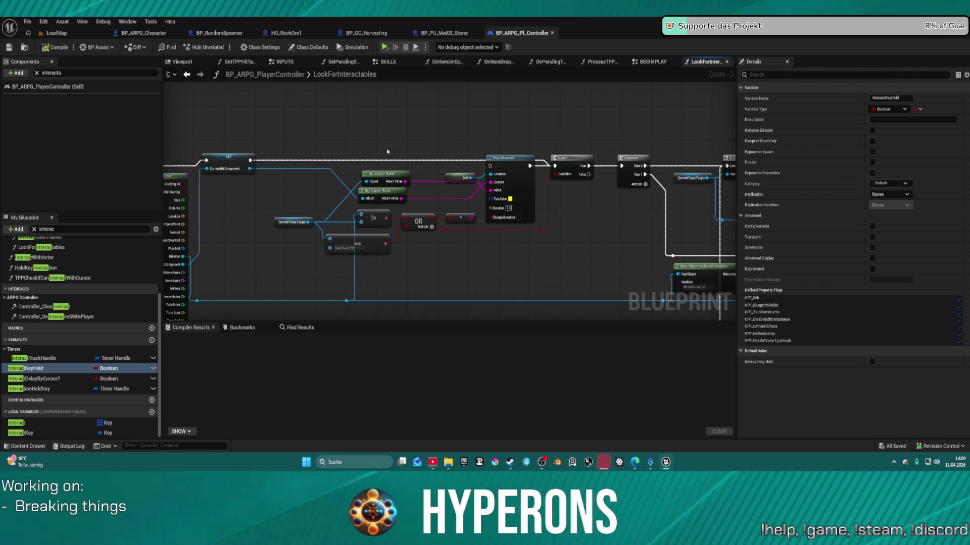
pyautogui.moveTo(489, 165)
pyautogui.mouseDown()
pyautogui.moveTo(262, 170)
pyautogui.moveTo(250, 160)
pyautogui.mouseUp()
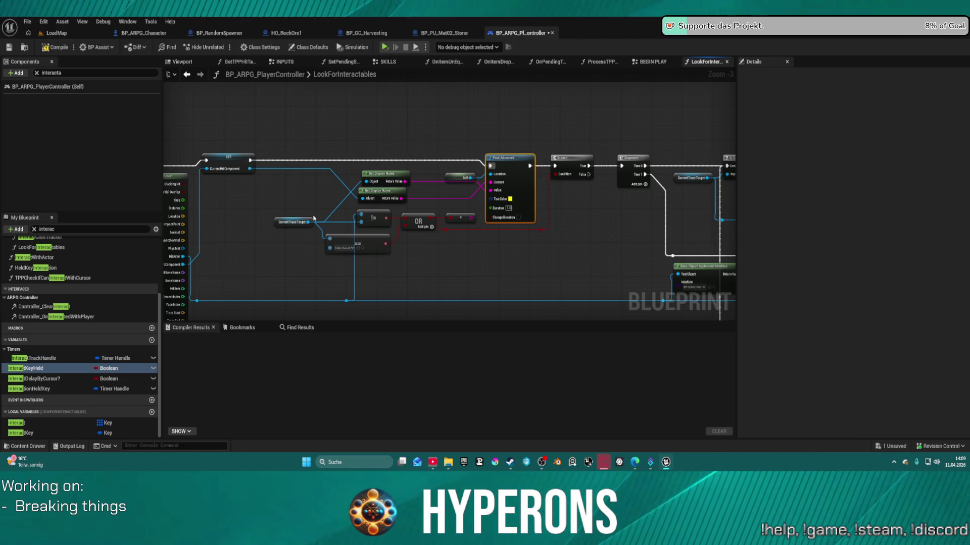
pyautogui.scroll(3, 303, 252)
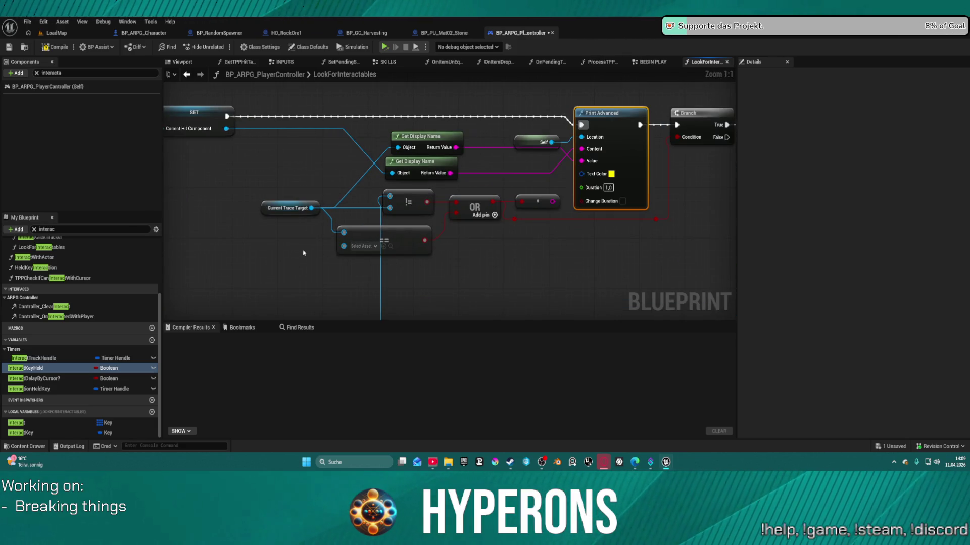
pyautogui.moveTo(240, 261)
pyautogui.mouseDown()
pyautogui.moveTo(147, 261)
pyautogui.moveTo(10, 237)
pyautogui.mouseUp()
pyautogui.moveTo(449, 228); pyautogui.dragTo(381, 233)
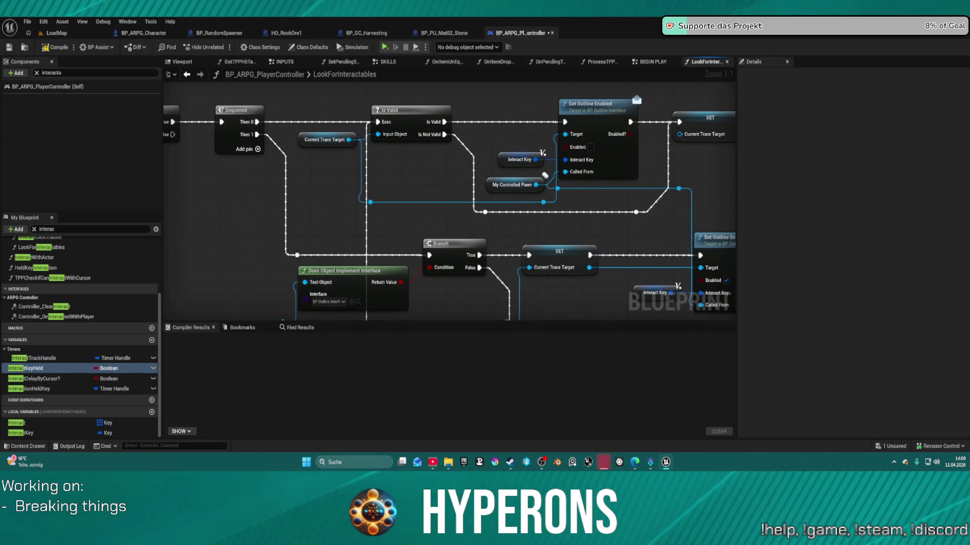
pyautogui.moveTo(400, 287); pyautogui.dragTo(398, 252)
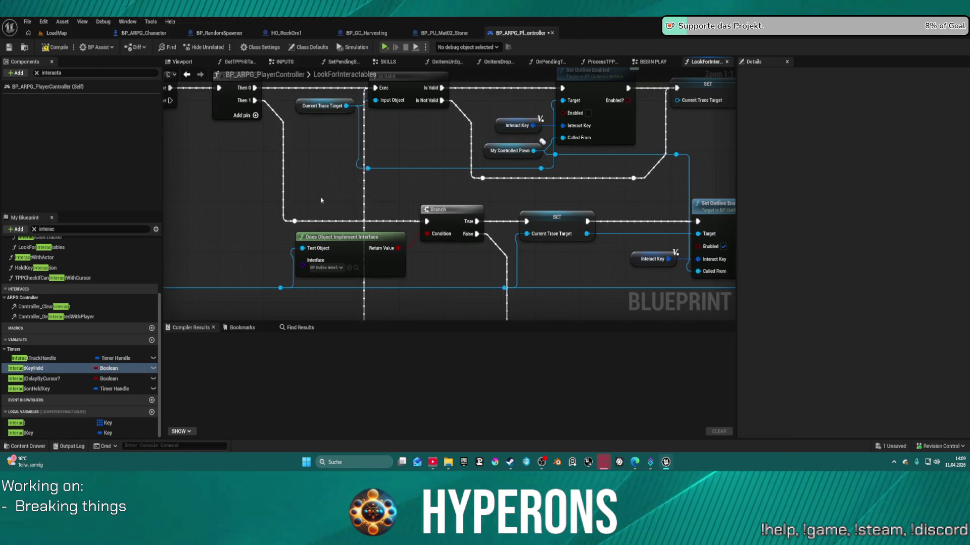
pyautogui.hotkey('ctrl', 'space')
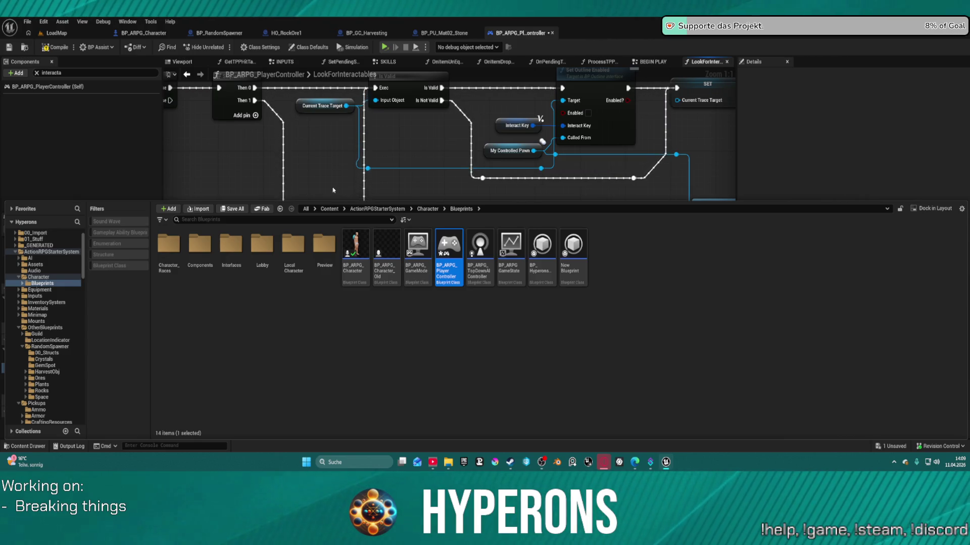
# From BP_ARPG_Character, browse Pickups > CraftingResources and open BP_PU_Mat13_CobaltOre
pyautogui.click(159, 34)
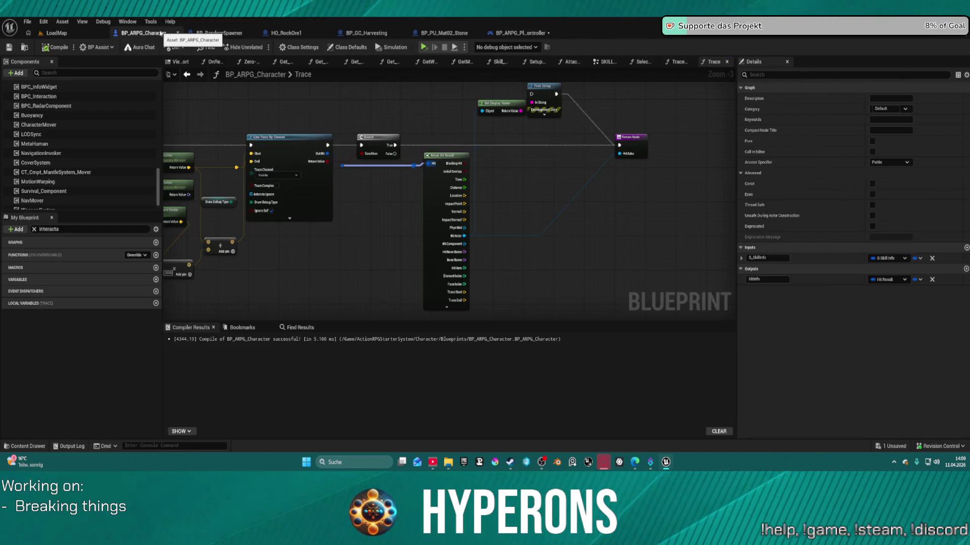
pyautogui.hotkey('ctrl', 'space')
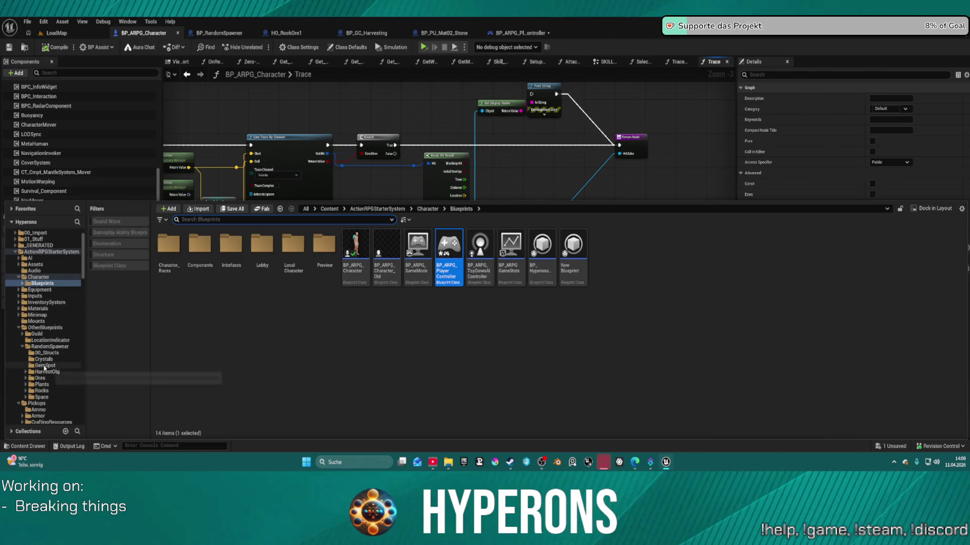
pyautogui.scroll(2, 44, 353)
pyautogui.scroll(-5, 44, 353)
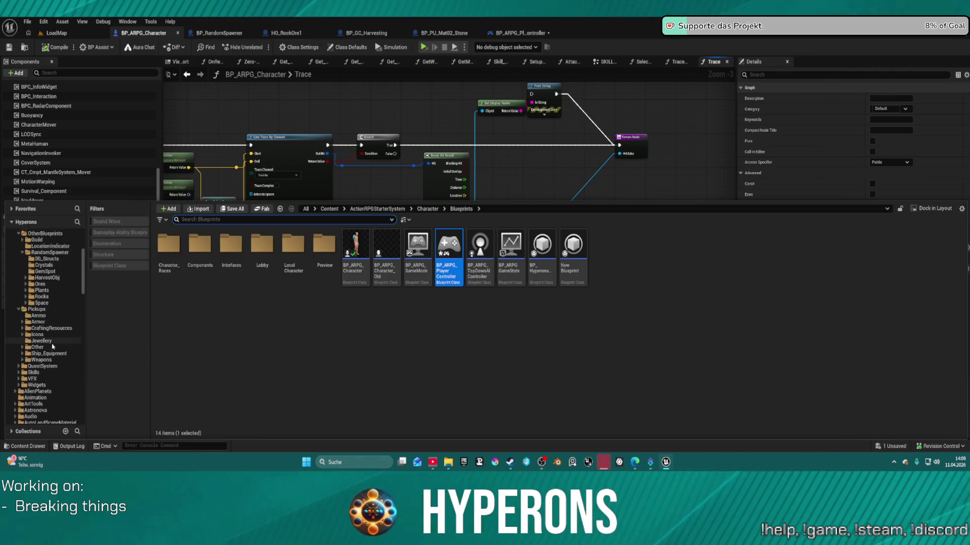
pyautogui.click(44, 314)
pyautogui.click(44, 310)
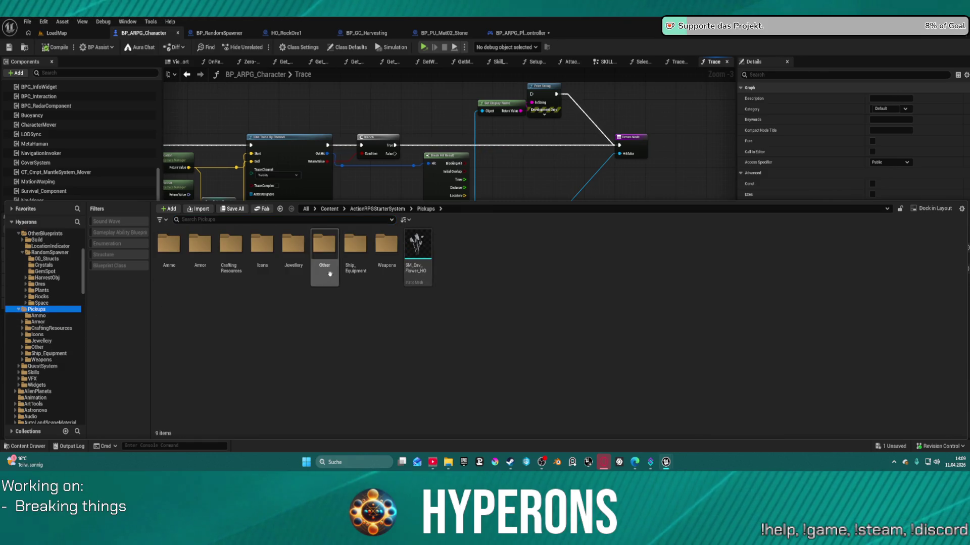
pyautogui.doubleClick(232, 247)
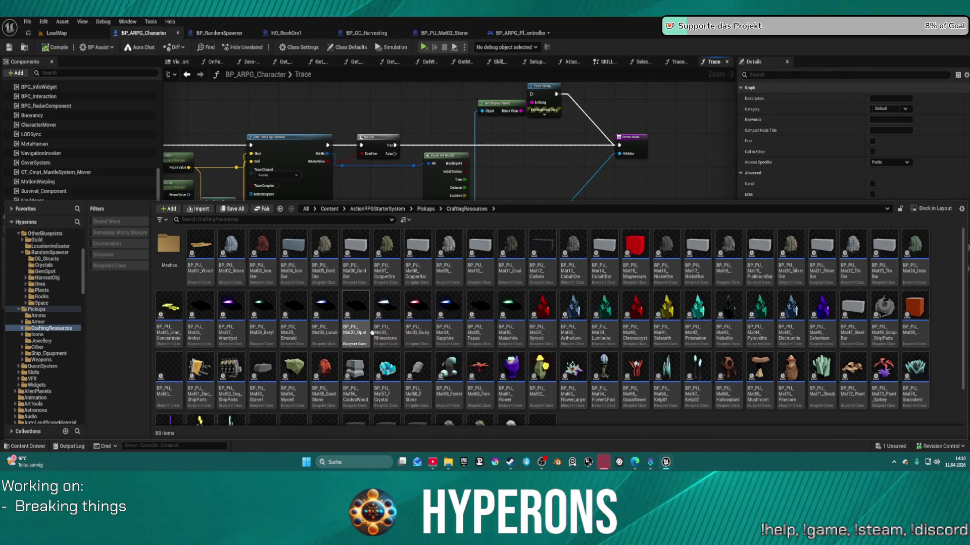
pyautogui.doubleClick(579, 273)
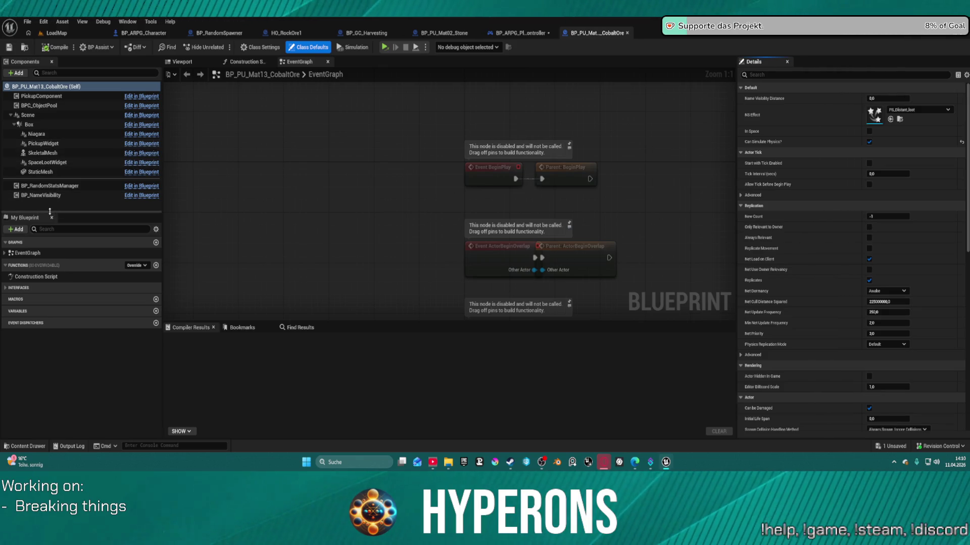
# Select the StaticMesh component and look through its details
pyautogui.click(63, 170)
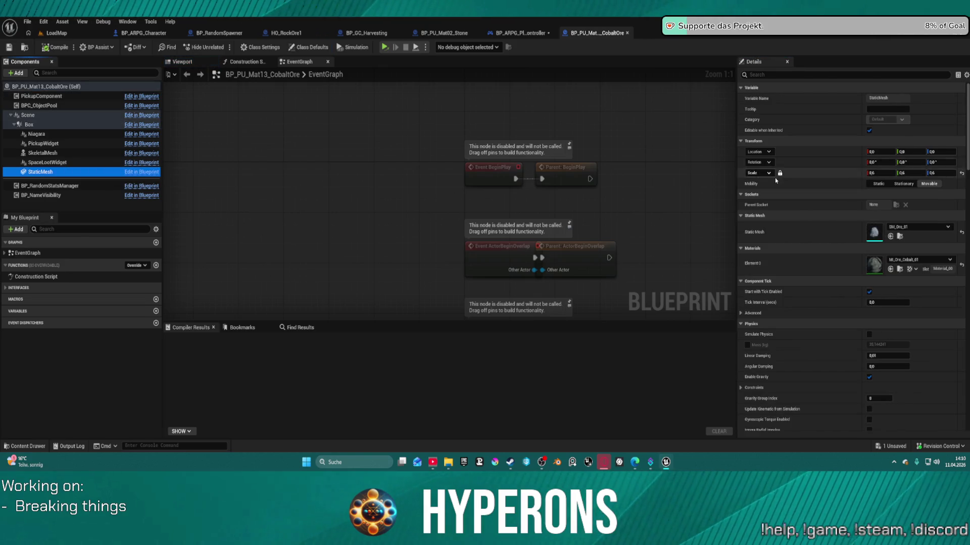
pyautogui.scroll(-10, 788, 176)
pyautogui.scroll(-3, 801, 178)
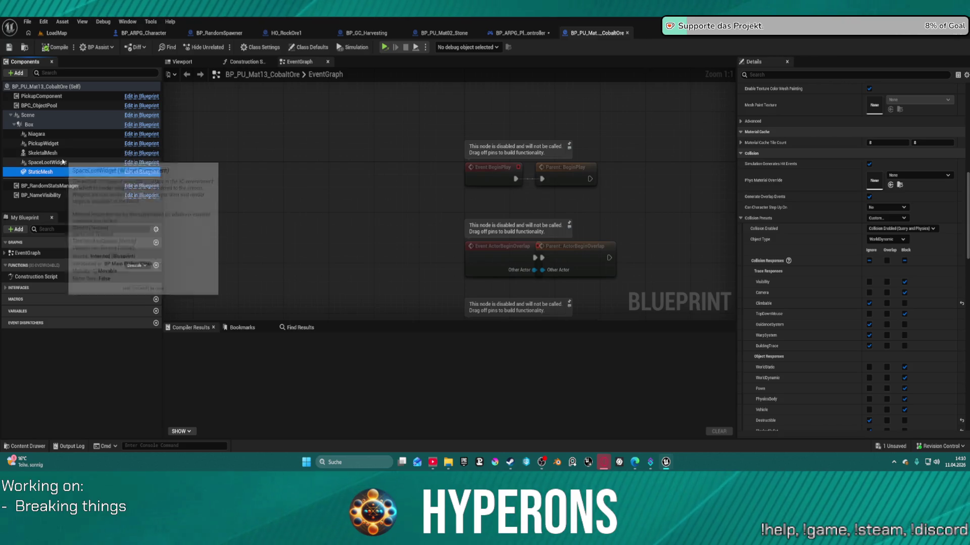
# Review the Box component's WorldDynamic collision responses and expand the EventGraph list
pyautogui.click(31, 125)
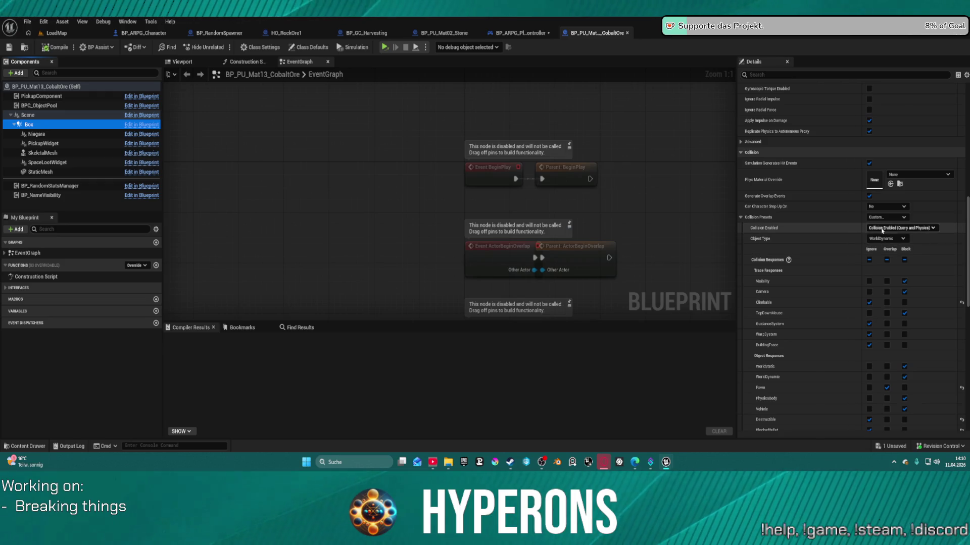
pyautogui.scroll(5, 891, 174)
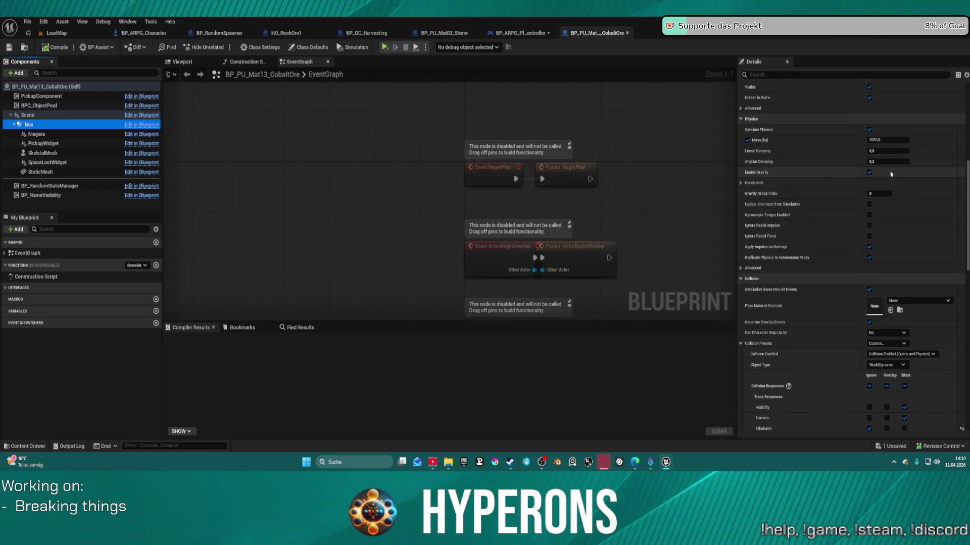
pyautogui.scroll(-10, 891, 174)
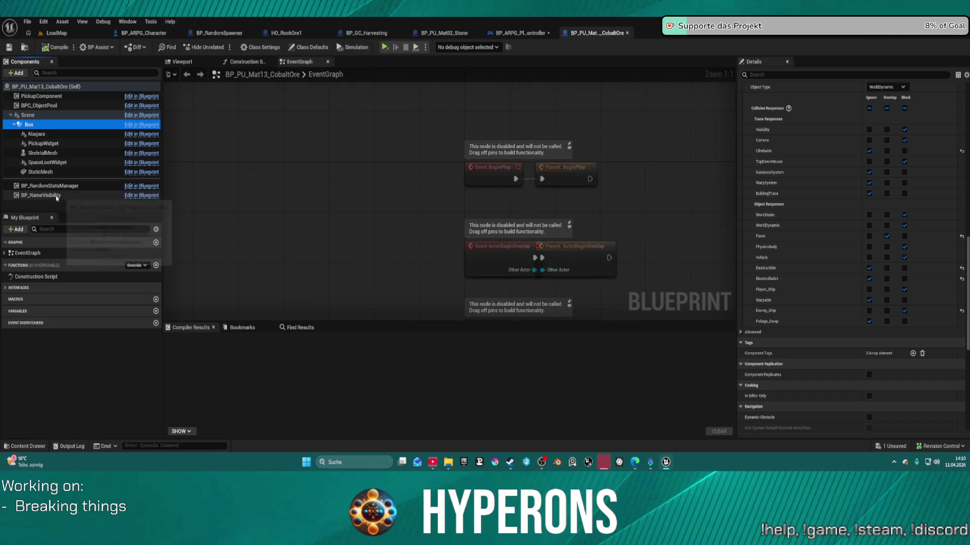
pyautogui.click(4, 253)
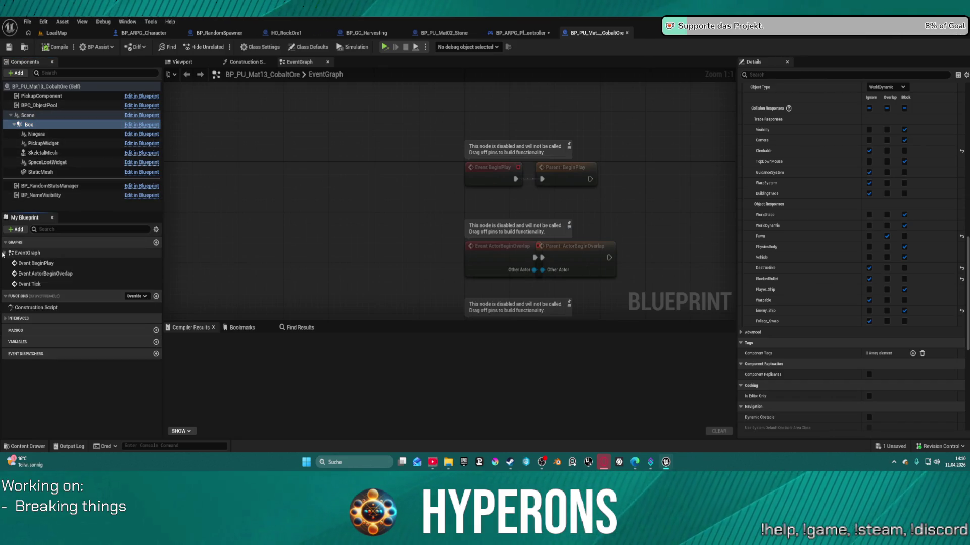
# Implement the Outline interface's SetOutlineEnabled in CobaltOre, ticking Enabled? on the Return Node
pyautogui.click(5, 319)
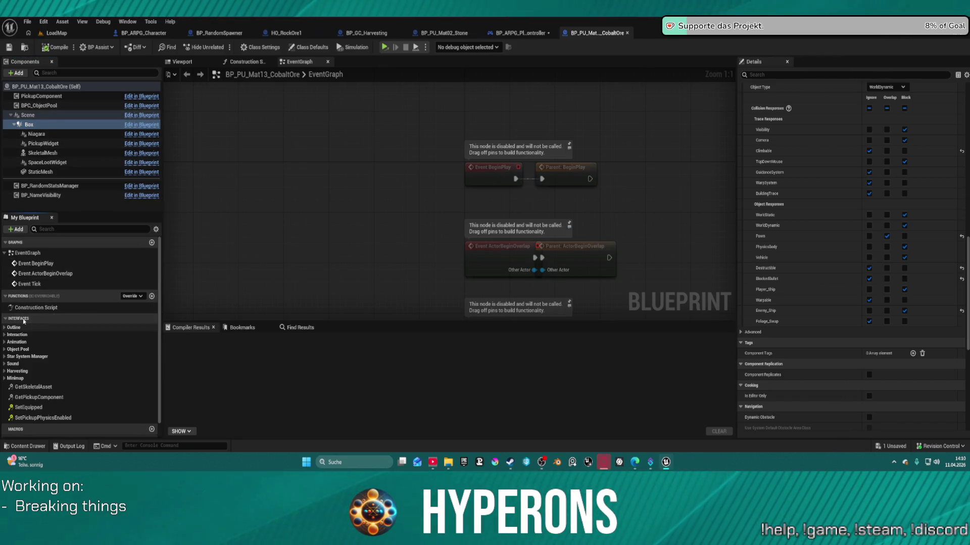
pyautogui.click(5, 328)
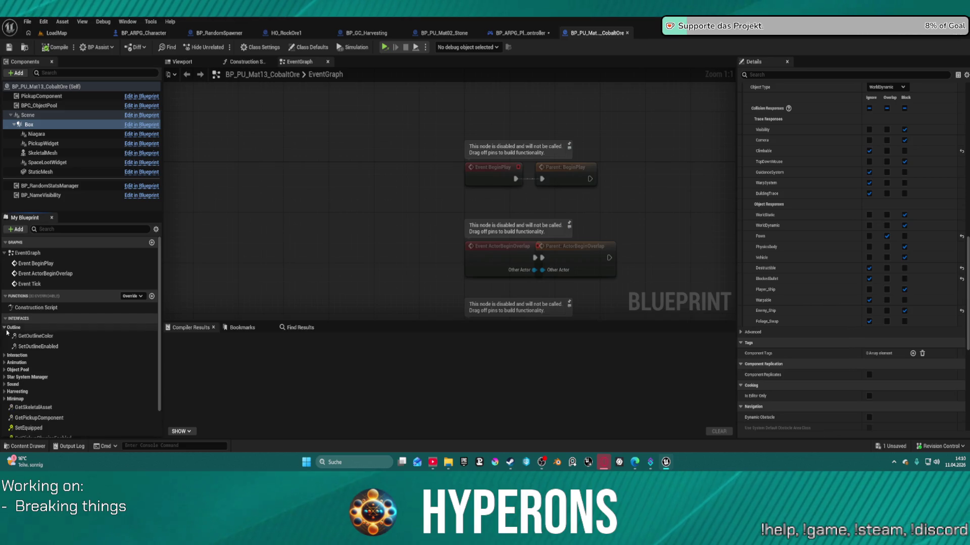
pyautogui.doubleClick(45, 348)
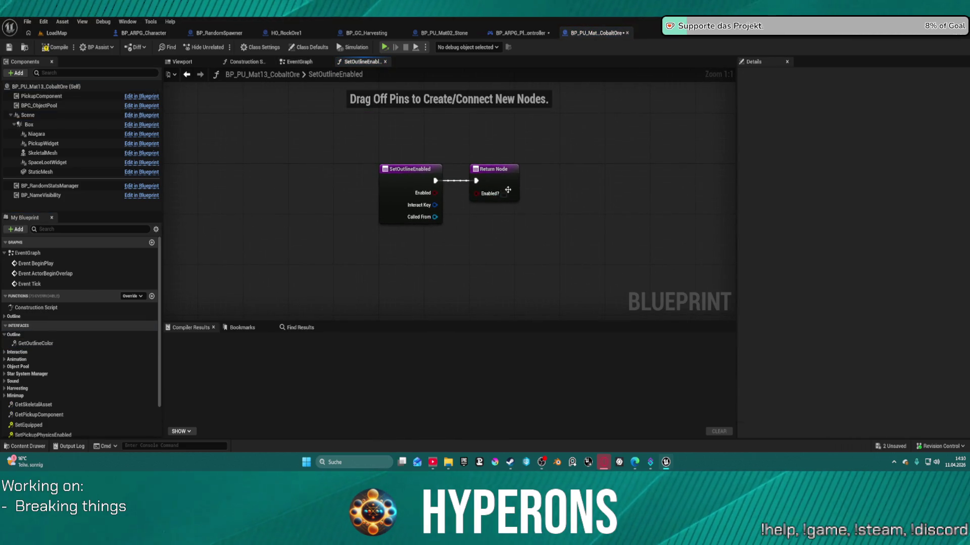
pyautogui.click(504, 194)
pyautogui.click(419, 268)
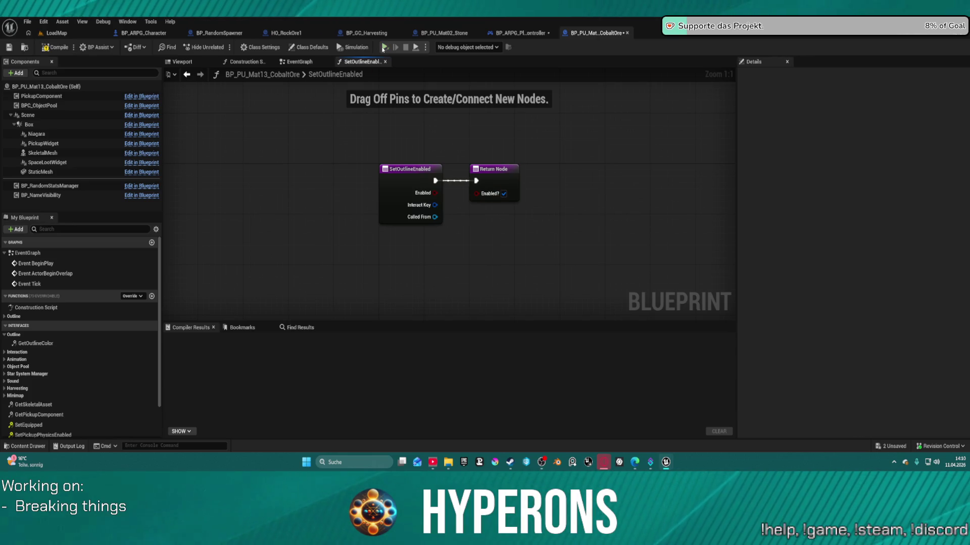
# Undock the SetOutlineEnabled graph, re-dock it beside the EventGraph, and bring up the Content Drawer
pyautogui.click(245, 62)
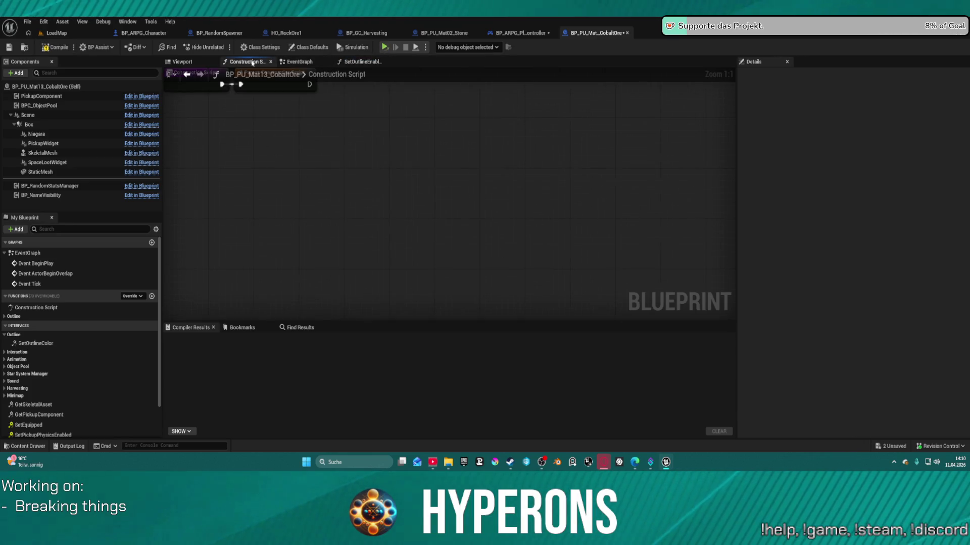
pyautogui.click(301, 62)
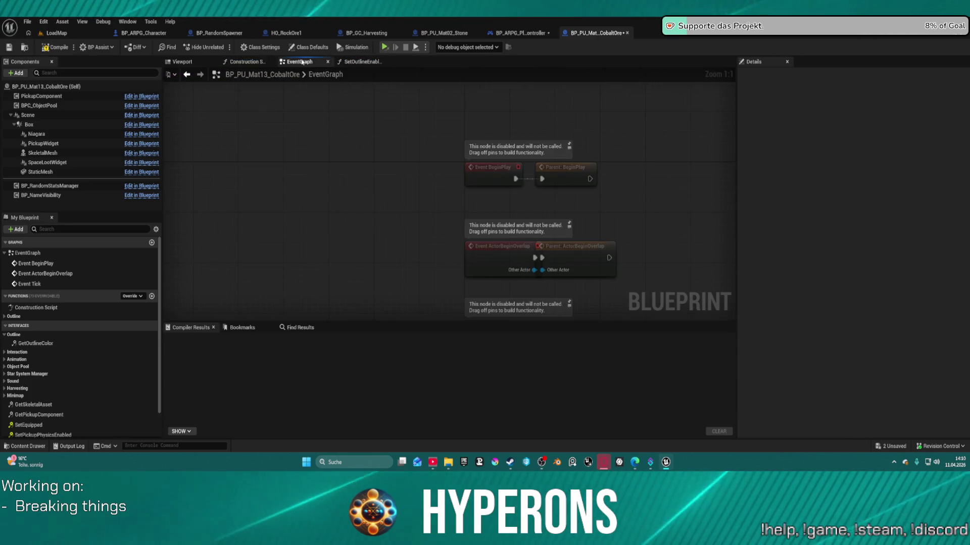
pyautogui.click(349, 63)
pyautogui.moveTo(349, 63)
pyautogui.mouseDown()
pyautogui.moveTo(505, 101)
pyautogui.moveTo(681, 99)
pyautogui.mouseUp()
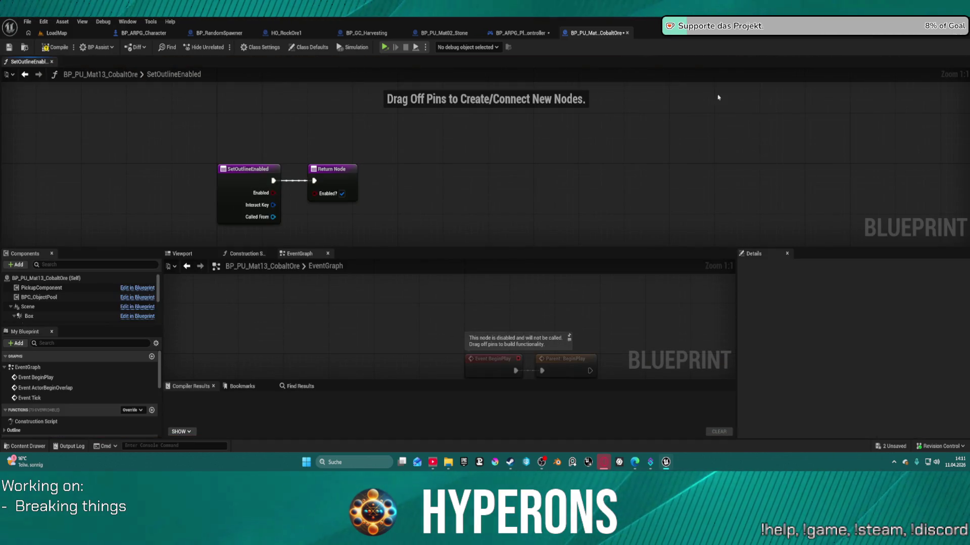
pyautogui.moveTo(596, 33)
pyautogui.mouseDown()
pyautogui.moveTo(581, 84)
pyautogui.moveTo(509, 65)
pyautogui.moveTo(582, 35)
pyautogui.mouseUp()
pyautogui.moveTo(34, 59)
pyautogui.mouseDown()
pyautogui.moveTo(227, 121)
pyautogui.moveTo(303, 66)
pyautogui.mouseUp()
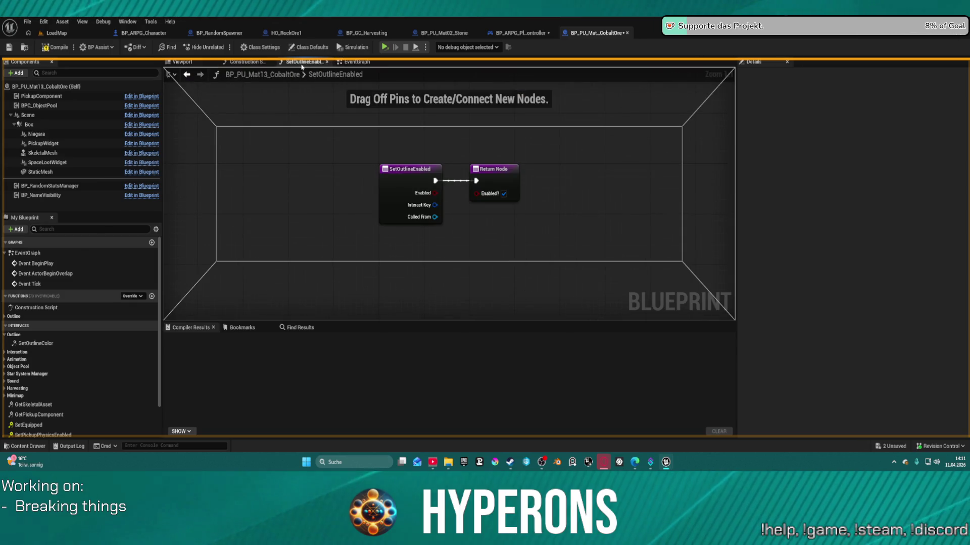
pyautogui.hotkey('ctrl', 'space')
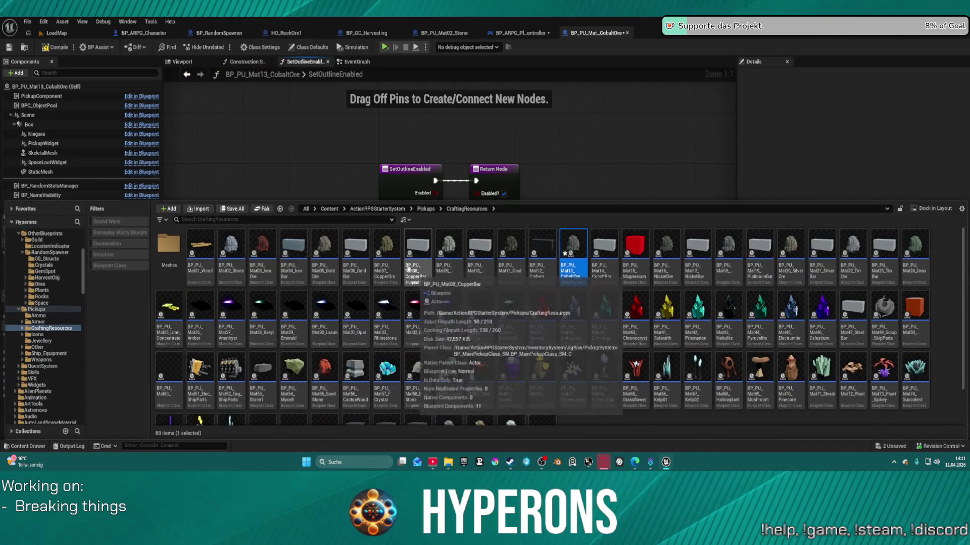
# Open BP_PU_Mat02_Stone and implement its Outline interface SetOutlineEnabled function
pyautogui.click(231, 271)
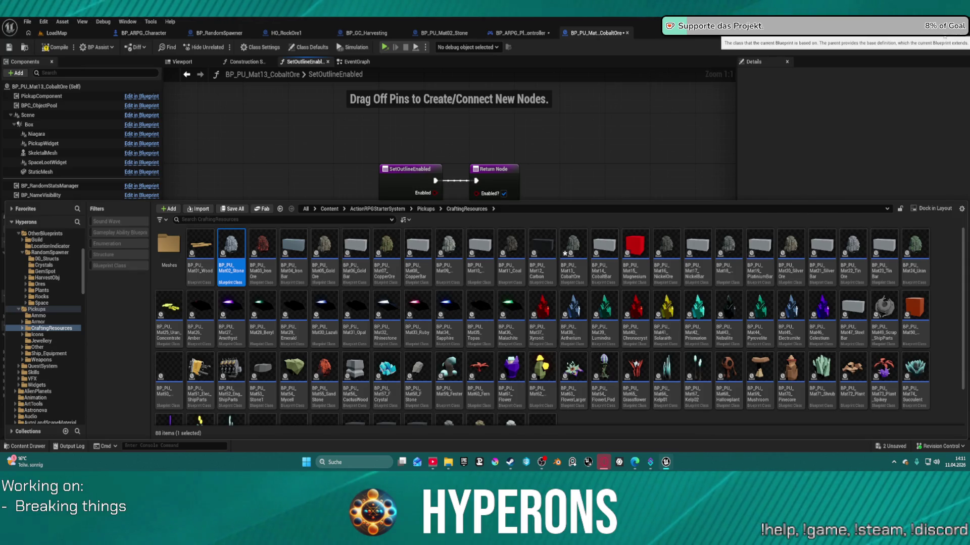
pyautogui.doubleClick(231, 252)
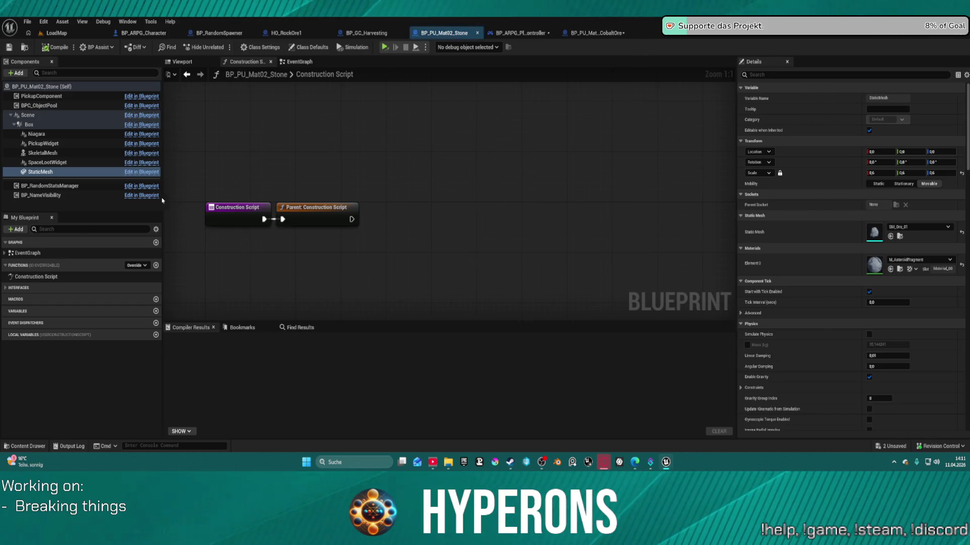
pyautogui.click(7, 287)
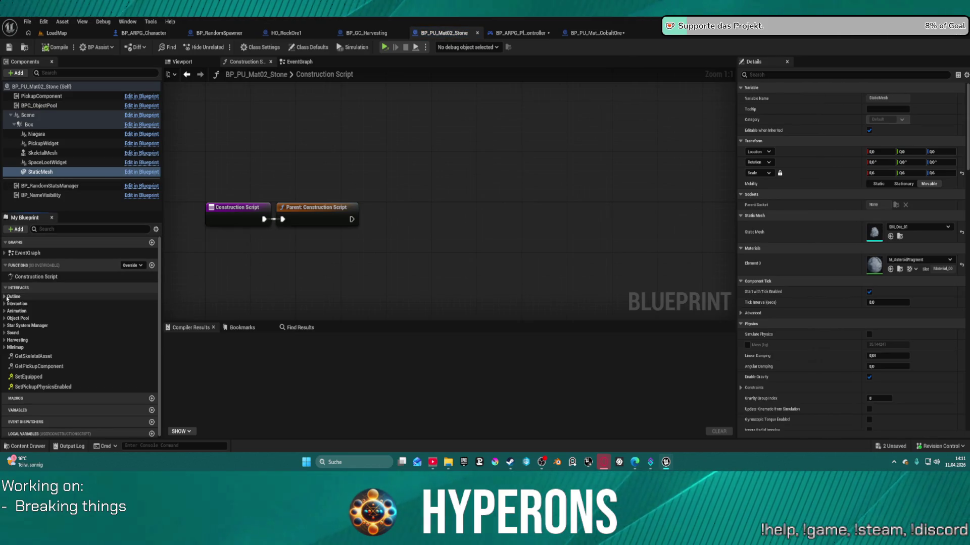
pyautogui.click(6, 298)
pyautogui.doubleClick(29, 315)
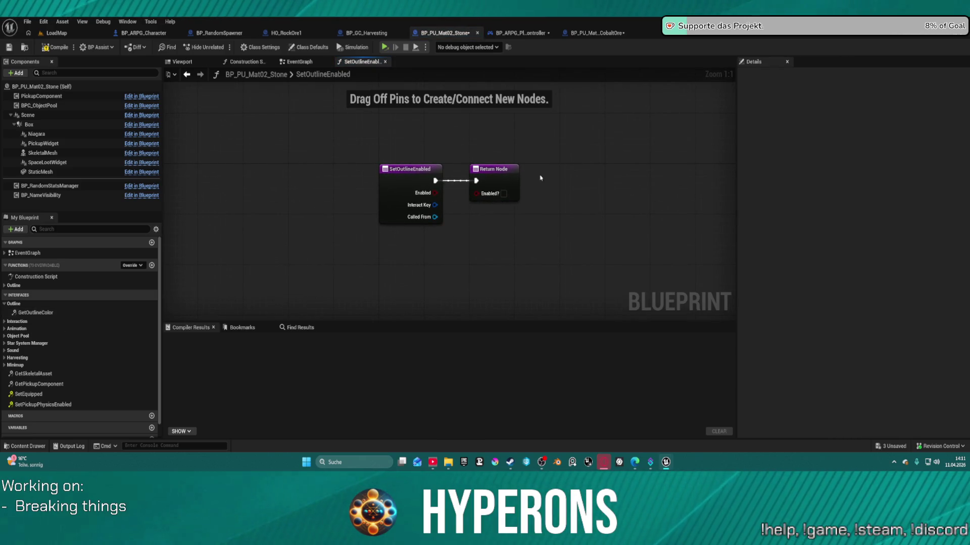
pyautogui.click(512, 195)
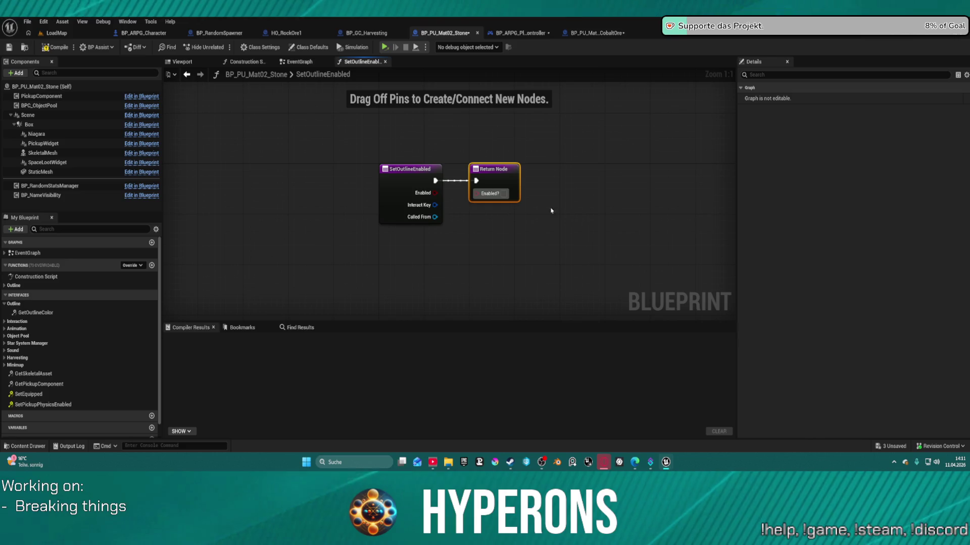
# Select the Iron, Gold and Copper Ore pickups in the Content Drawer, then hide it
pyautogui.hotkey('ctrl', 'space')
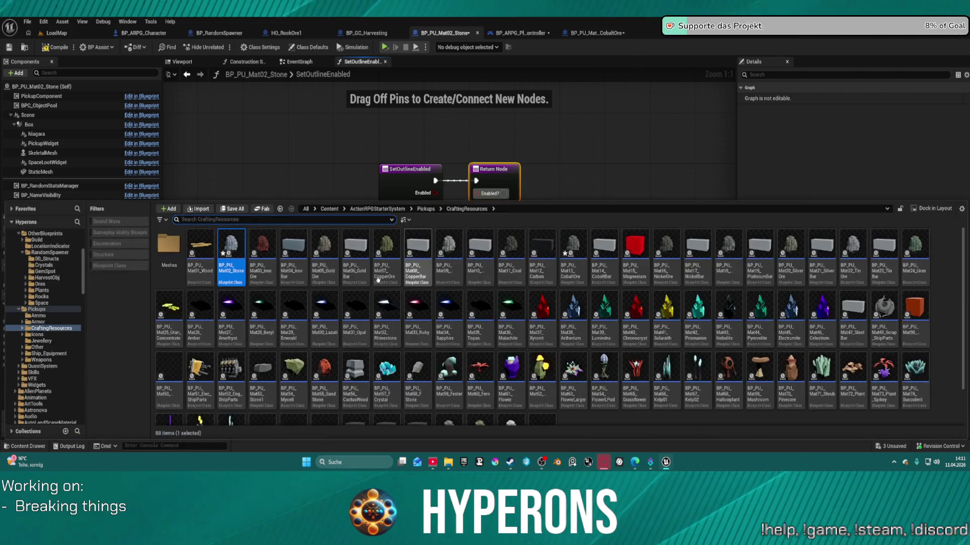
pyautogui.click(261, 252)
pyautogui.keyDown('ctrl'); pyautogui.click(323, 274); pyautogui.keyUp('ctrl')
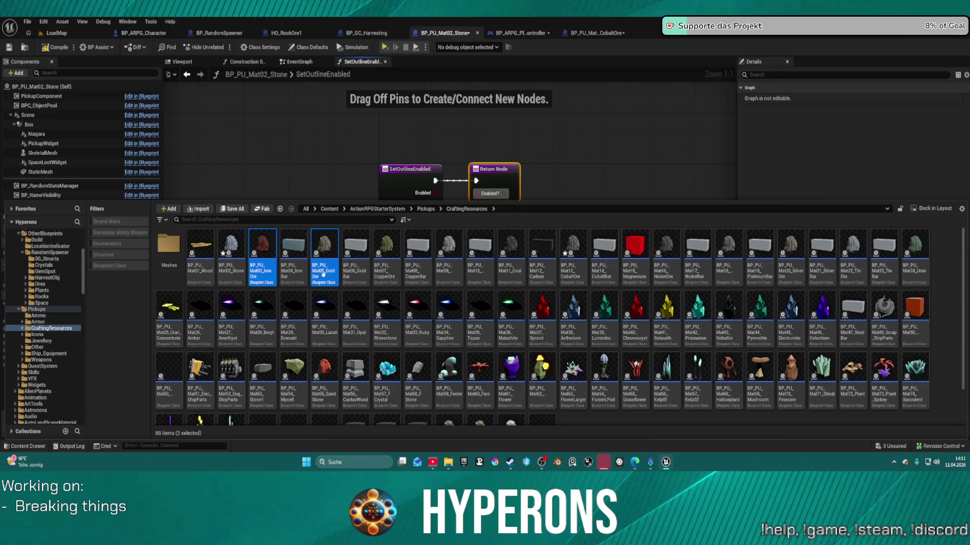
pyautogui.keyDown('ctrl'); pyautogui.click(386, 252); pyautogui.keyUp('ctrl')
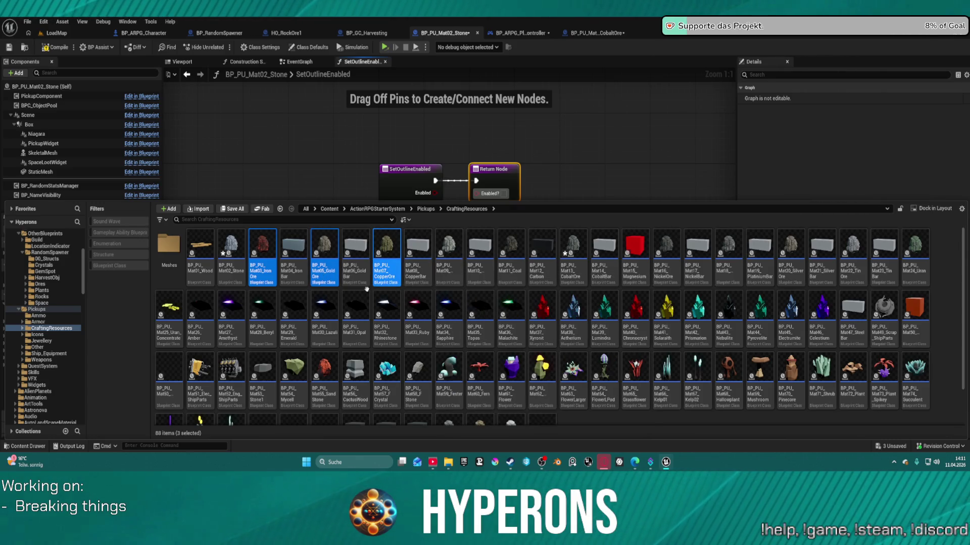
pyautogui.moveTo(226, 312)
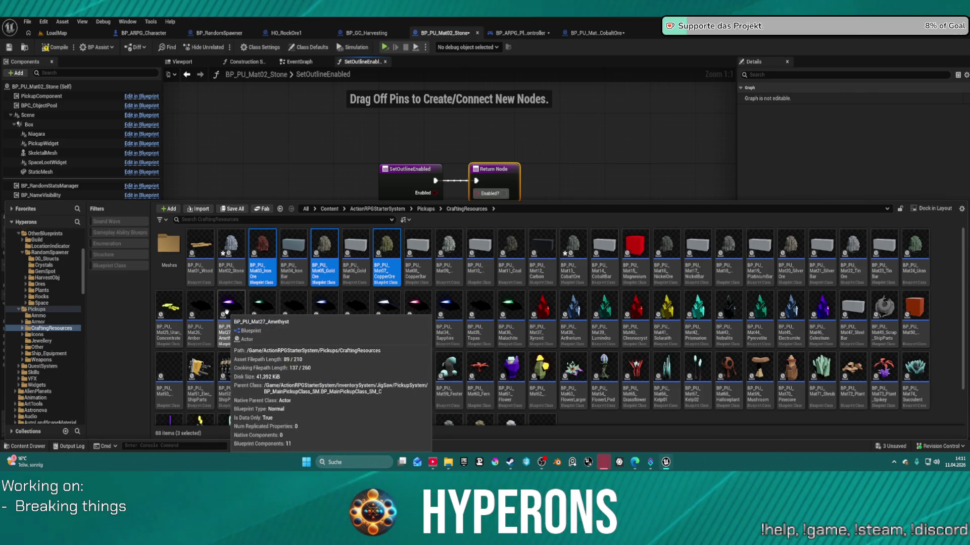
pyautogui.moveTo(492, 296)
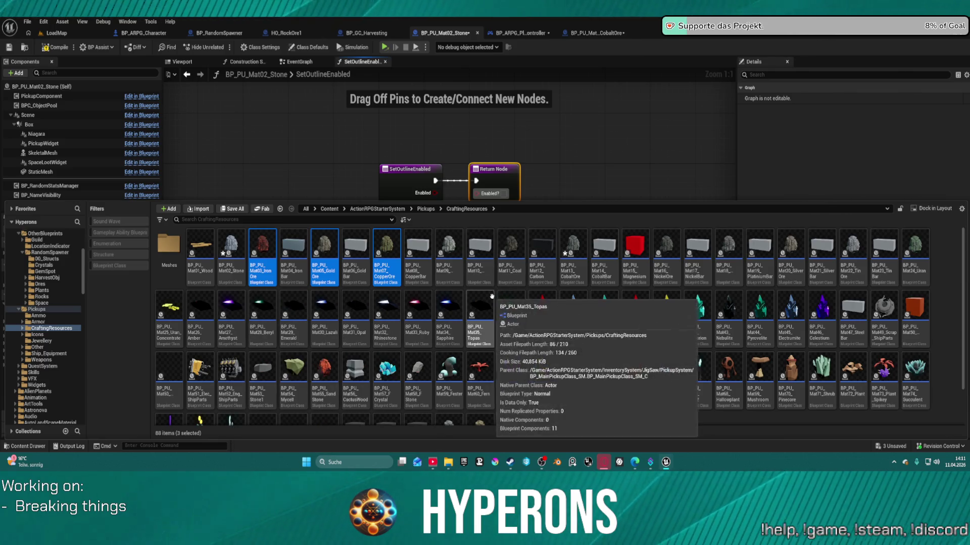
pyautogui.moveTo(407, 326)
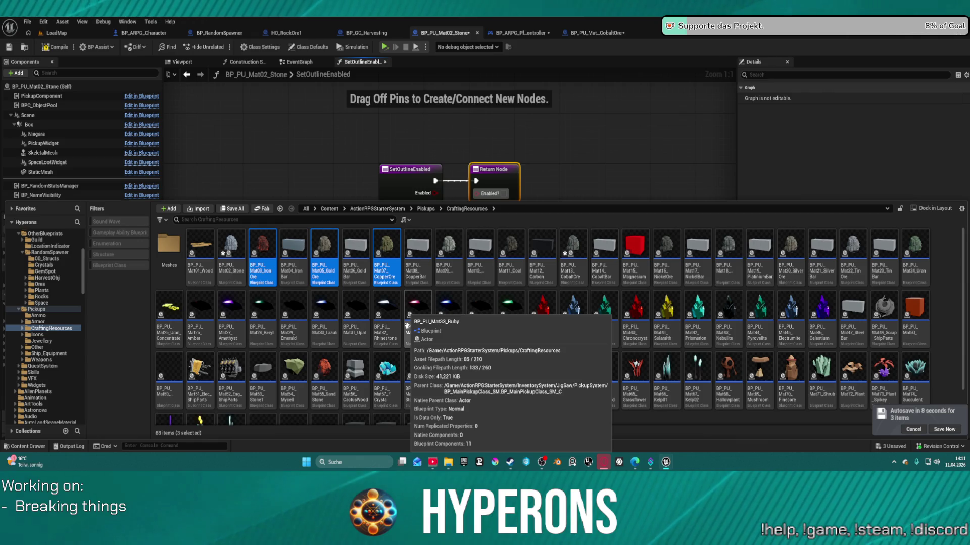
pyautogui.click(59, 48)
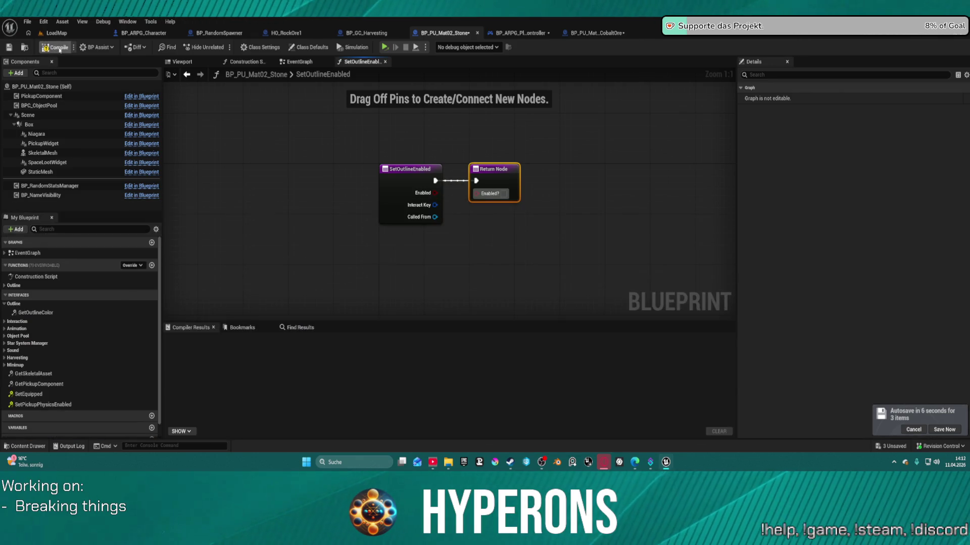
# Compile BP_PU_Mat02_Stone and save the three modified assets with Save Selected
pyautogui.hotkey('ctrl', 'shift', 's')
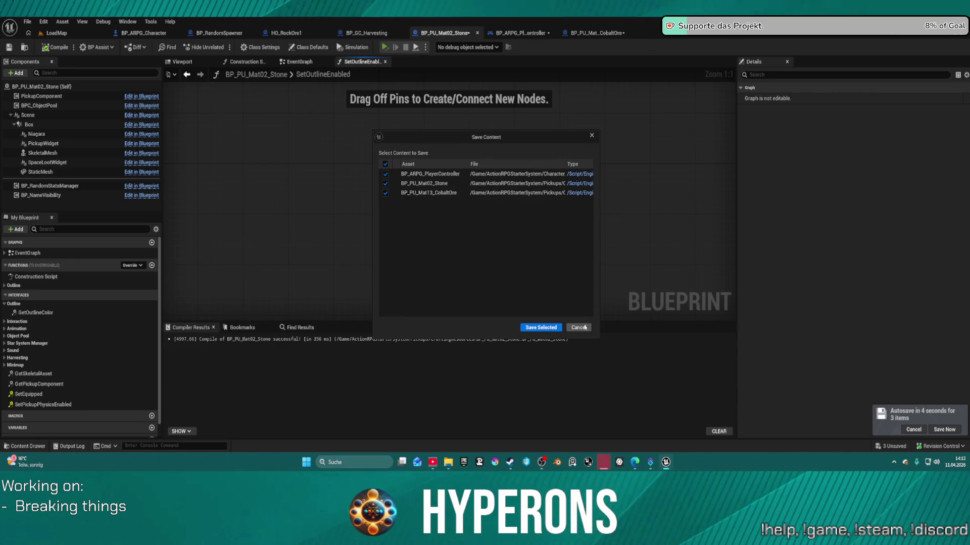
pyautogui.click(555, 325)
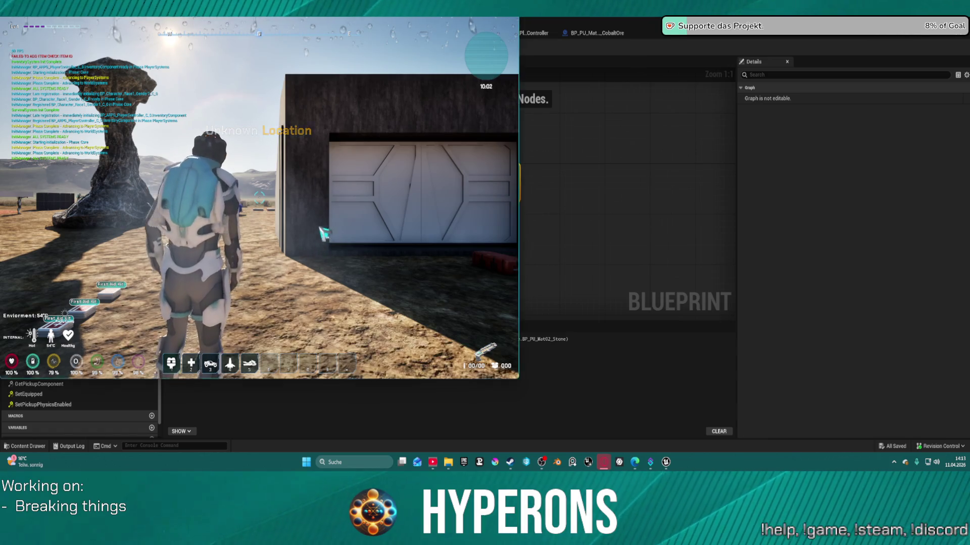
# Equip the harvester from the inventory and mine a rock with its beam
pyautogui.press('Escape')
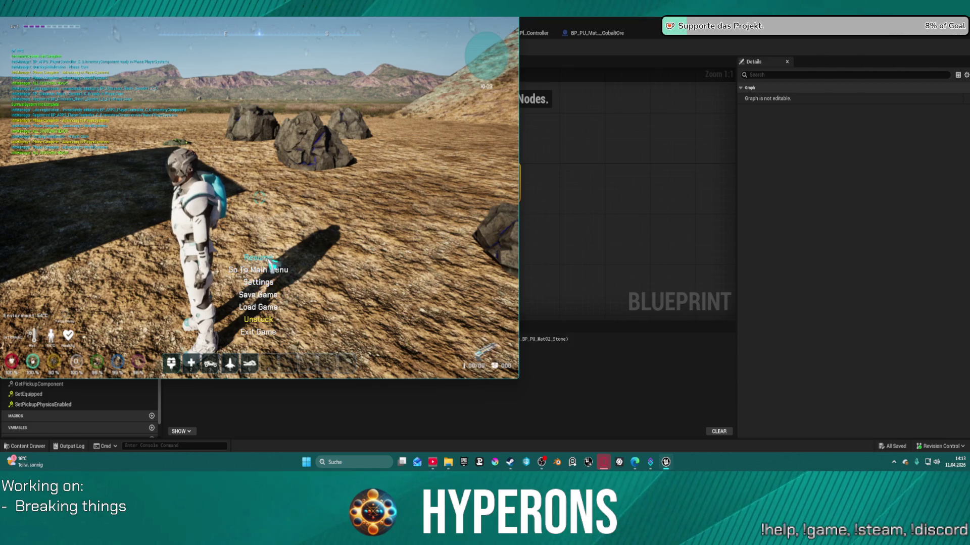
pyautogui.click(271, 262)
pyautogui.press('i')
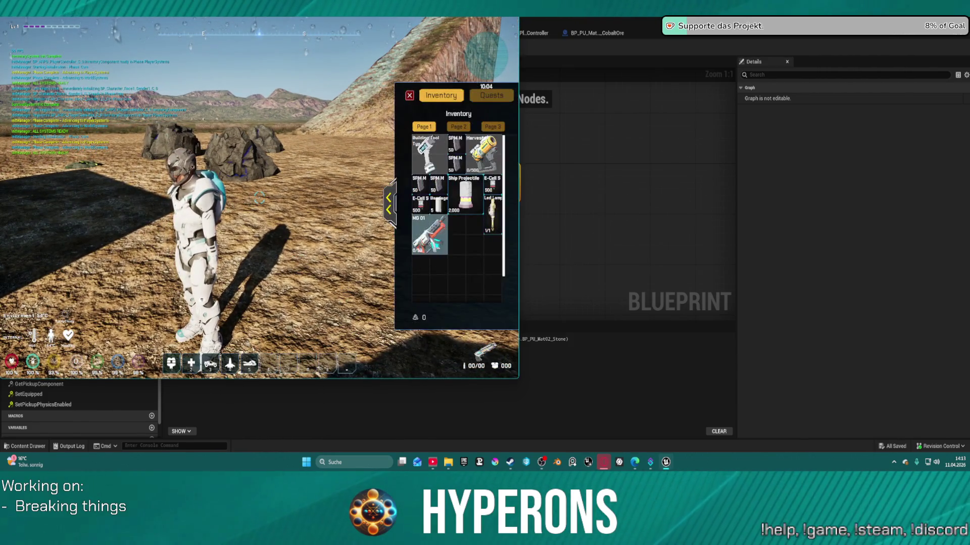
pyautogui.doubleClick(480, 154)
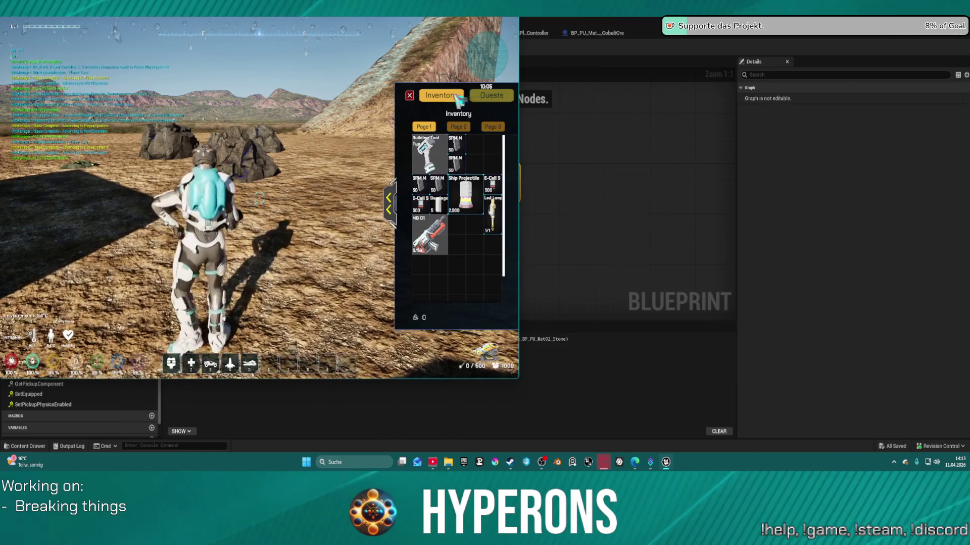
pyautogui.click(409, 96)
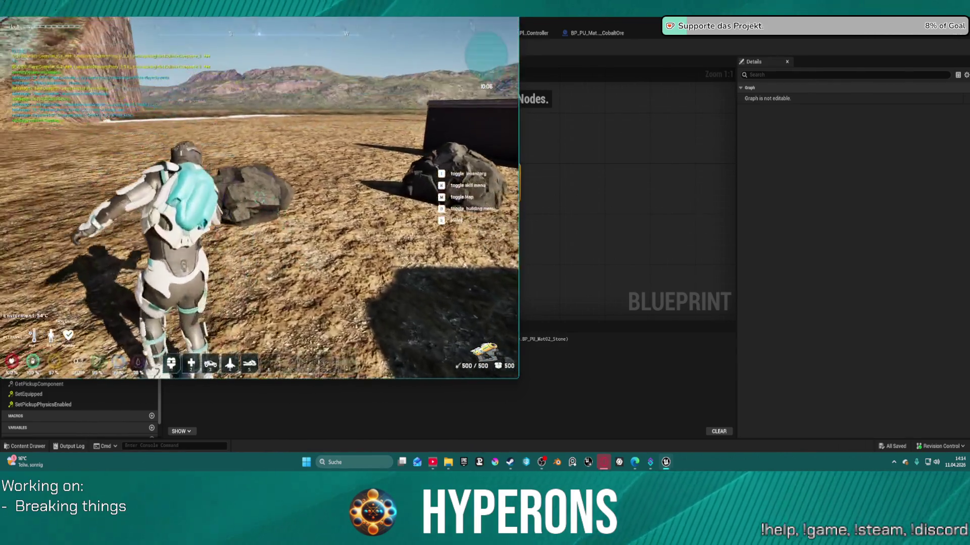
pyautogui.click(259, 197)
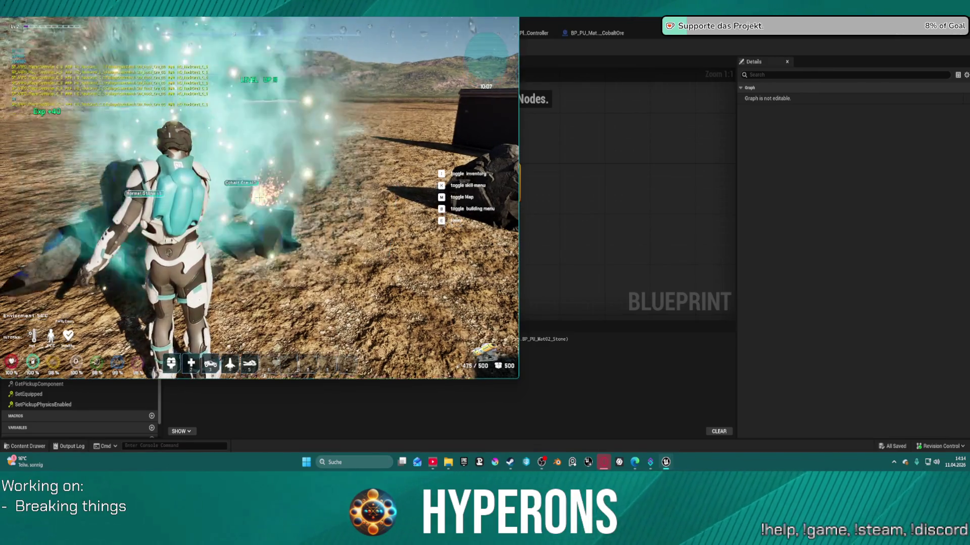
# Step away from the broken rocks, pause, and open the game's Settings
pyautogui.press('s')
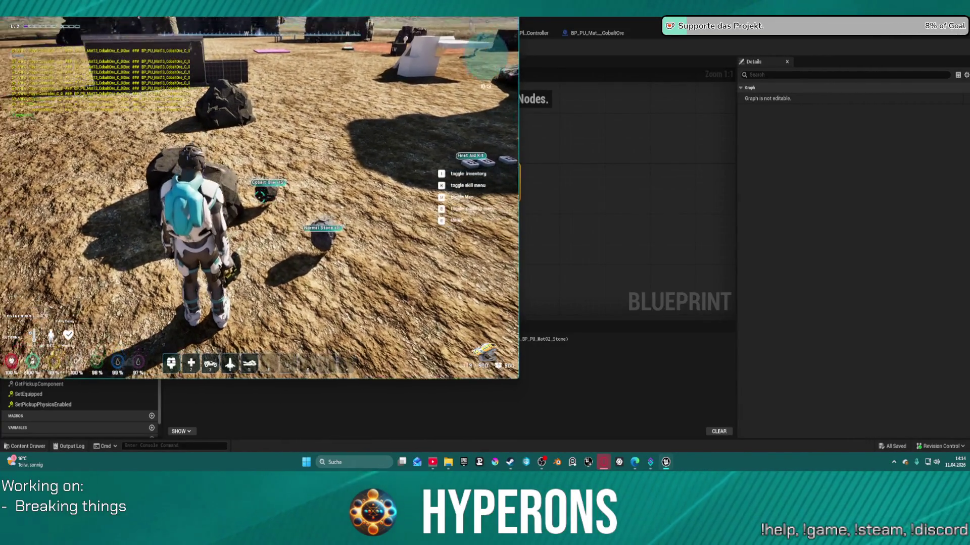
pyautogui.press('Escape')
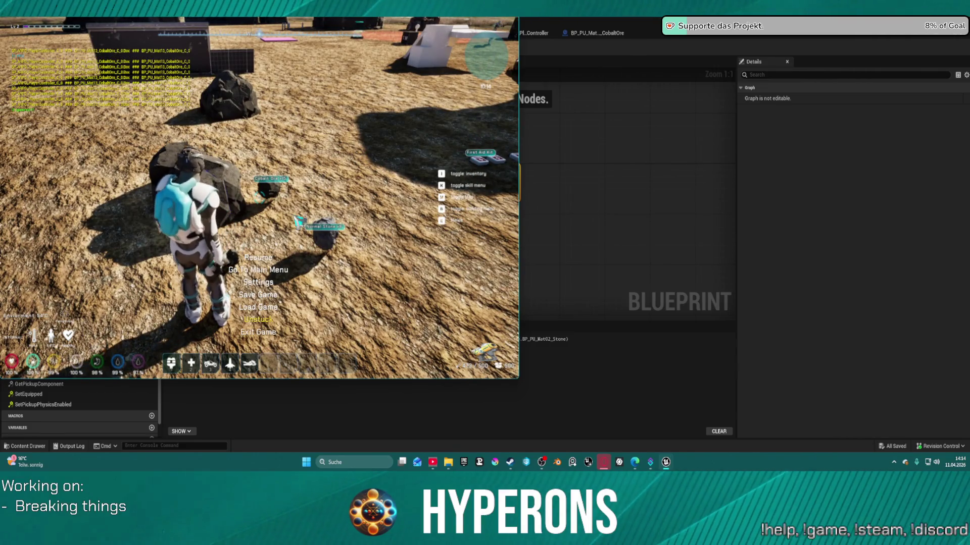
pyautogui.click(273, 286)
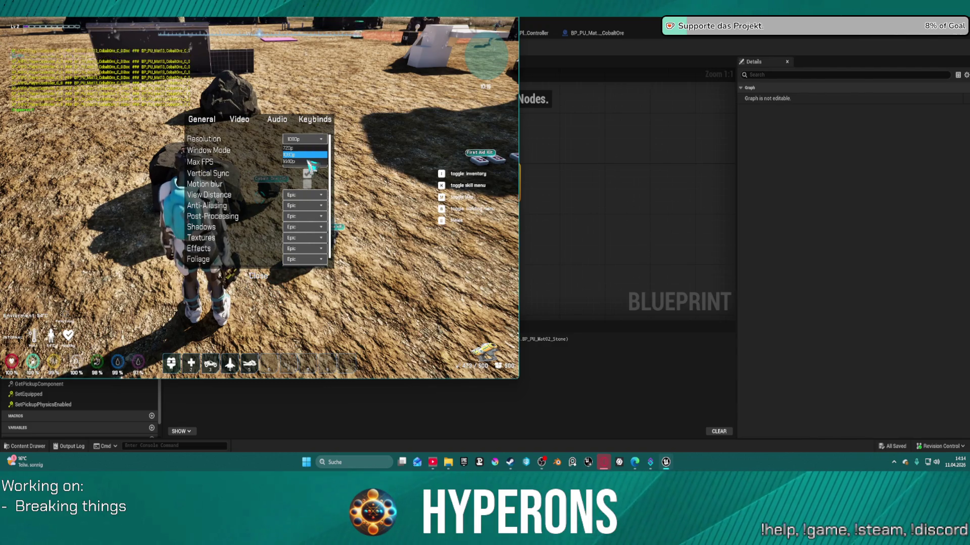
# Set the game resolution to 1440p, close settings, and mine the dark cobalt ore rock
pyautogui.click(308, 162)
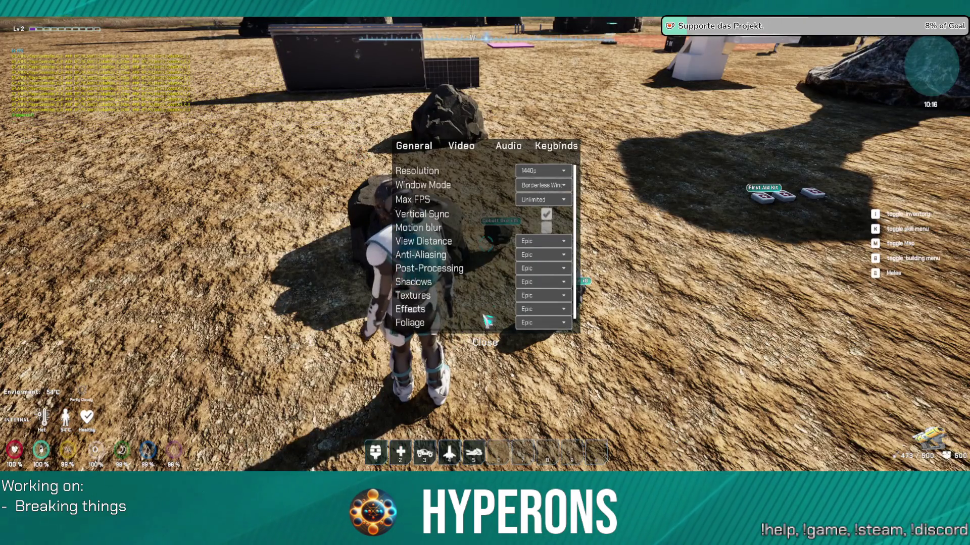
pyautogui.click(485, 343)
pyautogui.press('w')
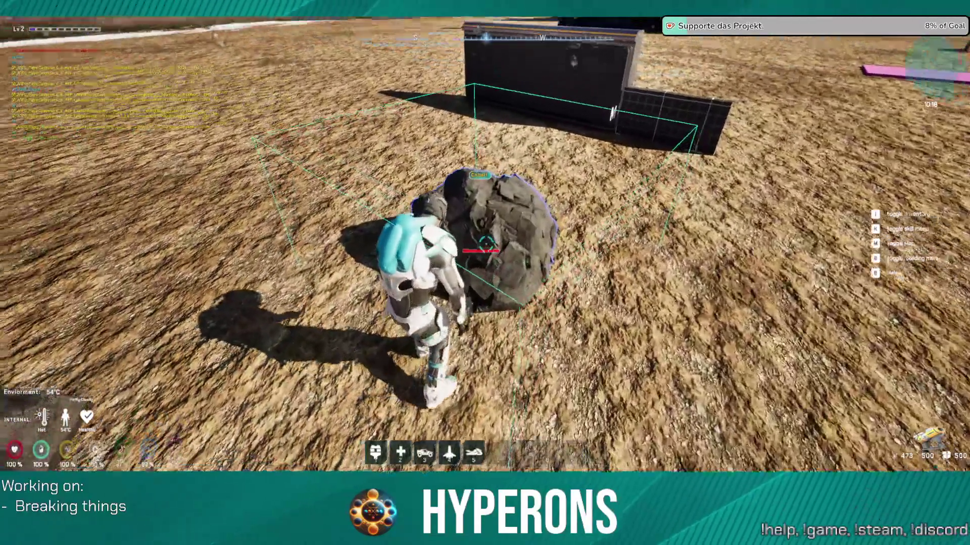
pyautogui.click(485, 248)
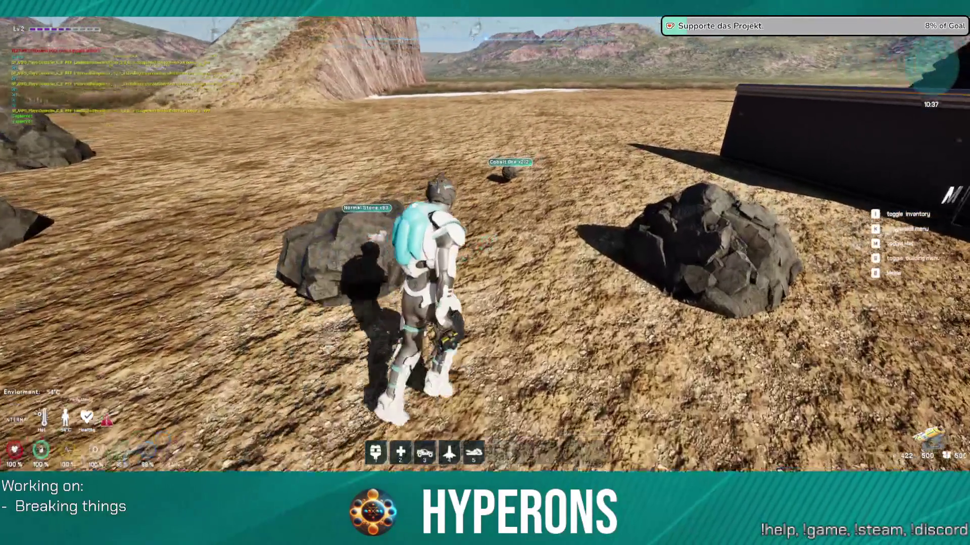
# Walk to the Cobalt Ore pickup and around it with W and S, then pause
pyautogui.press('w')
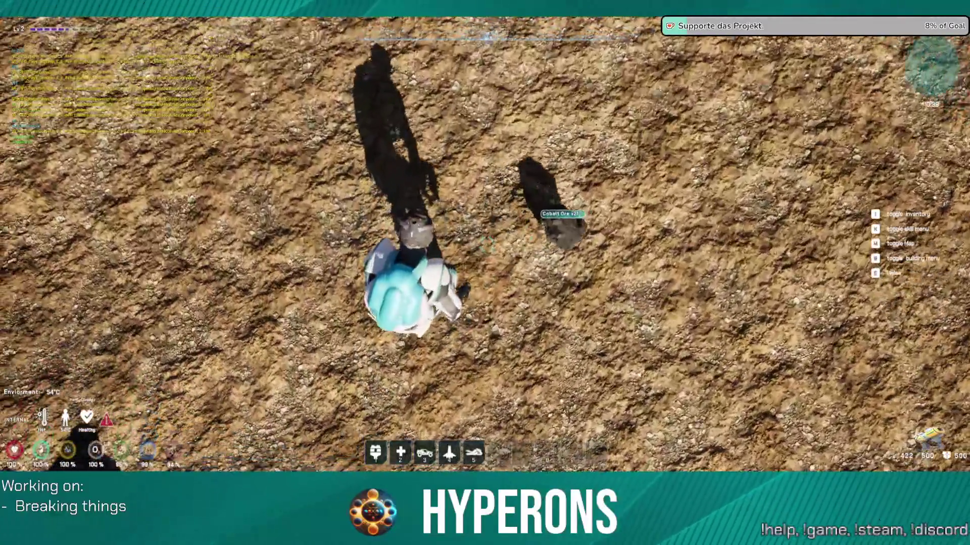
pyautogui.press('s')
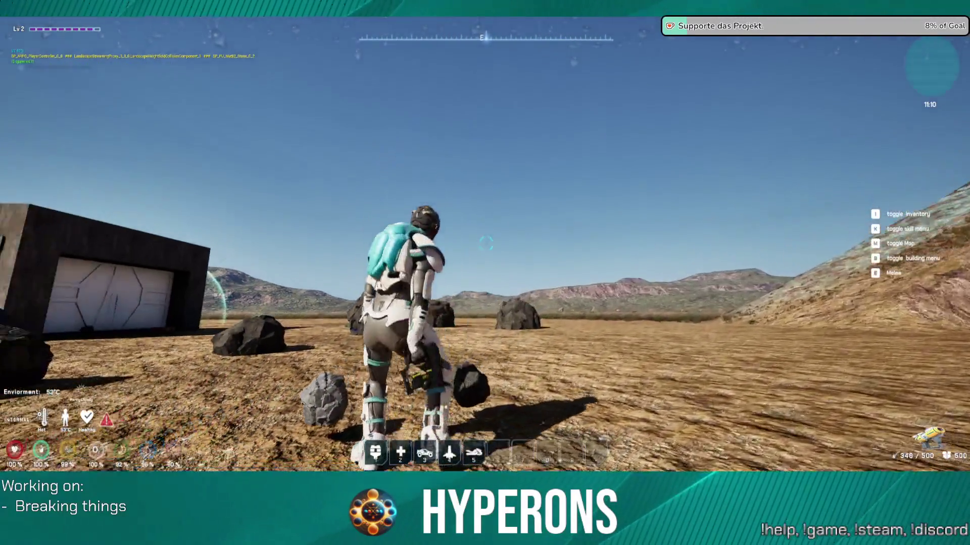
pyautogui.press('Escape')
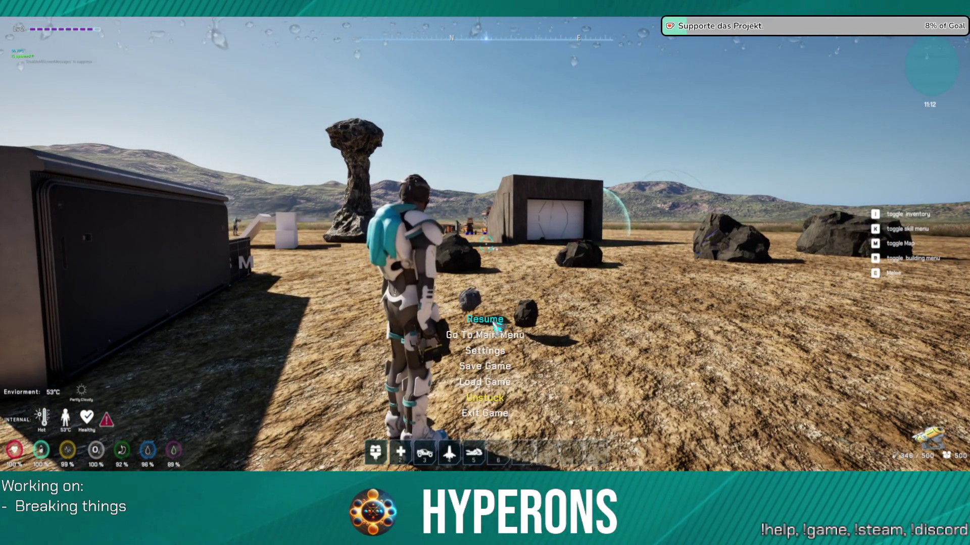
# Exit the game and inspect the Stone's Box, StaticMesh, widget, SkeletalMesh and Niagara components
pyautogui.click(498, 414)
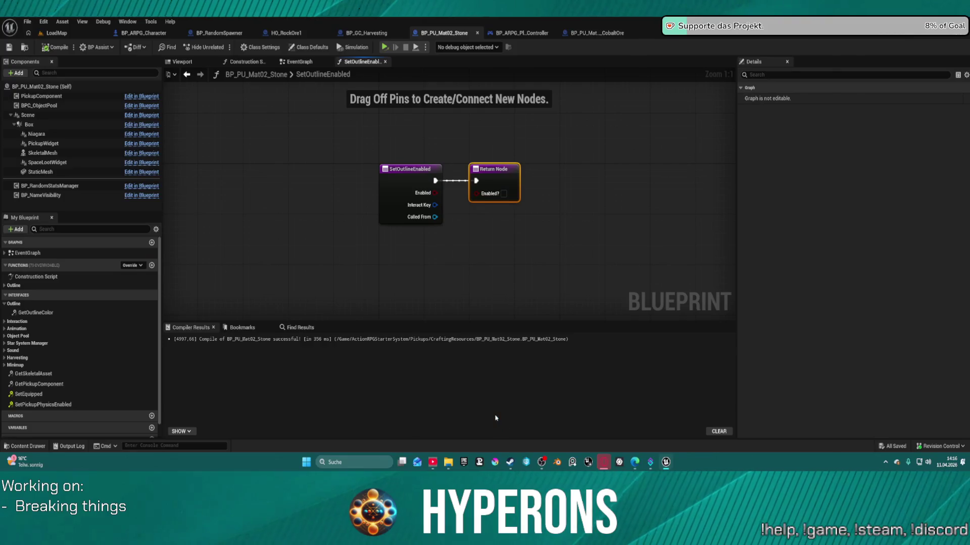
pyautogui.click(49, 123)
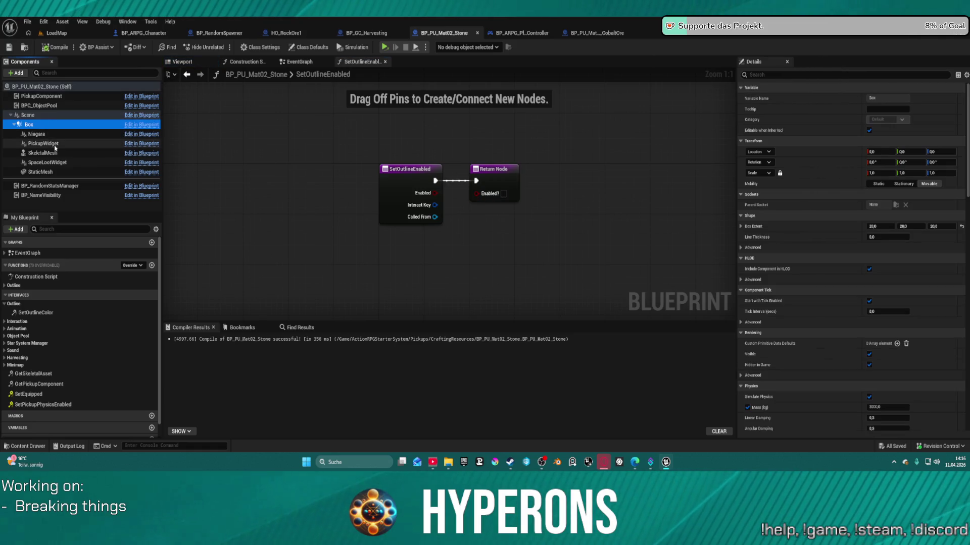
pyautogui.click(40, 172)
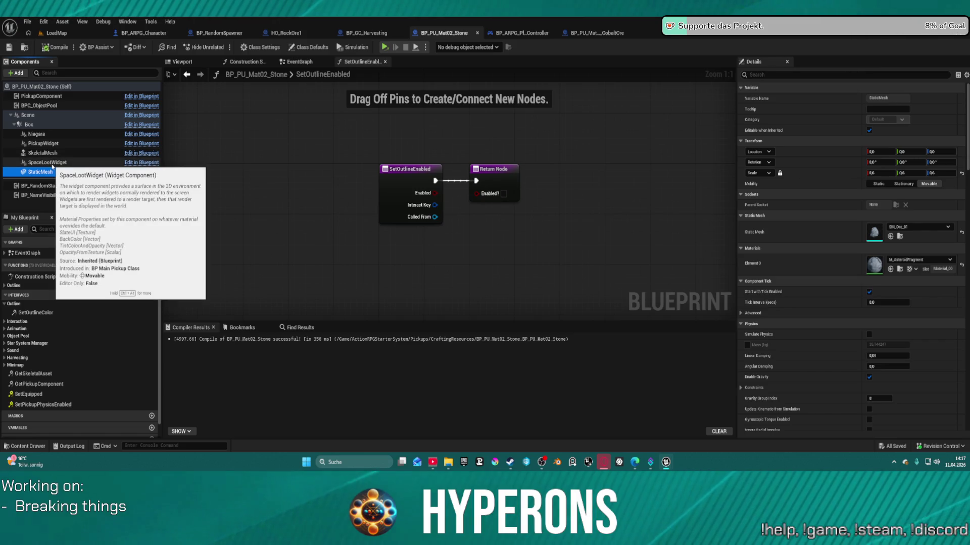
pyautogui.click(48, 162)
pyautogui.click(44, 153)
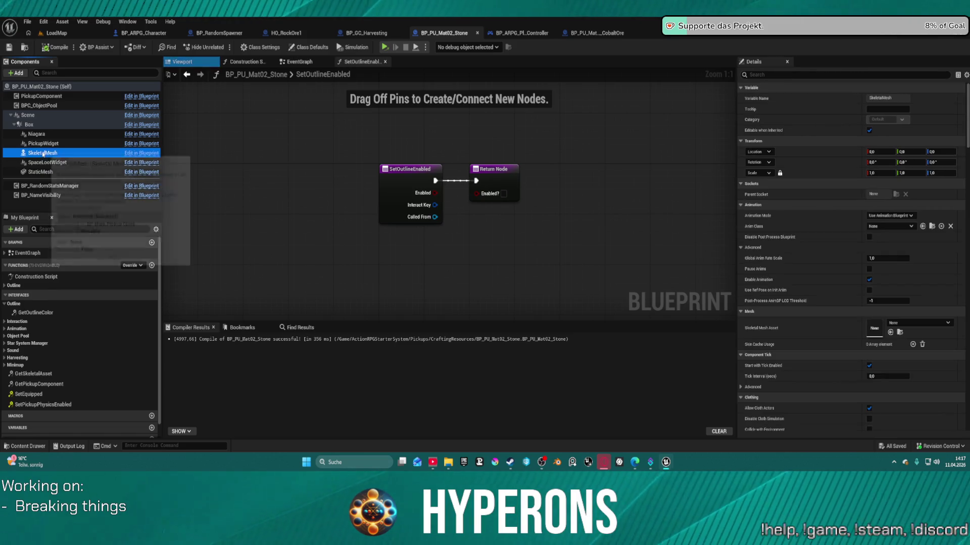
pyautogui.click(47, 144)
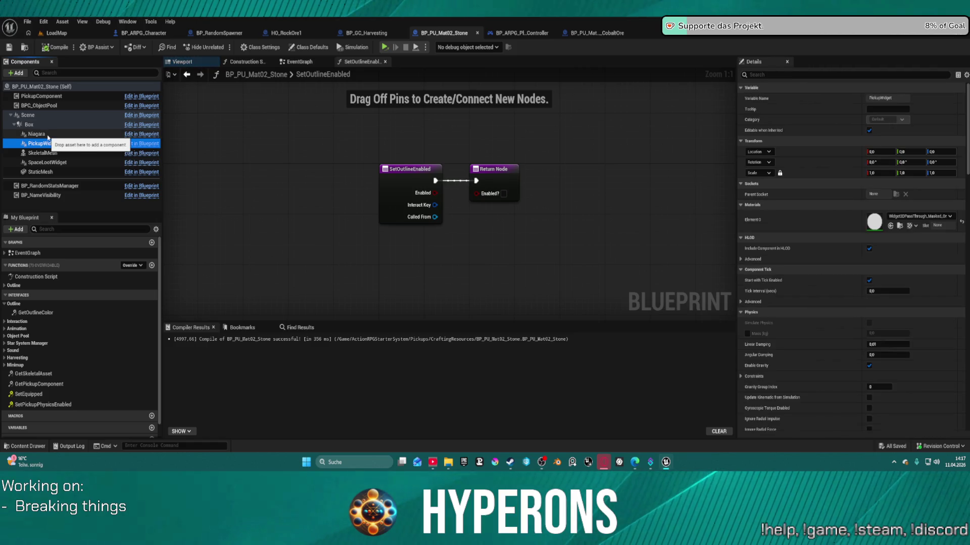
pyautogui.click(48, 135)
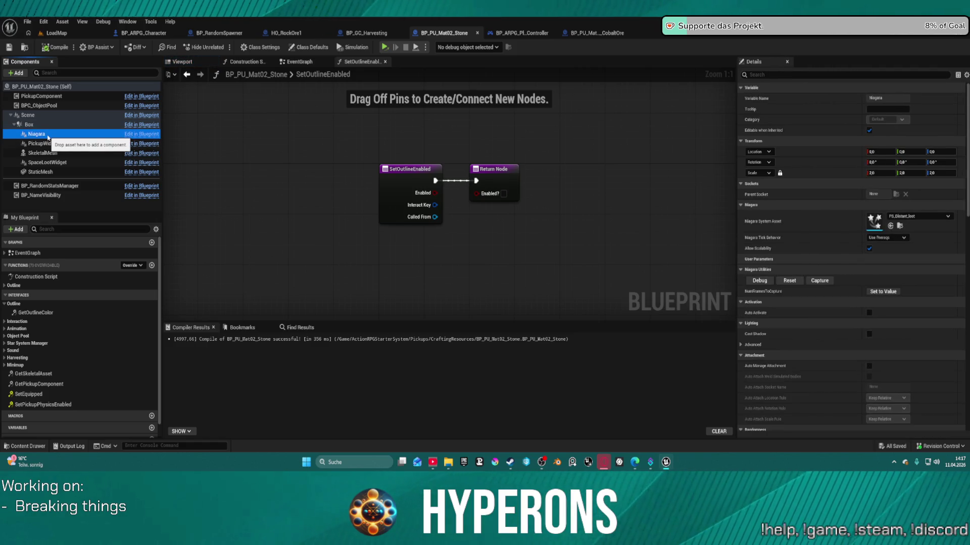
pyautogui.click(46, 126)
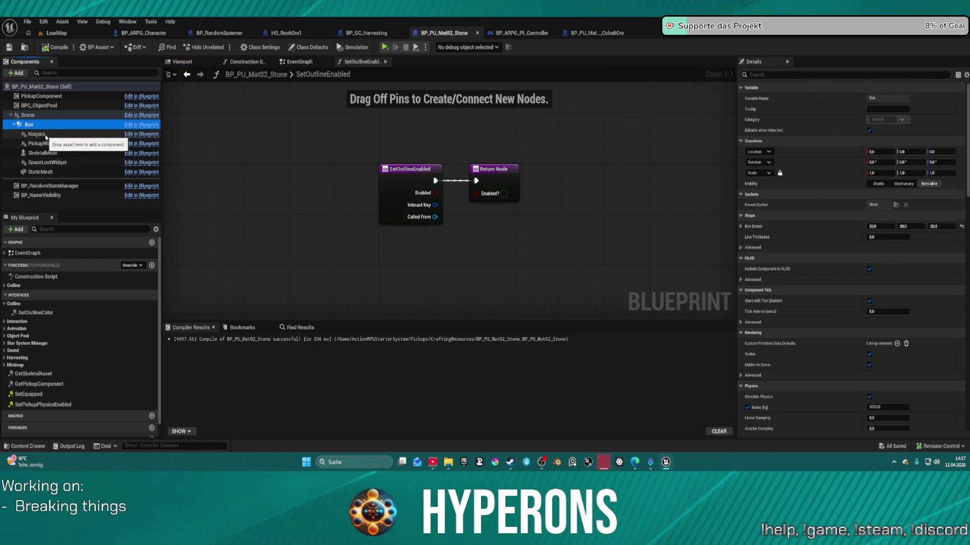
# View the stone and its box in the Viewport, then open its Construction Script
pyautogui.click(182, 61)
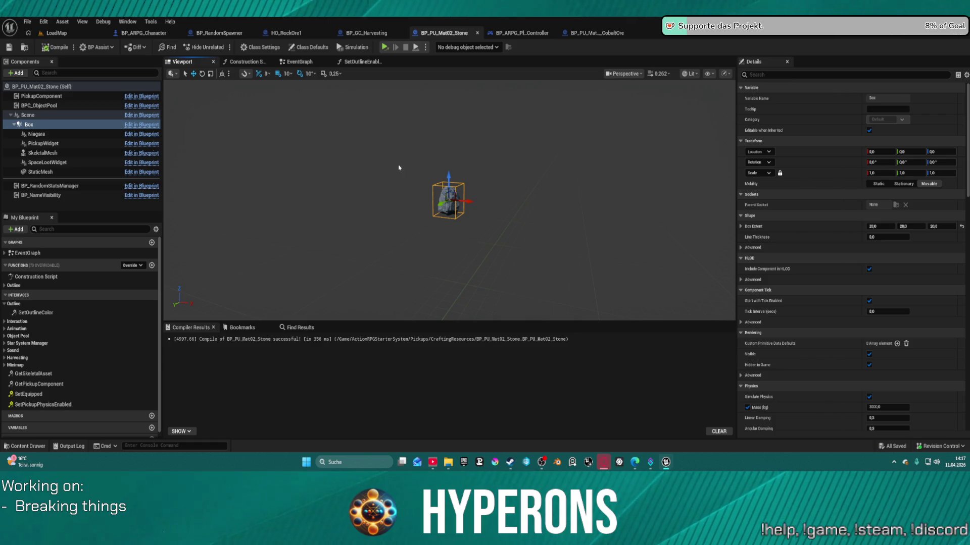
pyautogui.scroll(2, 389, 161)
pyautogui.scroll(-2, 441, 195)
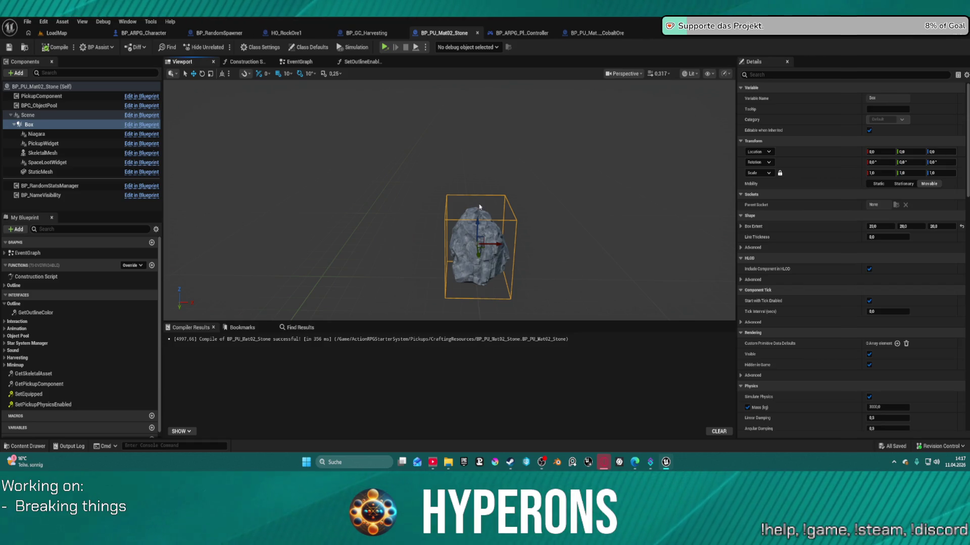
pyautogui.click(245, 62)
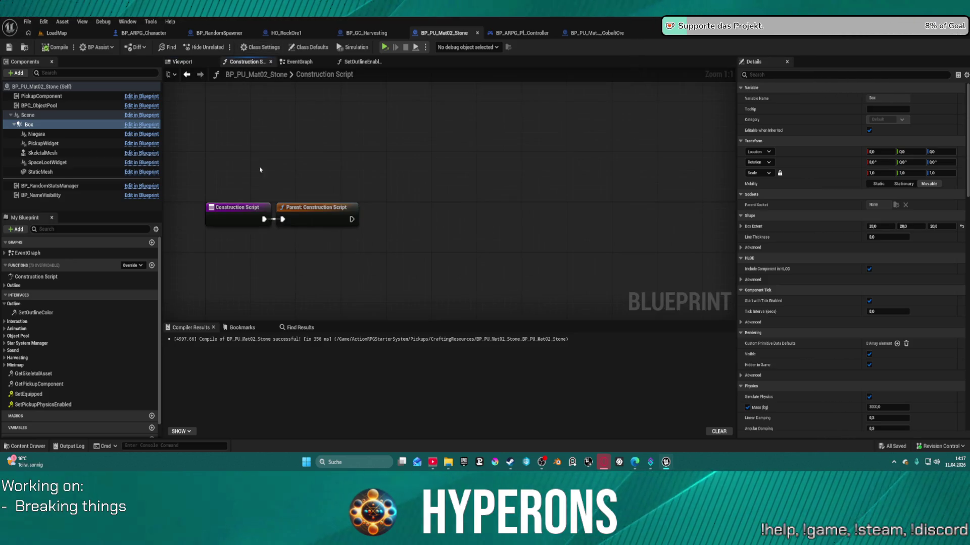
pyautogui.moveTo(306, 213)
pyautogui.mouseDown()
pyautogui.moveTo(386, 199)
pyautogui.moveTo(392, 188)
pyautogui.moveTo(368, 208)
pyautogui.mouseUp()
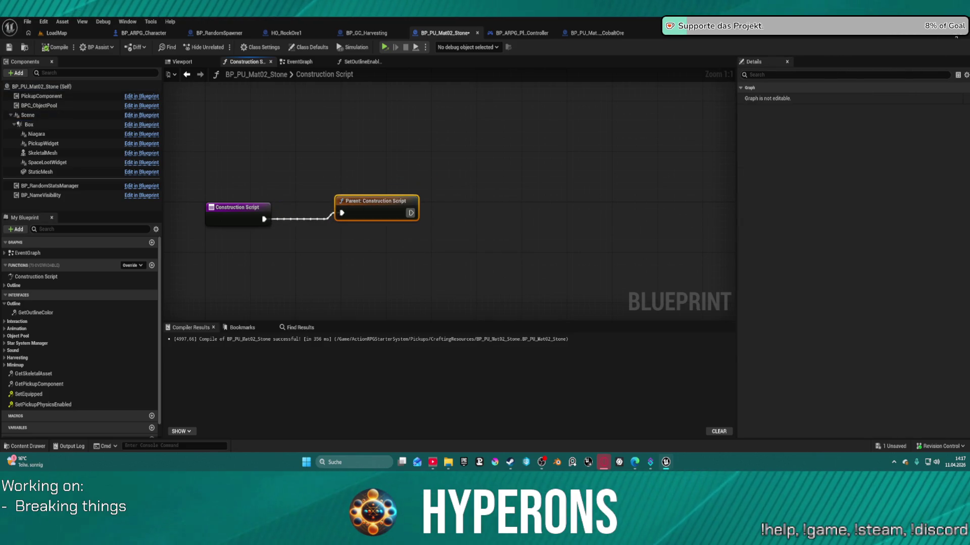
# Open BP_MainPickupClass_SM's Construction Script via the Parent: Construction Script node
pyautogui.doubleClick(417, 207)
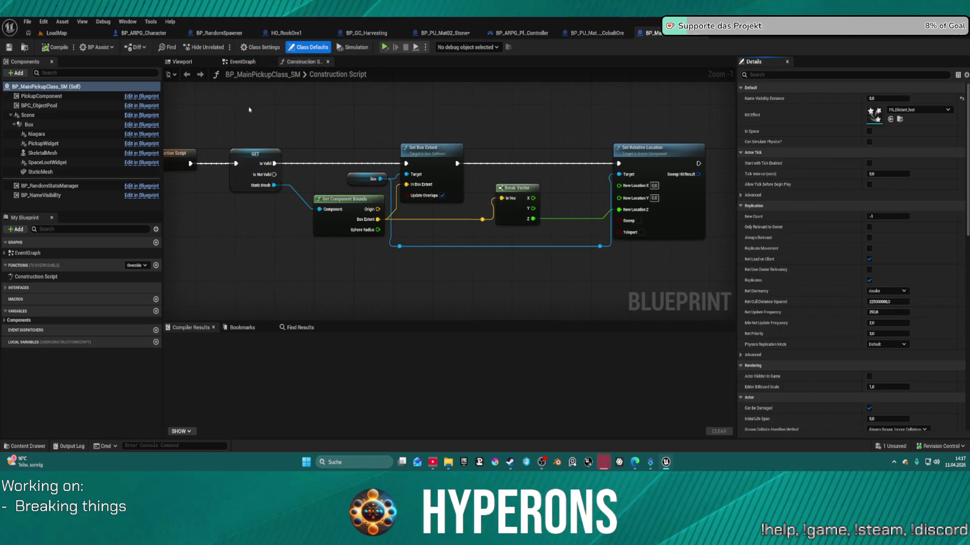
# Switch to BP_PU_Mat13_CobaltOre, frame the ore rock in the Viewport, and select its Box component
pyautogui.click(603, 34)
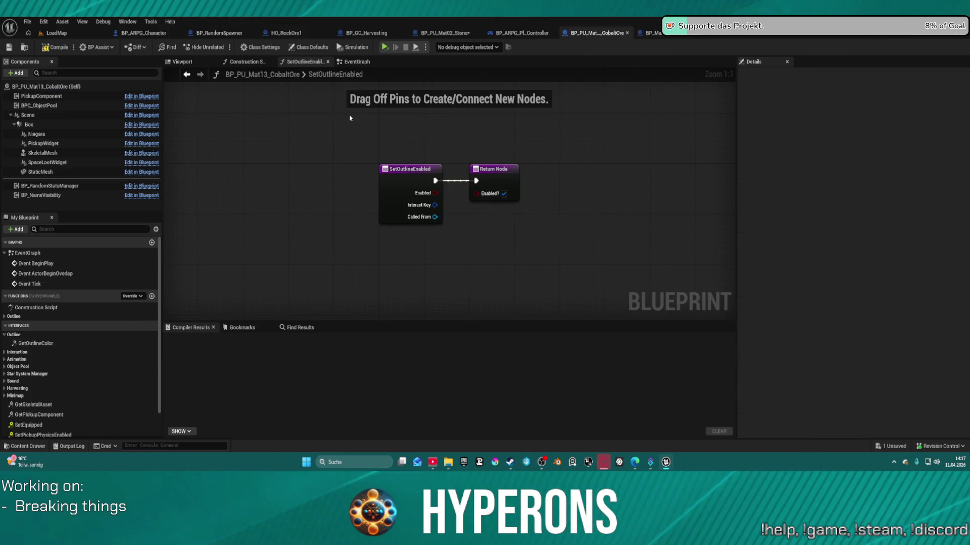
pyautogui.click(358, 63)
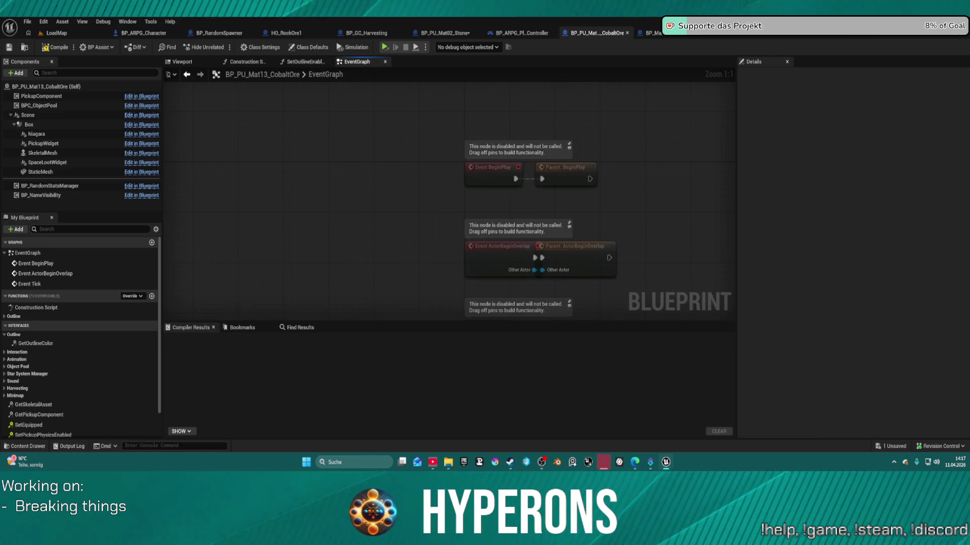
pyautogui.click(238, 62)
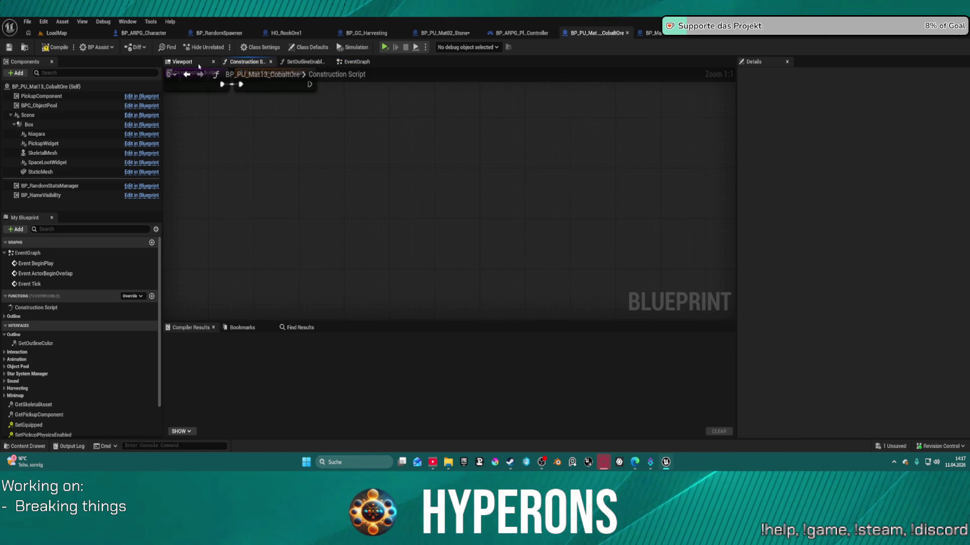
pyautogui.click(199, 62)
pyautogui.scroll(5, 448, 199)
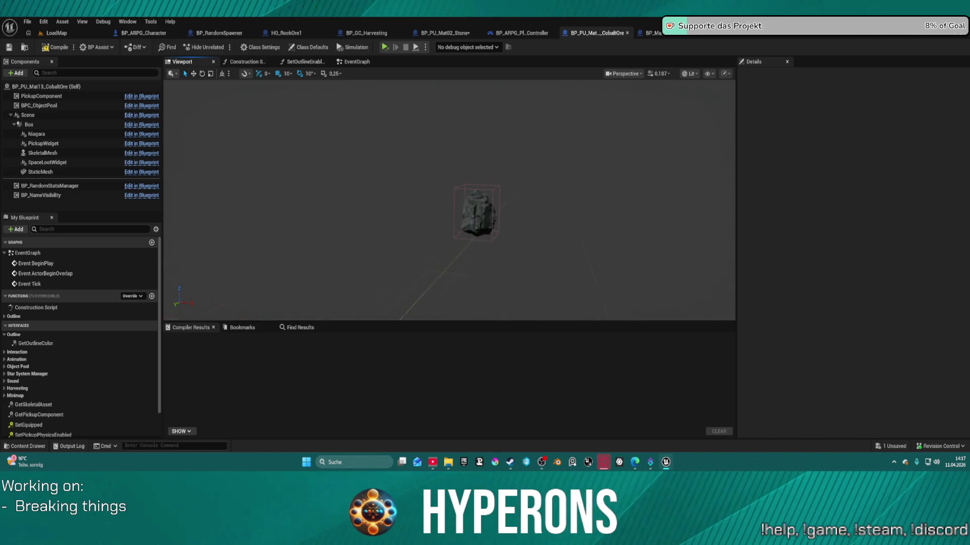
pyautogui.press('f')
pyautogui.scroll(5, 450, 199)
pyautogui.scroll(-4, 449, 200)
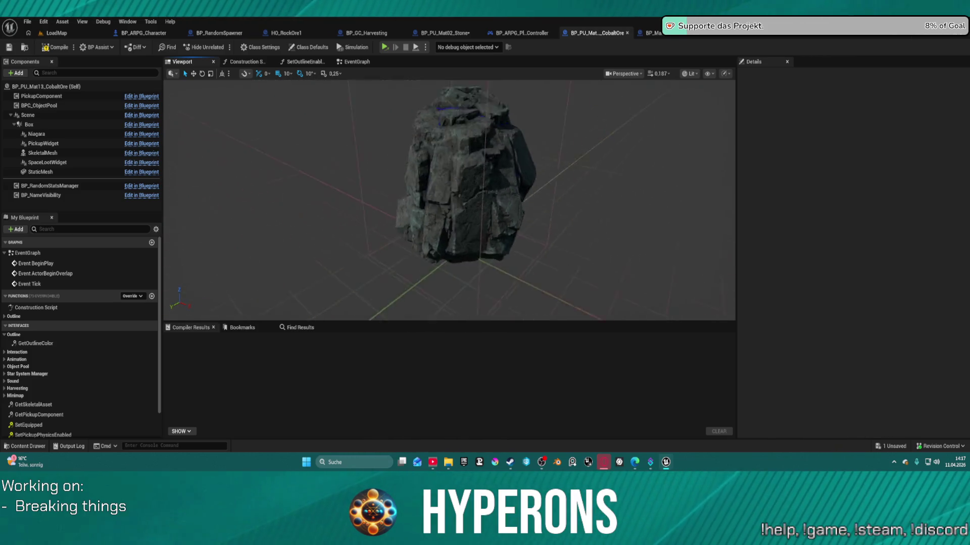
pyautogui.scroll(5, 450, 200)
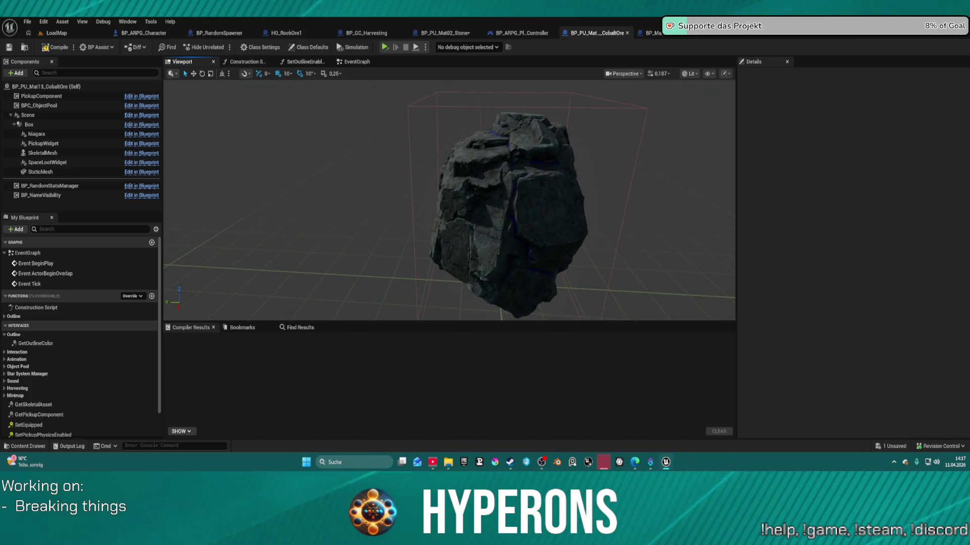
pyautogui.click(28, 124)
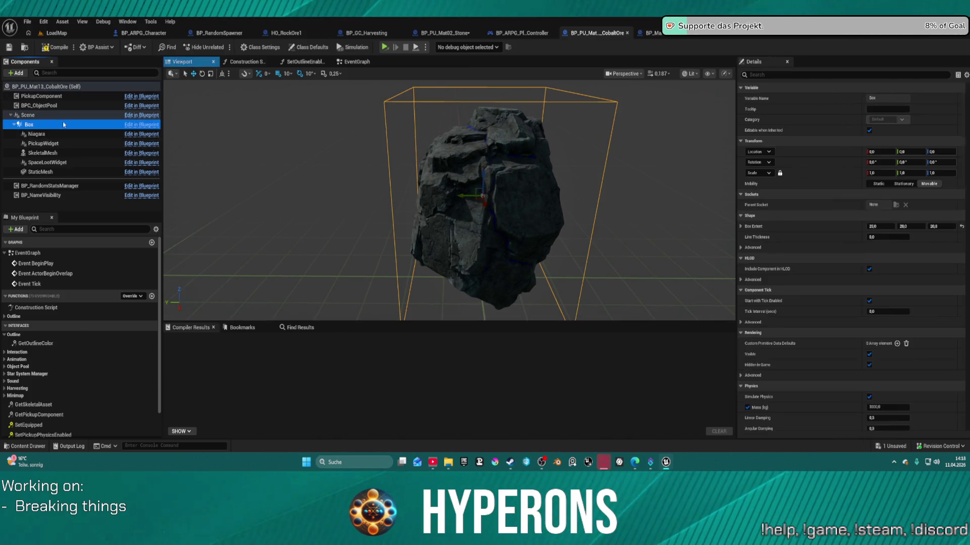
pyautogui.scroll(-10, 868, 255)
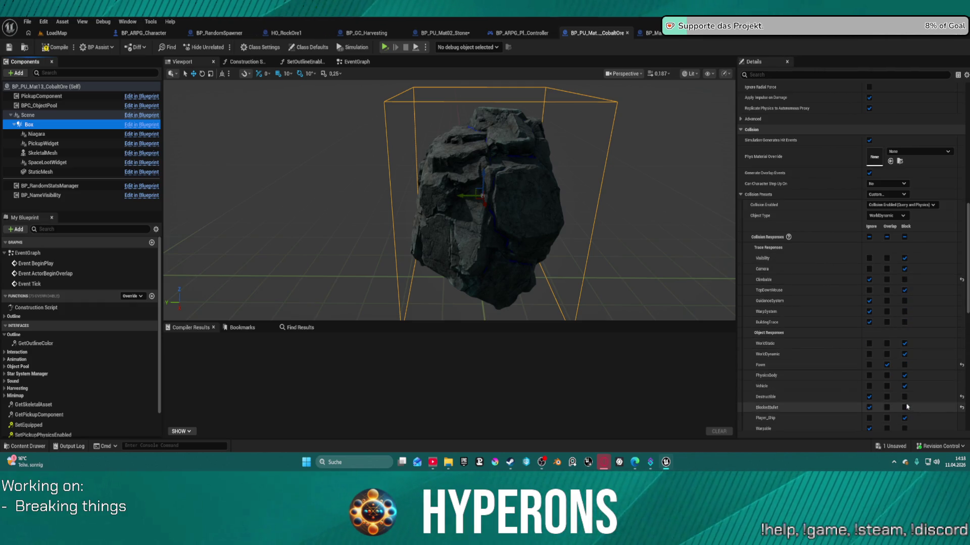
pyautogui.scroll(-2, 906, 410)
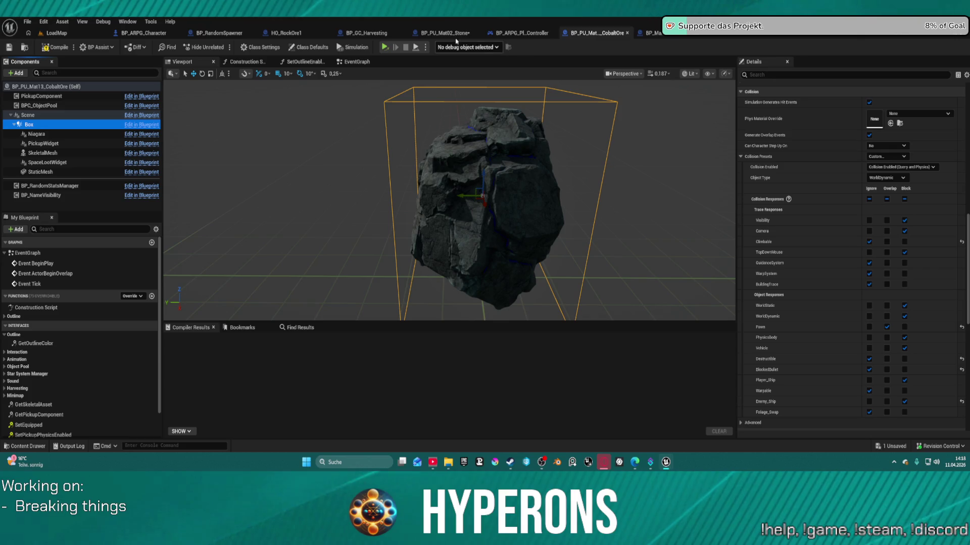
# Reorder the open blueprint tabs, return to CobaltOre, and fly the camera beneath the rock
pyautogui.moveTo(521, 33)
pyautogui.mouseDown()
pyautogui.moveTo(341, 37)
pyautogui.moveTo(434, 33)
pyautogui.mouseUp()
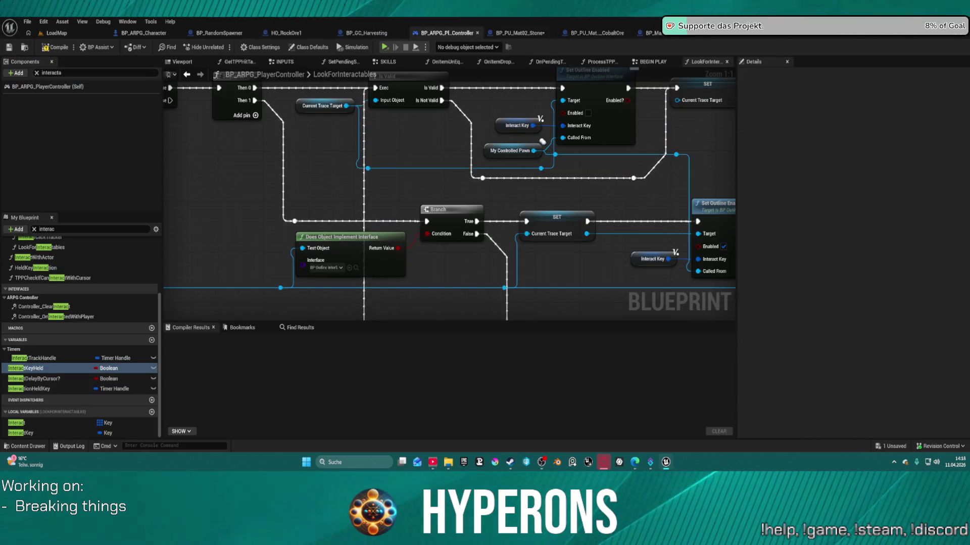
pyautogui.click(657, 34)
pyautogui.click(598, 33)
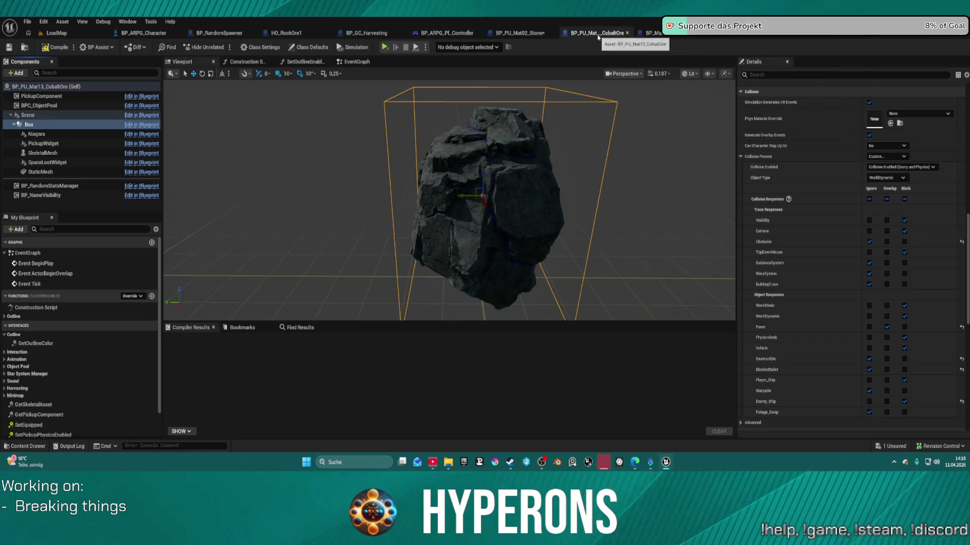
pyautogui.moveTo(511, 80)
pyautogui.mouseDown()
pyautogui.moveTo(507, 182)
pyautogui.moveTo(478, 155)
pyautogui.mouseUp()
pyautogui.scroll(10, 808, 222)
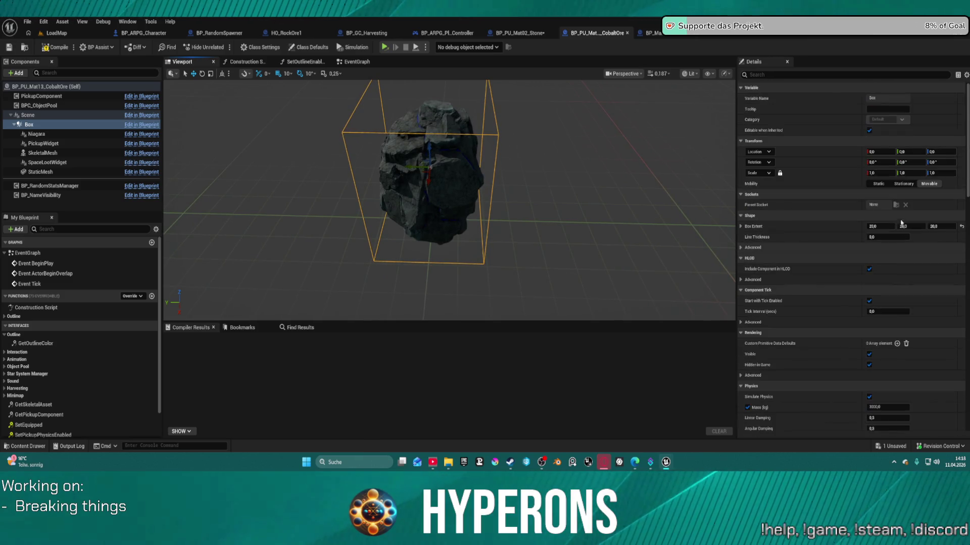
# Set the cobalt ore StaticMesh Transform scale to 0.7 so it fits the Box
pyautogui.moveTo(571, 173); pyautogui.dragTo(594, 173)
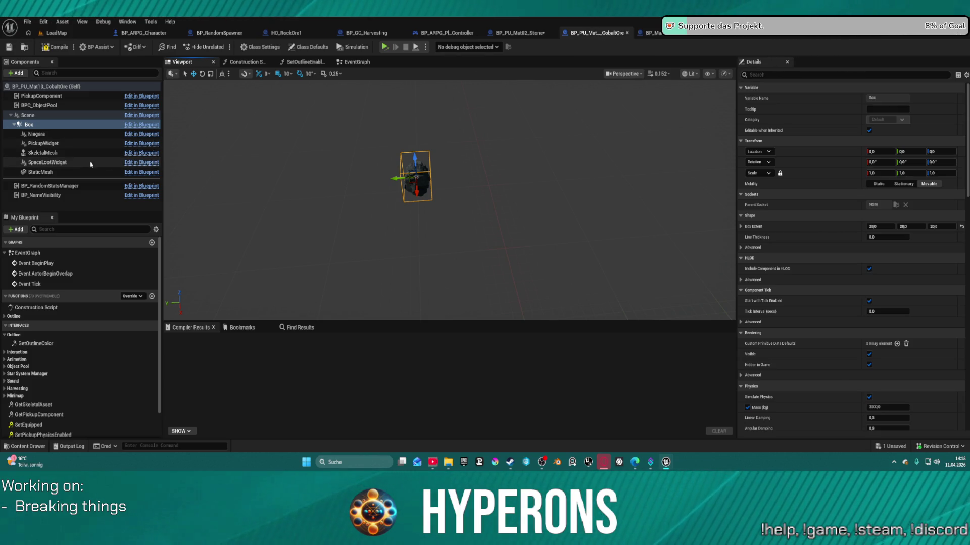
pyautogui.click(65, 172)
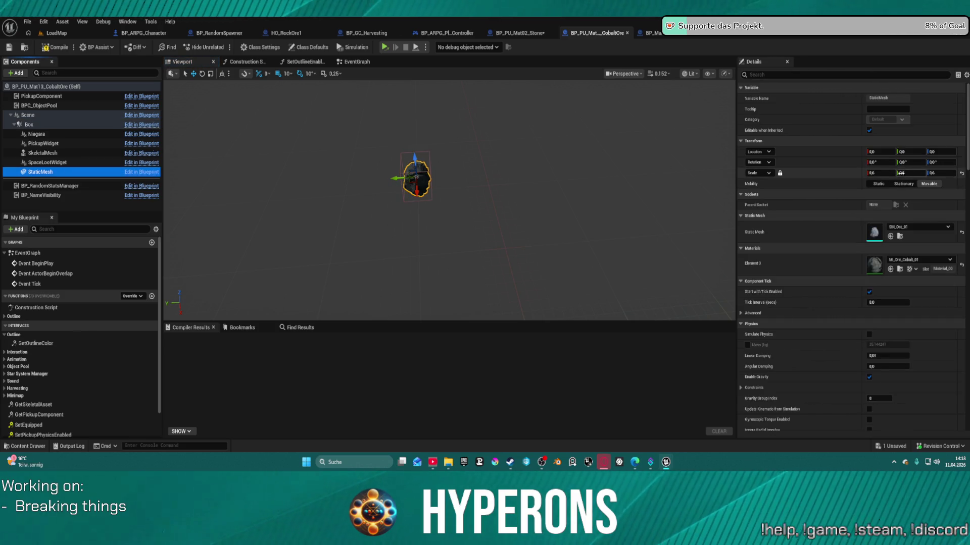
pyautogui.click(876, 173)
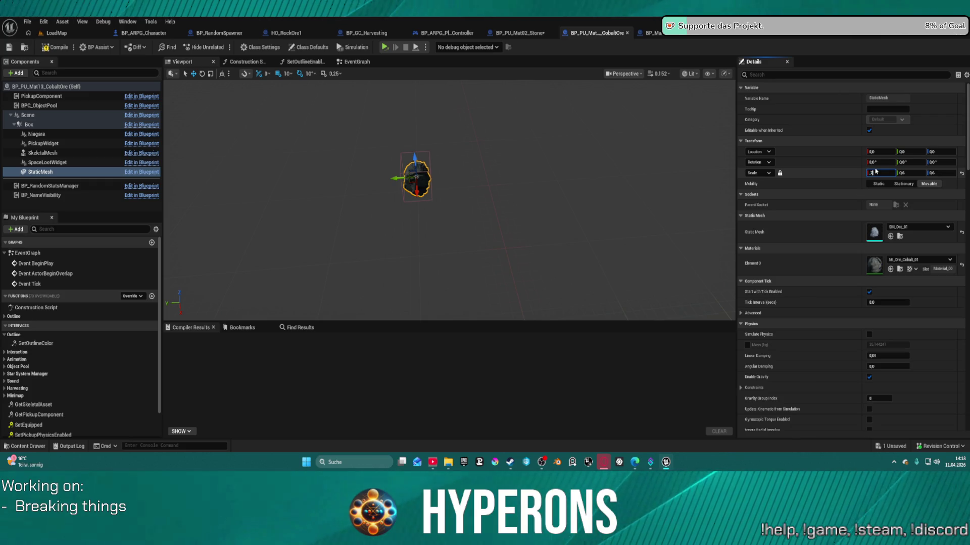
pyautogui.press('Return')
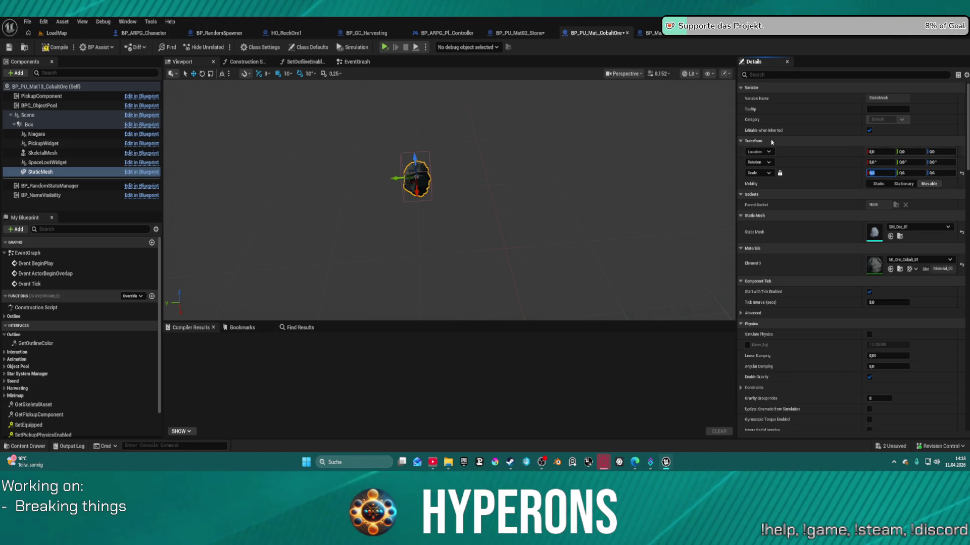
pyautogui.click(417, 174)
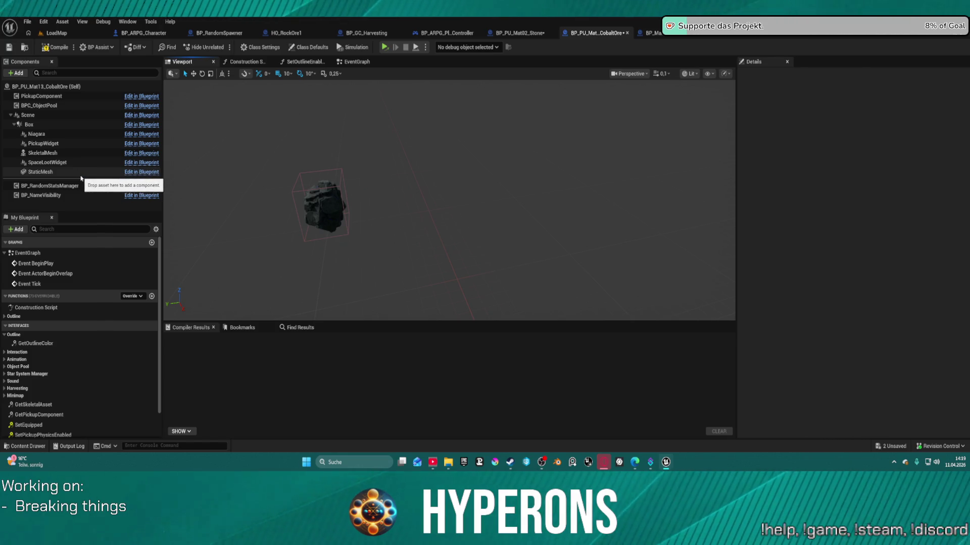
# Disconnect the cobalt ore's Parent: Construction Script call, move that node aside, and recompile
pyautogui.click(244, 63)
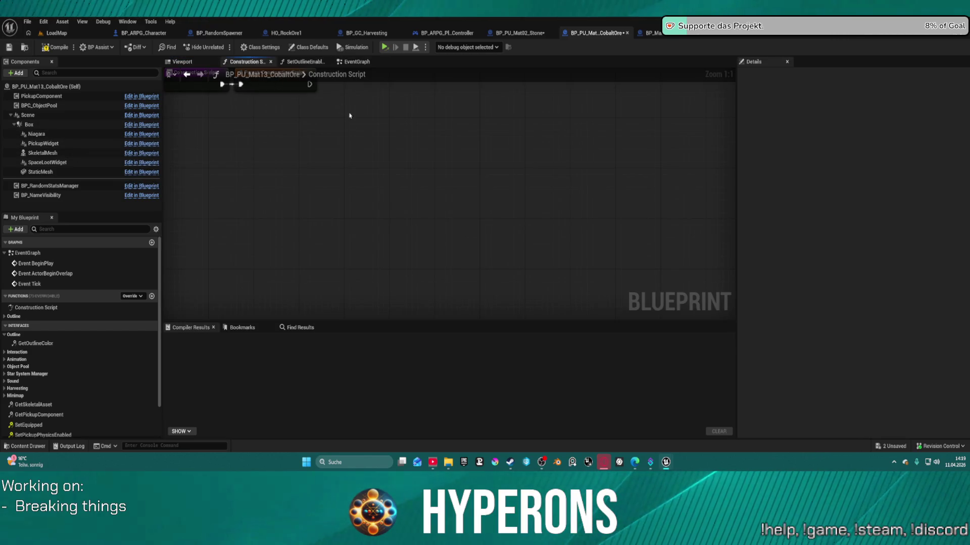
pyautogui.keyDown('alt'); pyautogui.click(219, 195); pyautogui.keyUp('alt')
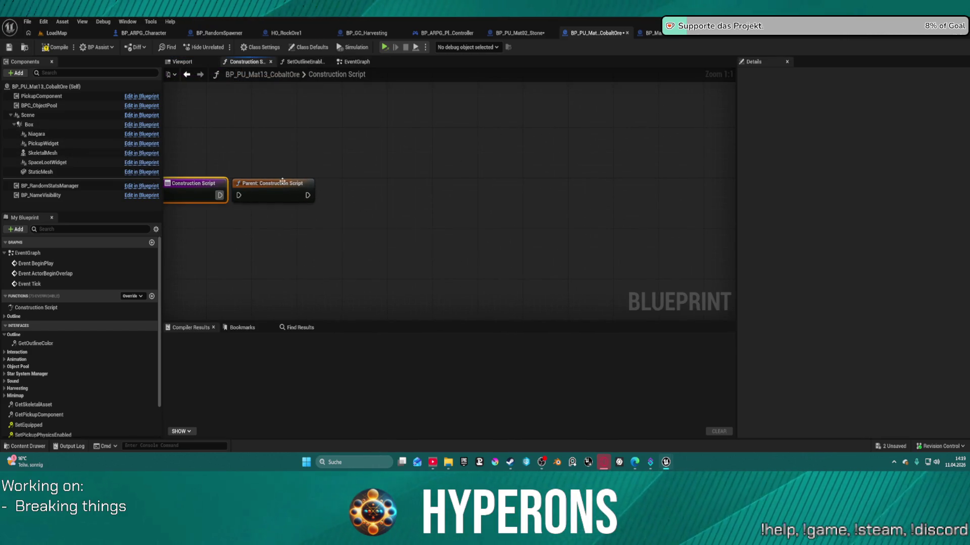
pyautogui.moveTo(282, 181); pyautogui.dragTo(297, 136)
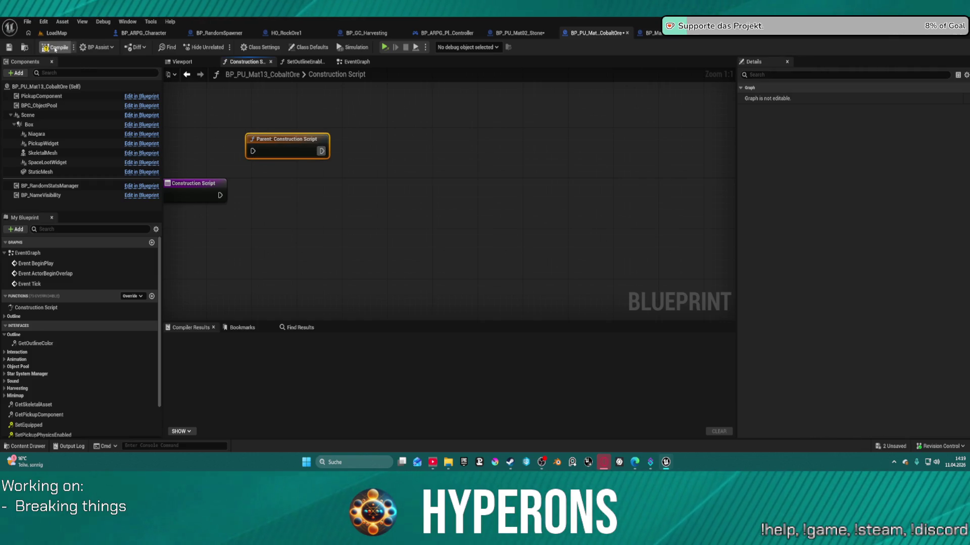
pyautogui.click(30, 124)
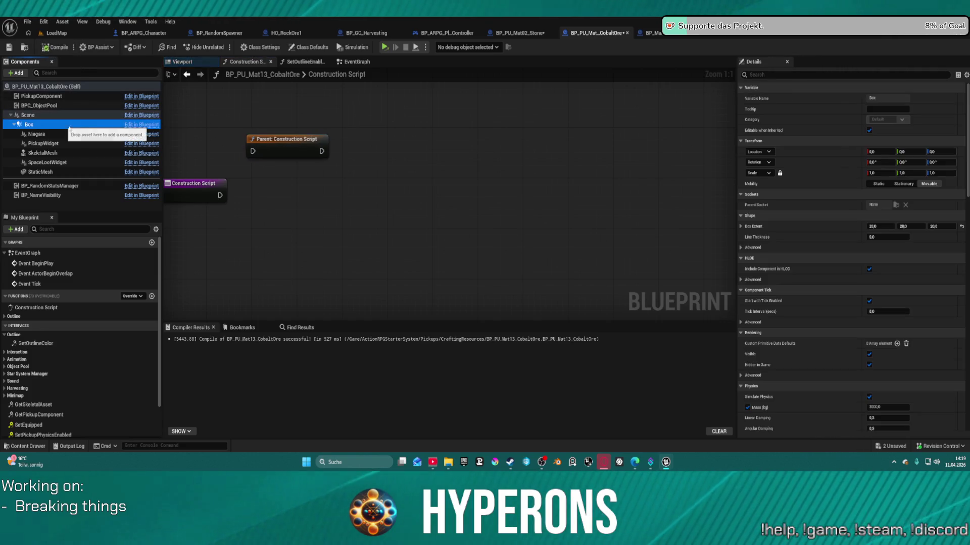
pyautogui.click(197, 61)
pyautogui.write('10')
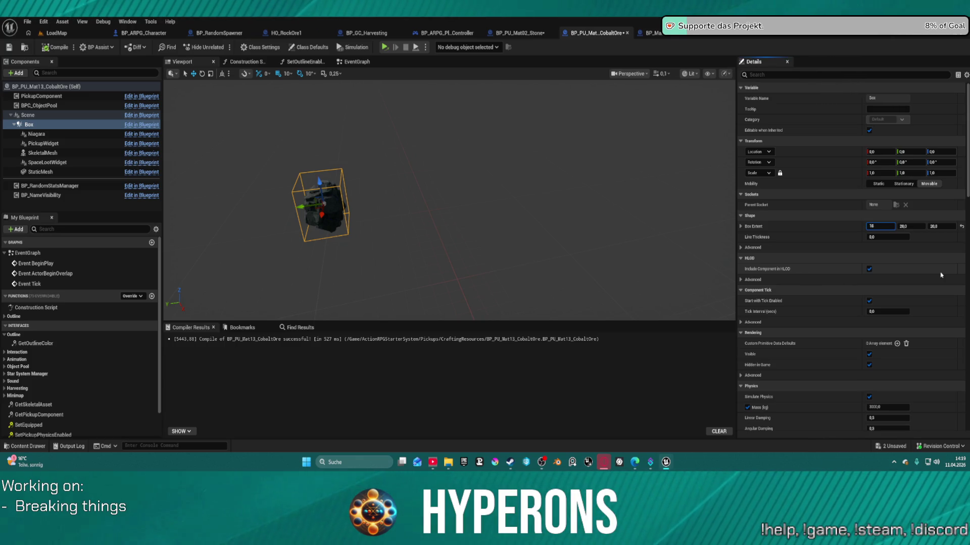
# Enter a new Box Extent value, recompile, and frame the rock to check the collision box
pyautogui.press('Tab')
pyautogui.write('0')
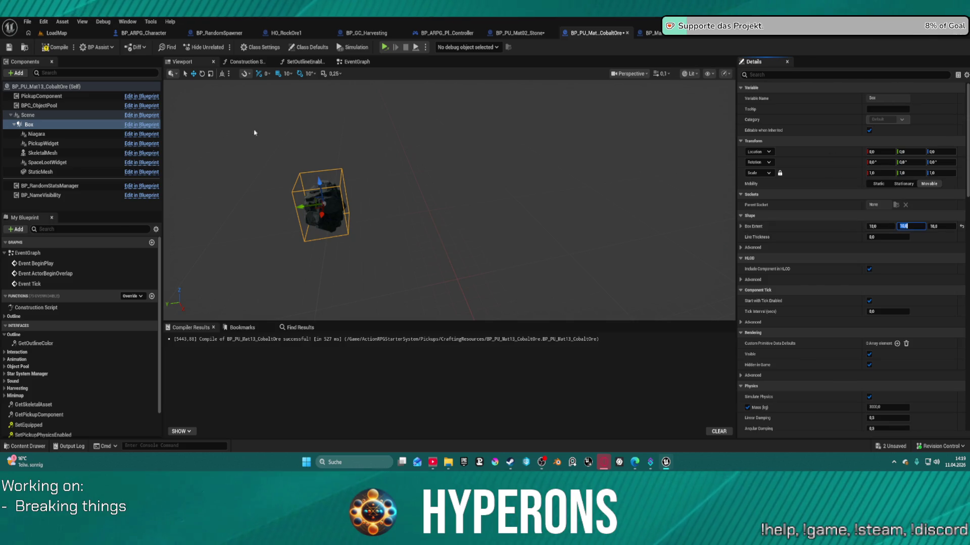
pyautogui.click(53, 48)
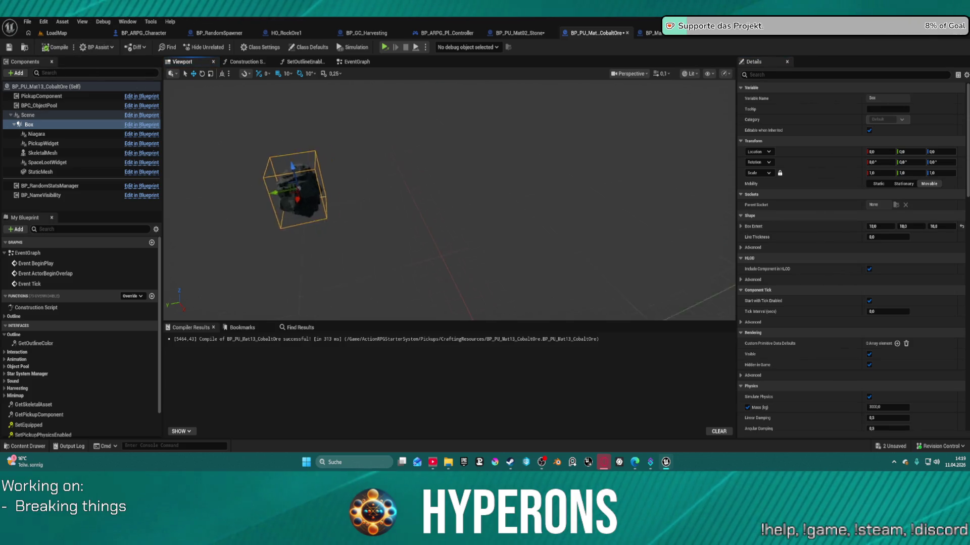
pyautogui.press('f')
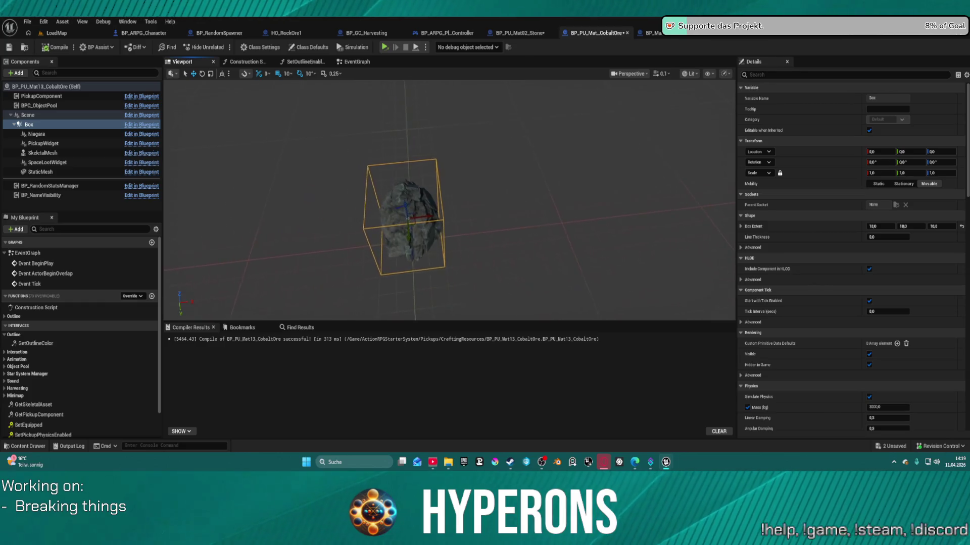
pyautogui.scroll(5, 553, 213)
pyautogui.moveTo(689, 212); pyautogui.dragTo(688, 211)
# Change the Box Extent to 11, recompile, and compare against the main pickup class's construction script
pyautogui.click(908, 202)
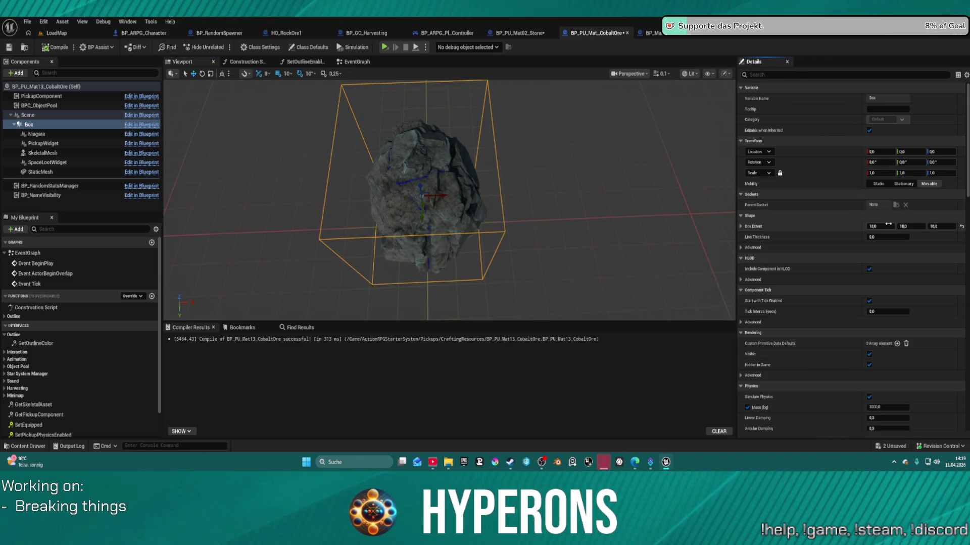
pyautogui.write('11')
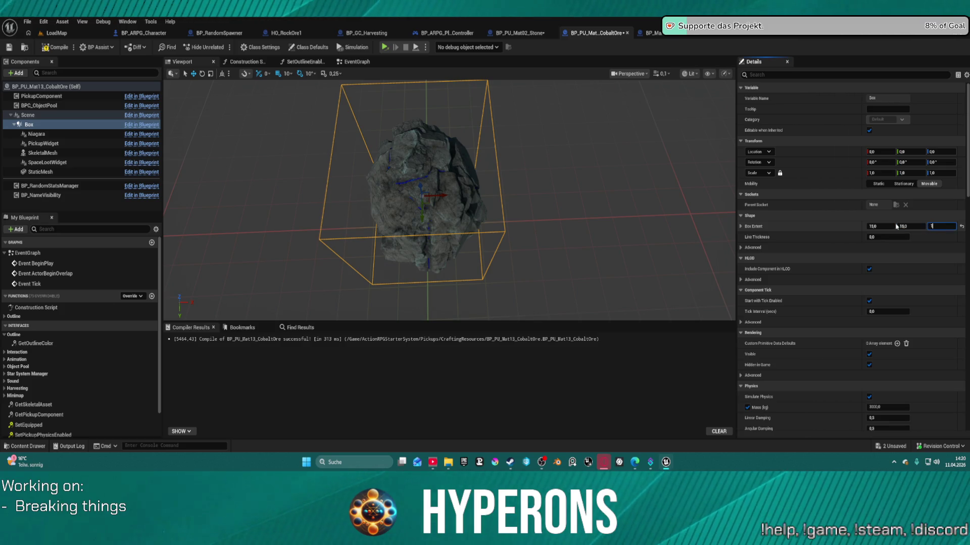
pyautogui.click(54, 48)
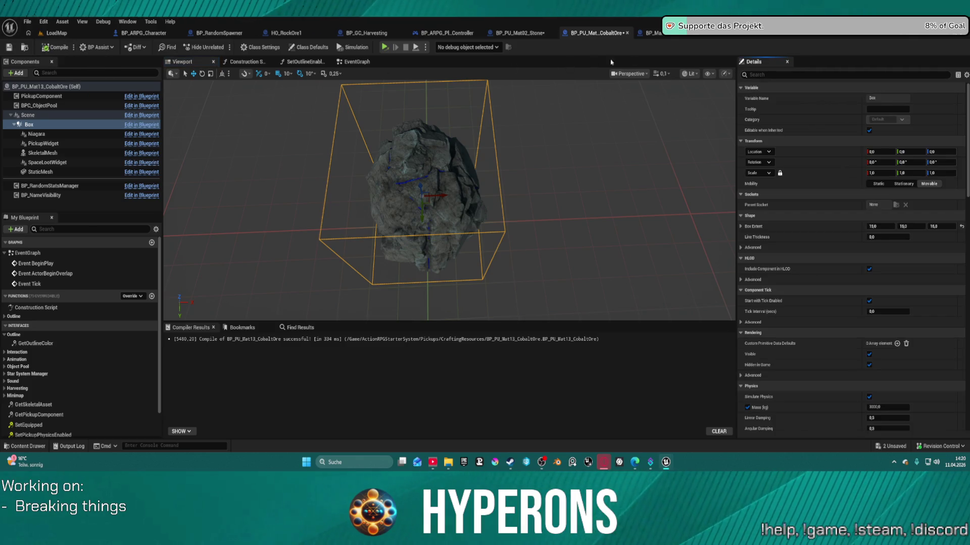
pyautogui.click(686, 34)
pyautogui.click(596, 34)
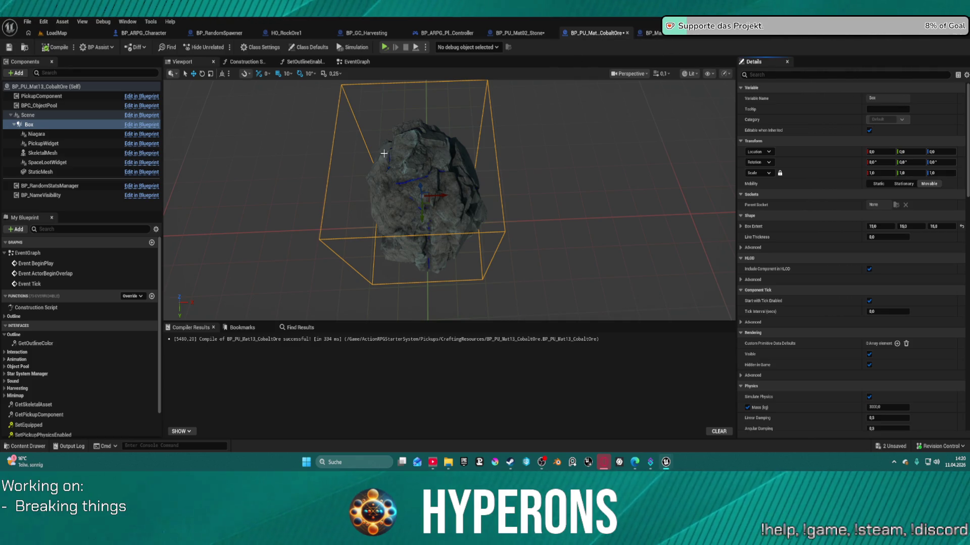
pyautogui.click(76, 125)
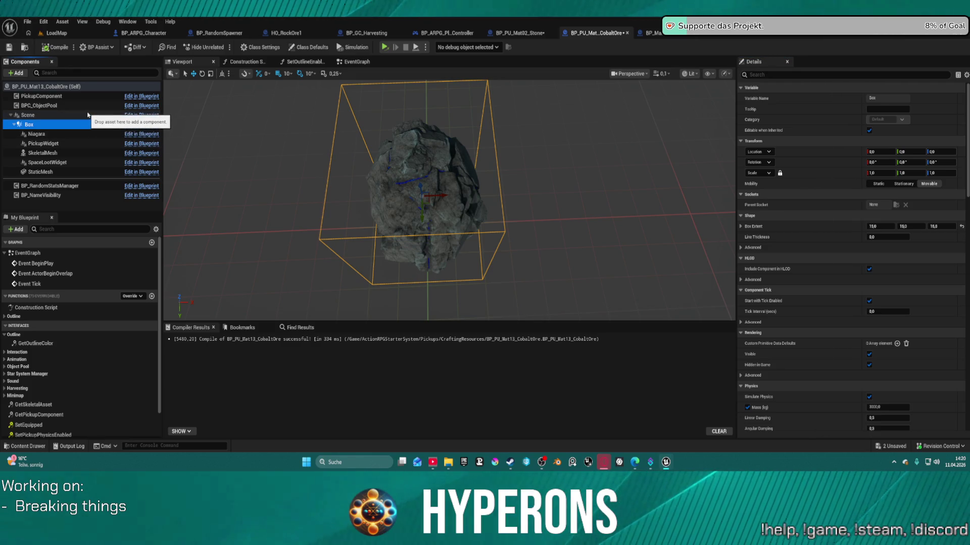
pyautogui.click(240, 62)
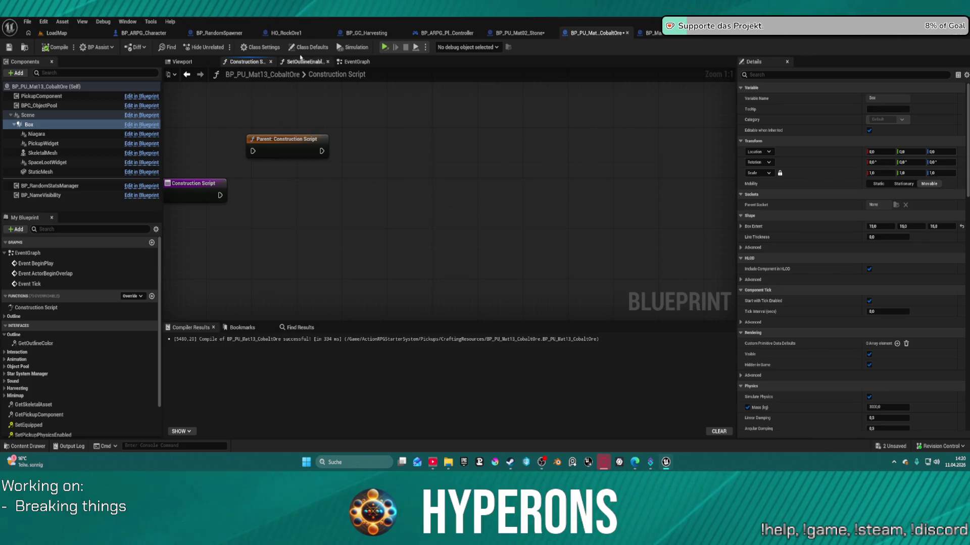
# Review the cobalt ore's SetOutlineEnabled, EventGraph and Construction Script tabs, then find it in the Content Browser
pyautogui.click(307, 62)
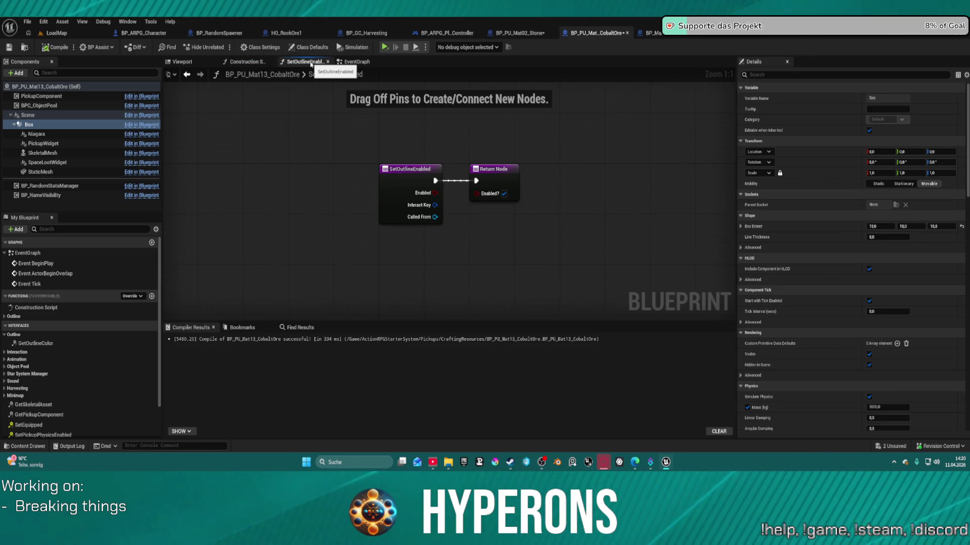
pyautogui.click(339, 63)
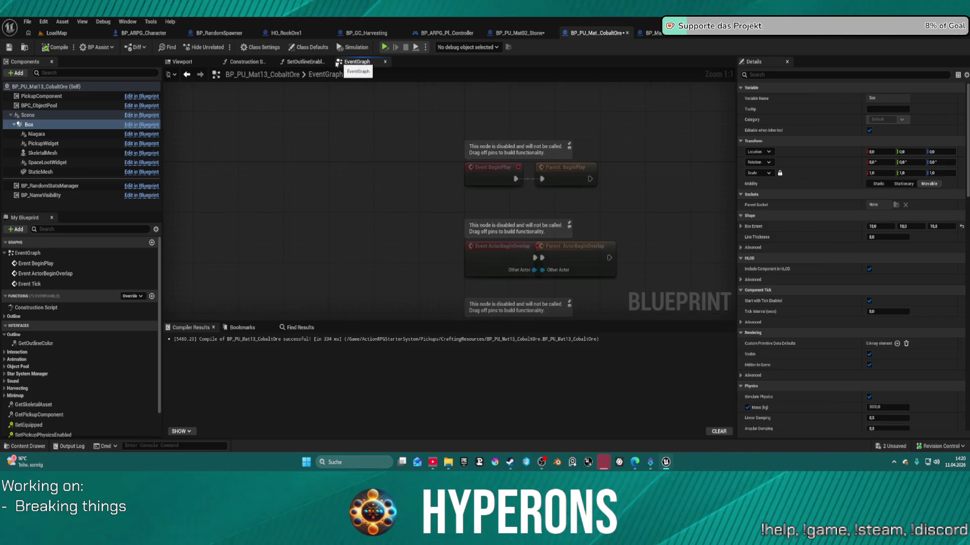
pyautogui.click(244, 61)
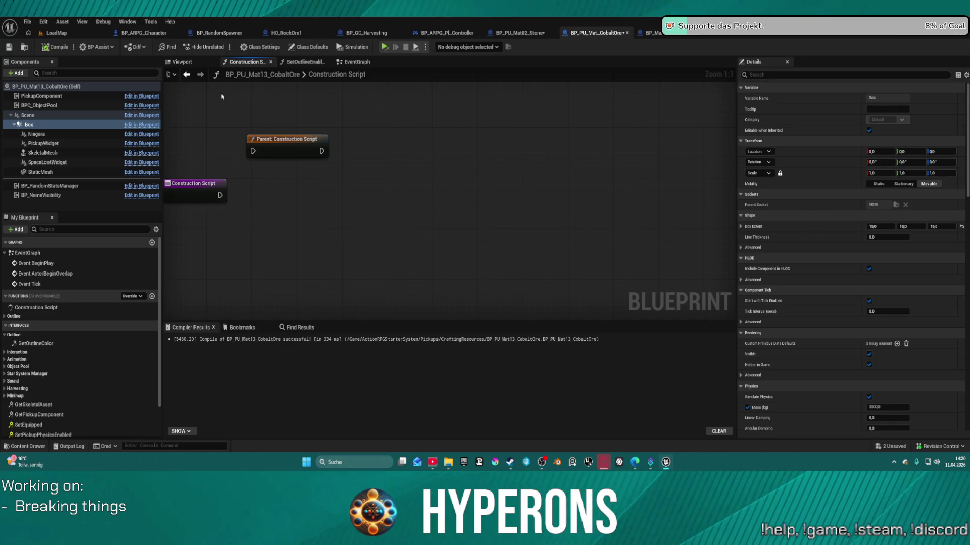
pyautogui.click(355, 61)
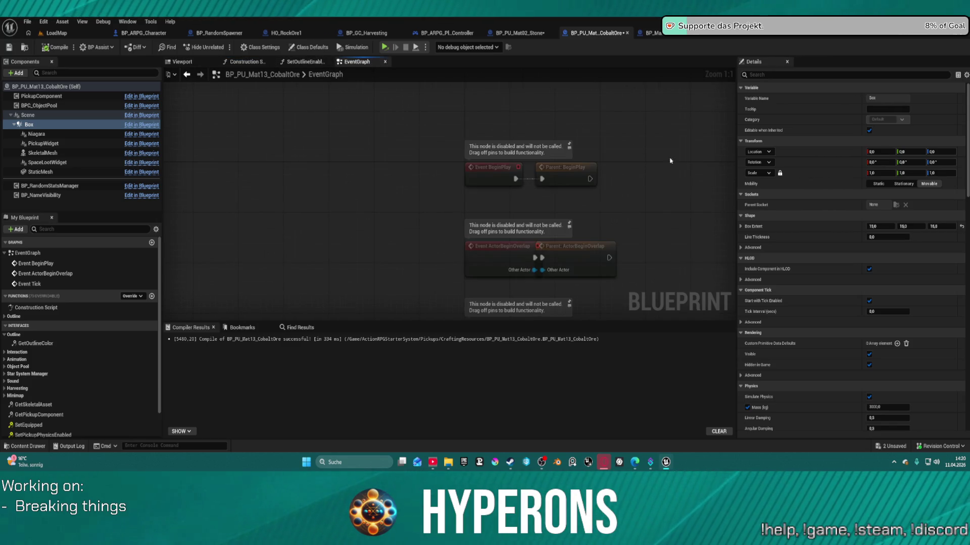
pyautogui.click(30, 124)
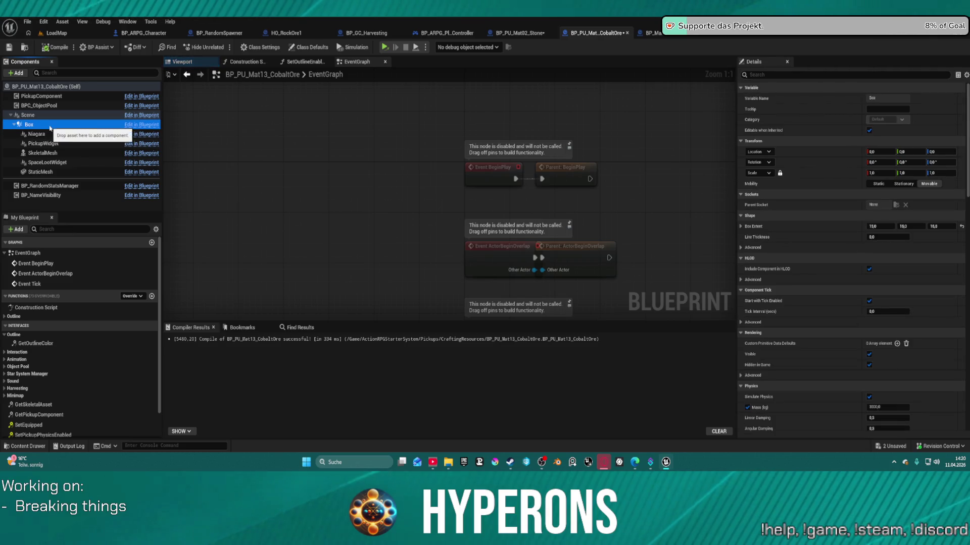
pyautogui.click(200, 62)
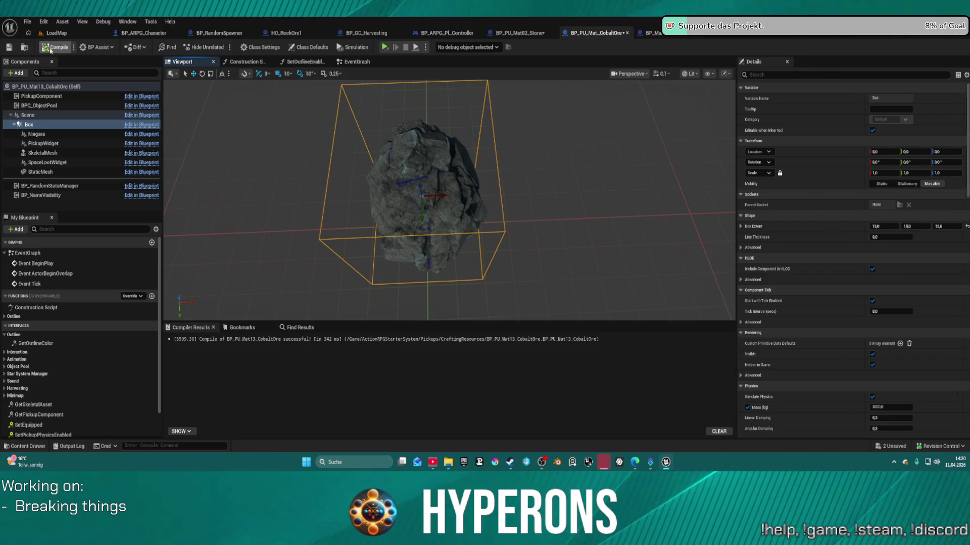
pyautogui.click(25, 47)
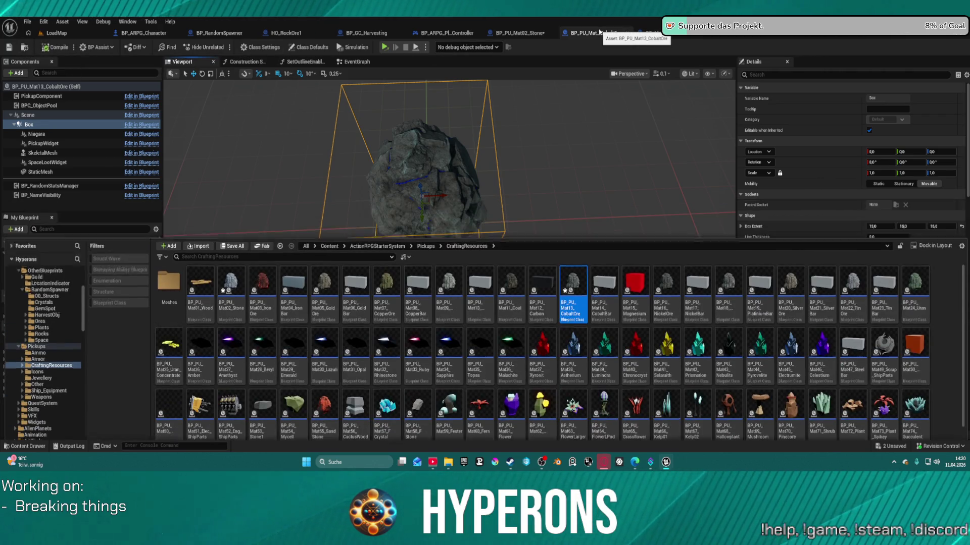
# Close the cobalt ore editor and reopen BP_PU_Mat13_CobaltOre from CraftingResources via the Stone blueprint's Content Drawer
pyautogui.click(627, 32)
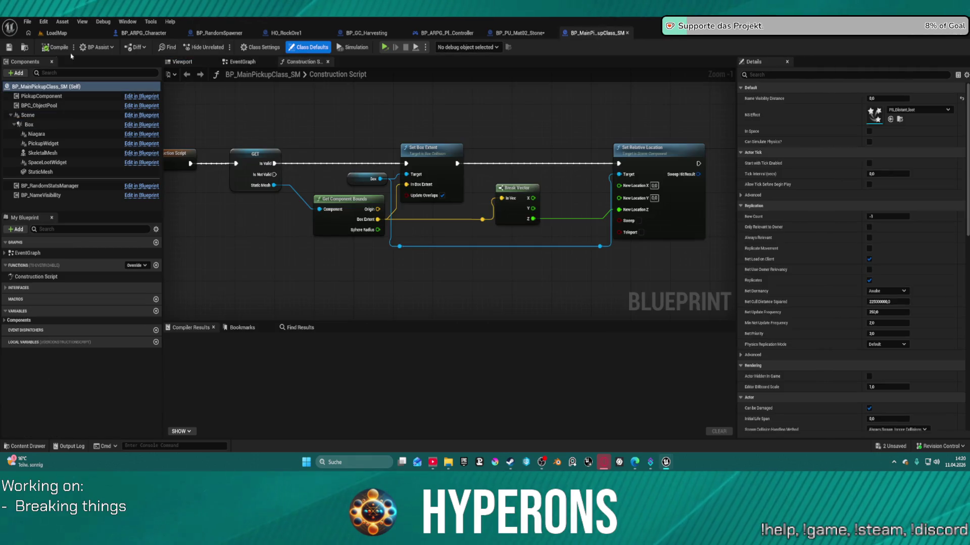
pyautogui.click(24, 47)
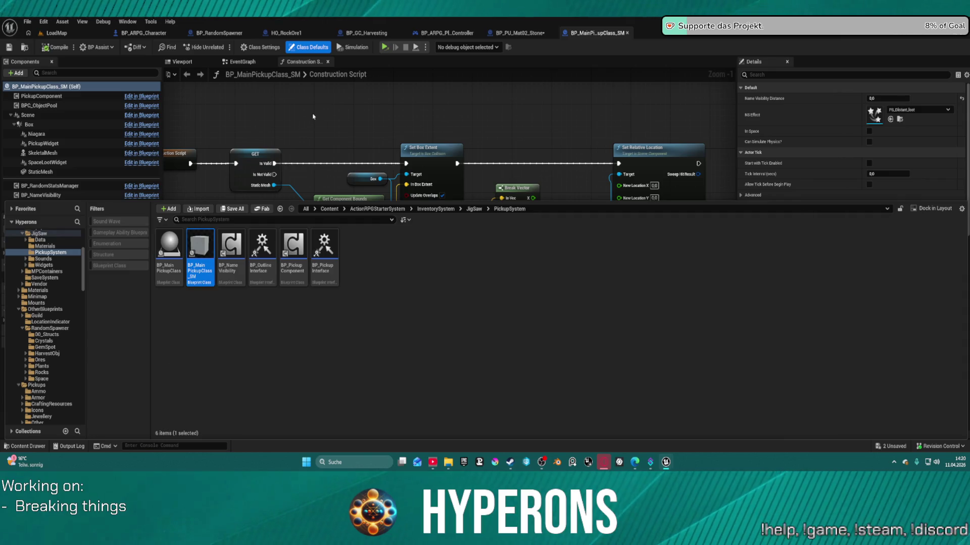
pyautogui.click(448, 82)
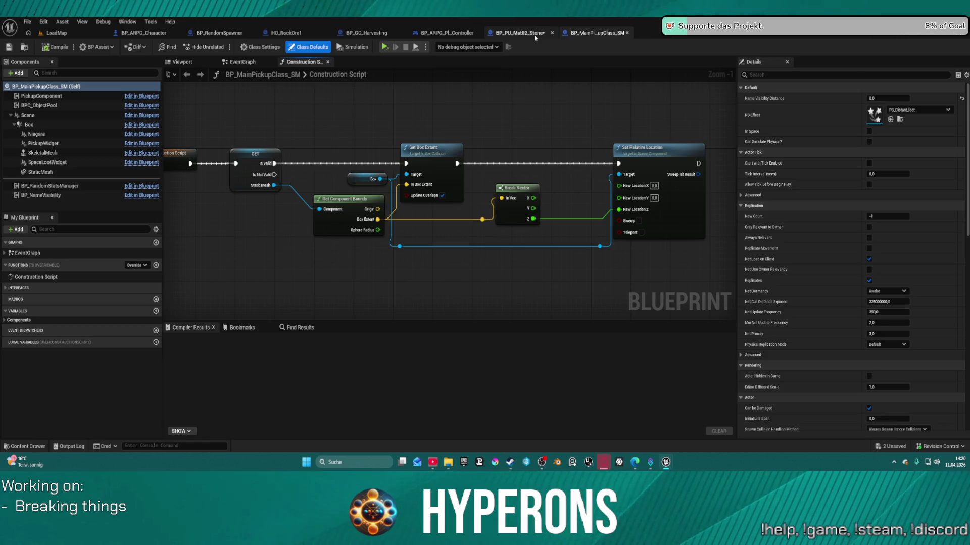
pyautogui.click(530, 34)
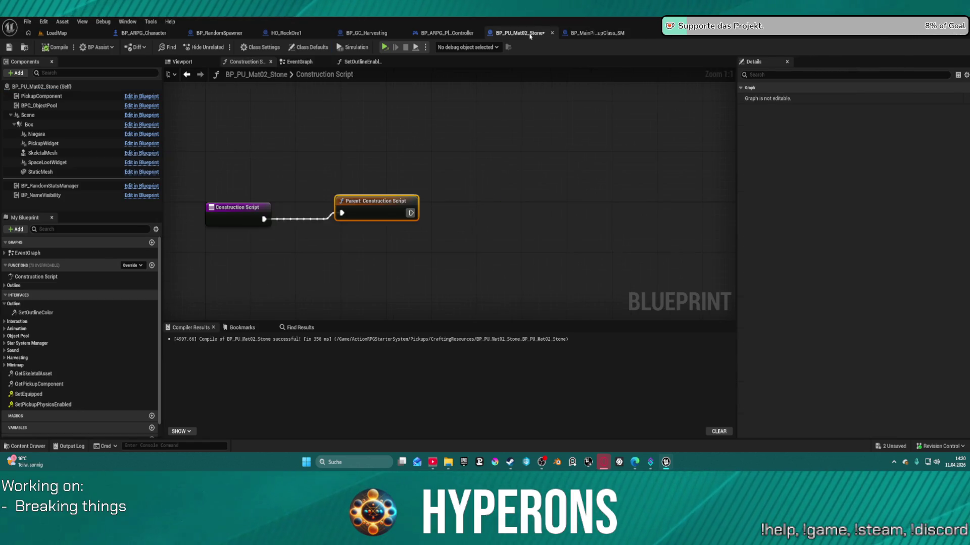
pyautogui.click(29, 45)
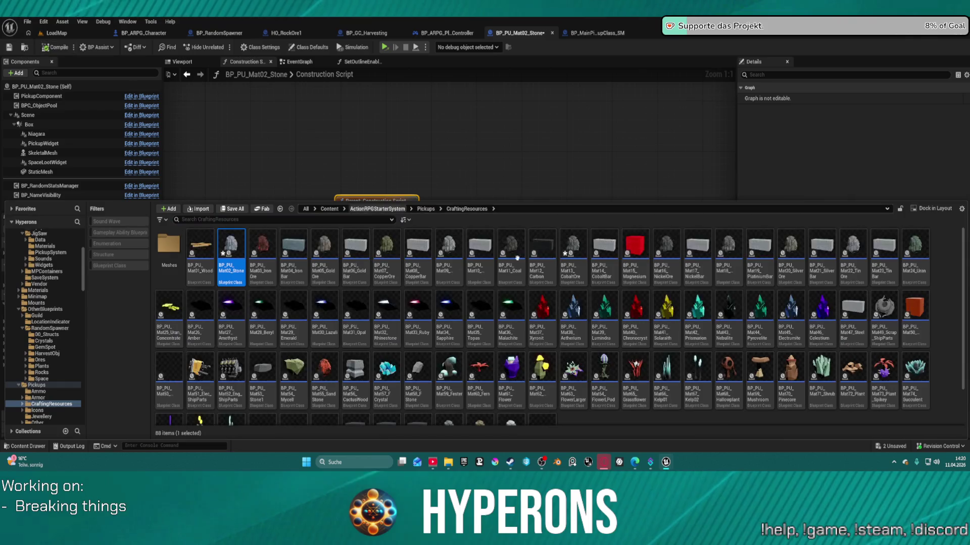
pyautogui.click(564, 268)
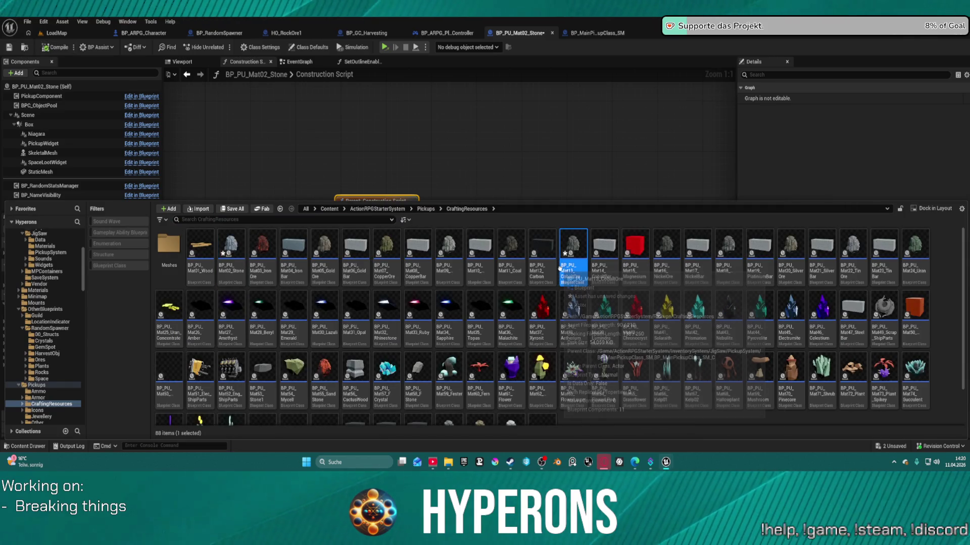
pyautogui.doubleClick(575, 276)
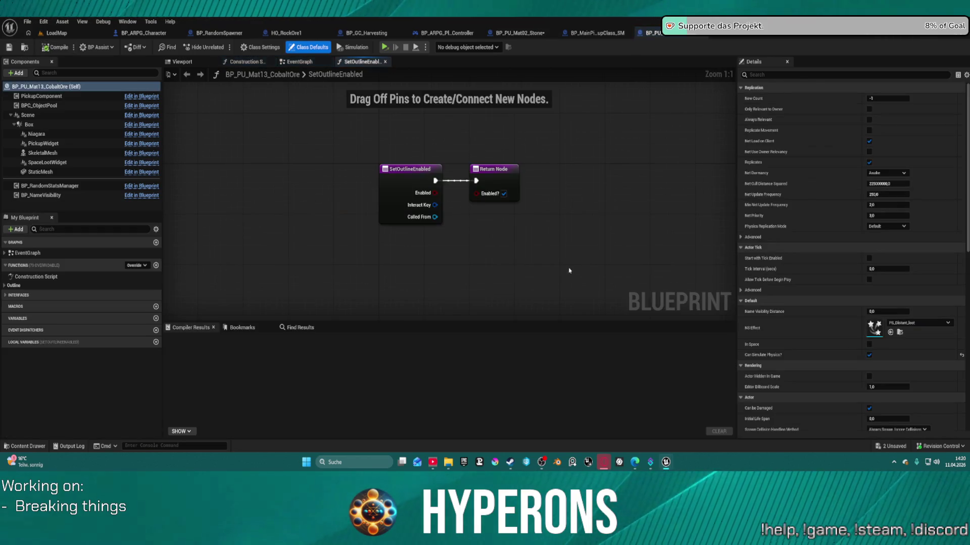
# Frame and zoom in on the cobalt ore mesh and its bounds box, then return to BP_MainPickupClass_SM
pyautogui.click(181, 62)
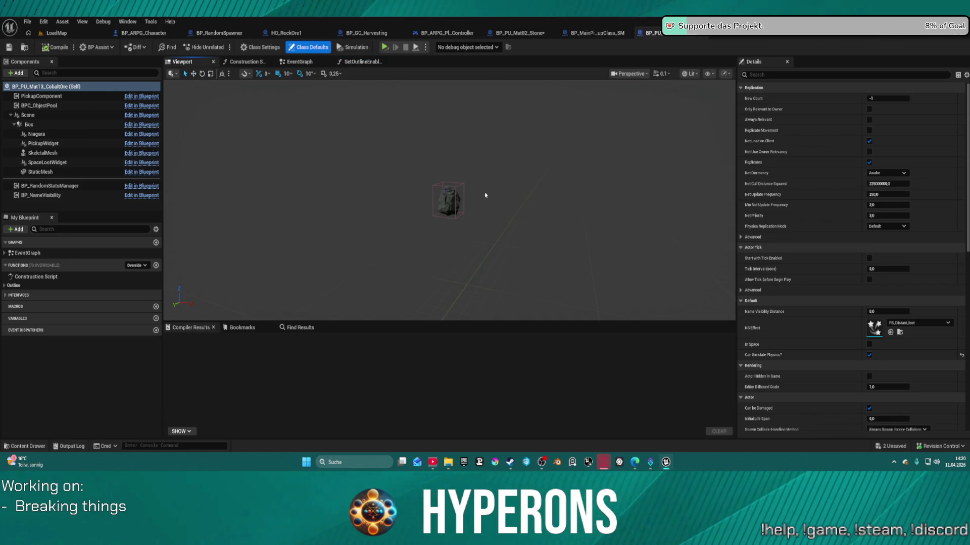
pyautogui.press('f')
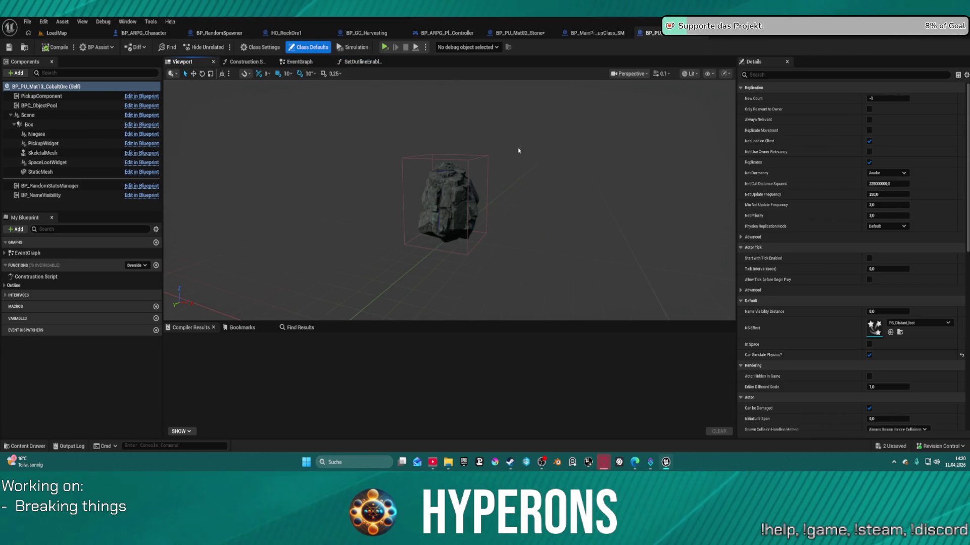
pyautogui.scroll(5, 536, 201)
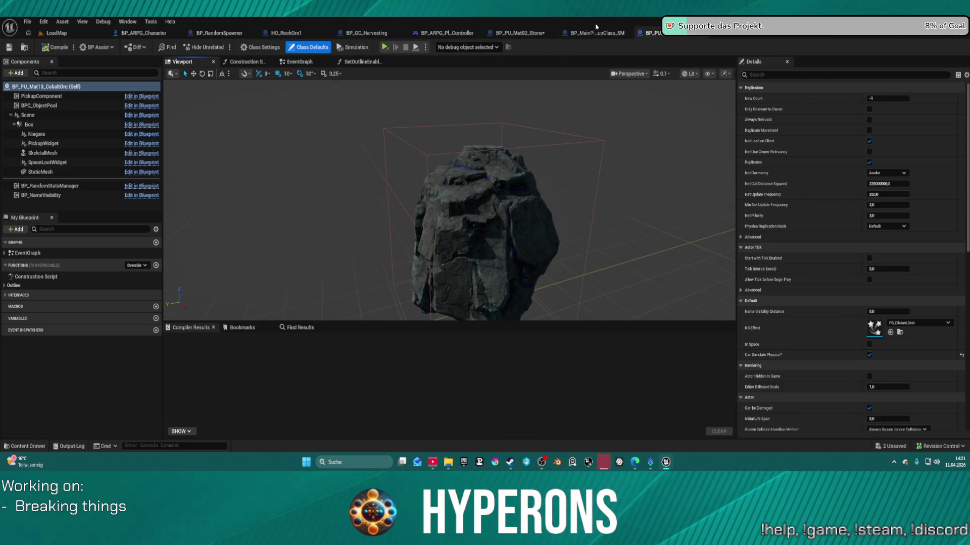
pyautogui.click(561, 34)
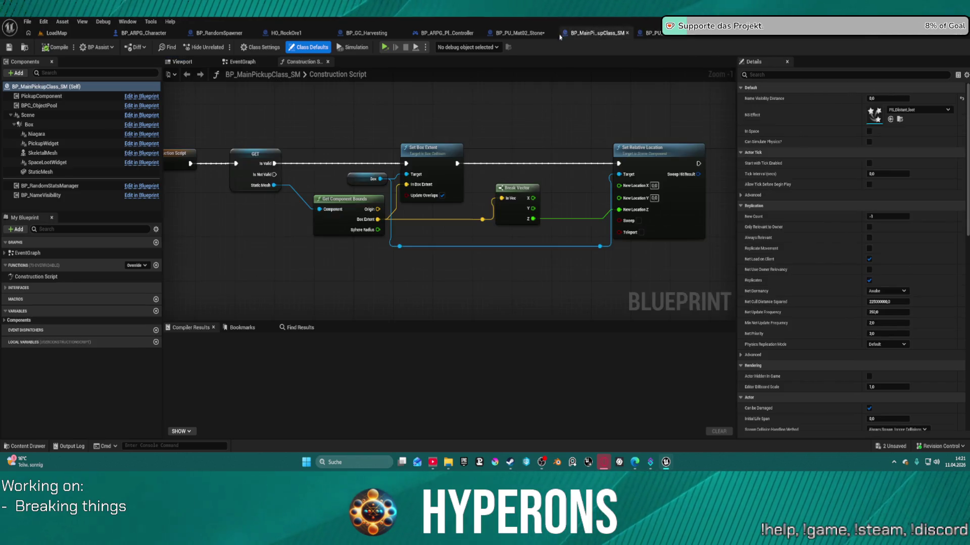
# Show the BP_MainPickupClass EventGraph without Class Defaults, and move the SetPickupPhysicsEnabled event node lower
pyautogui.click(252, 63)
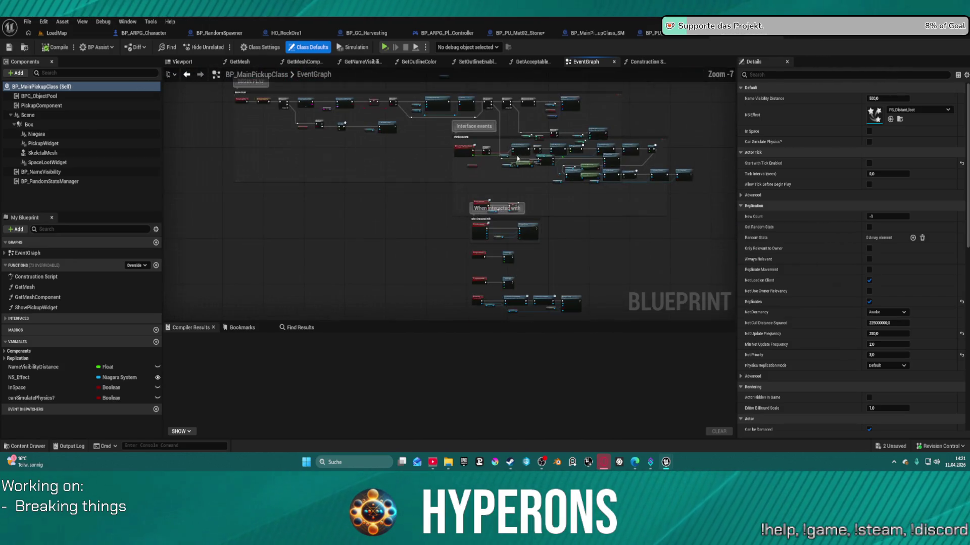
pyautogui.click(548, 253)
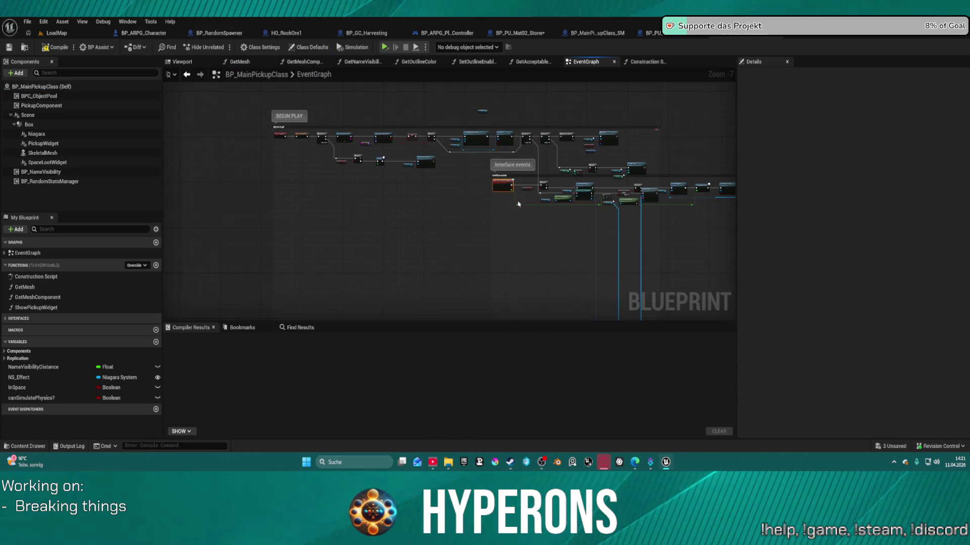
pyautogui.scroll(-3, 549, 216)
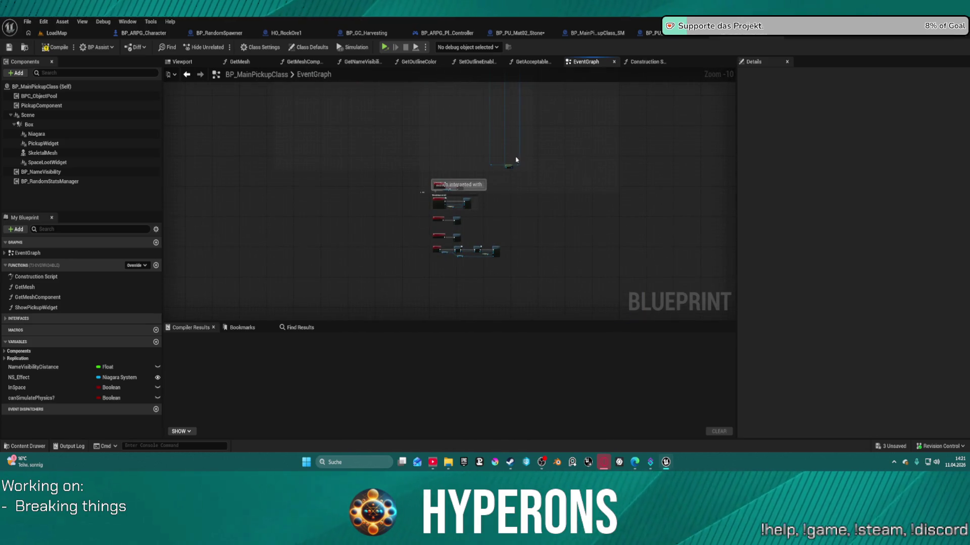
pyautogui.scroll(10, 502, 166)
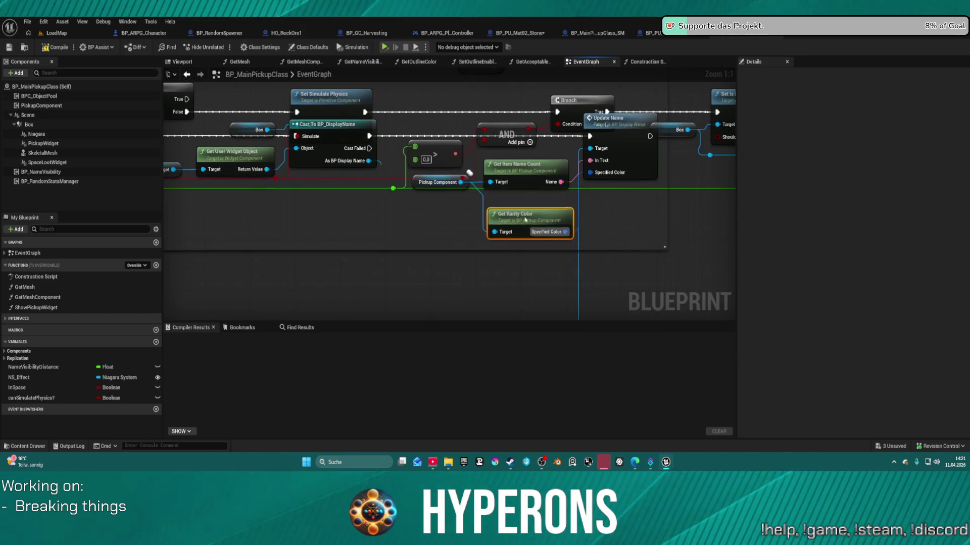
pyautogui.scroll(-3, 500, 219)
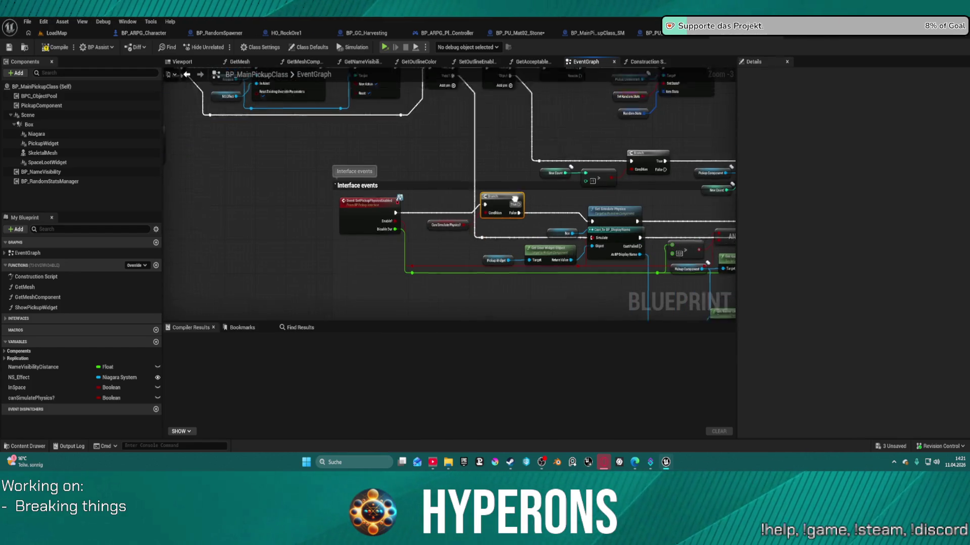
pyautogui.moveTo(372, 259); pyautogui.dragTo(372, 302)
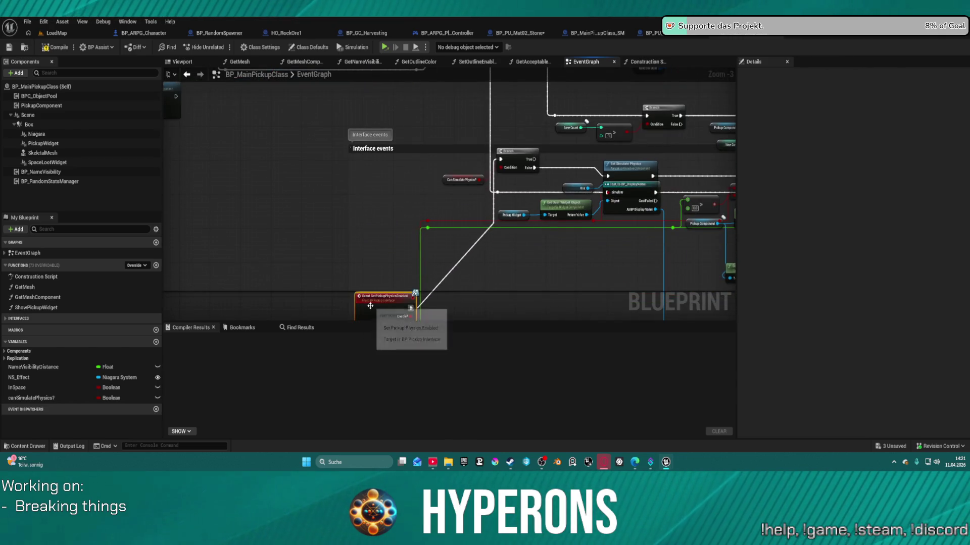
# Pan and zoom around the EventGraph to review the Interface events comment group
pyautogui.scroll(-9, 371, 303)
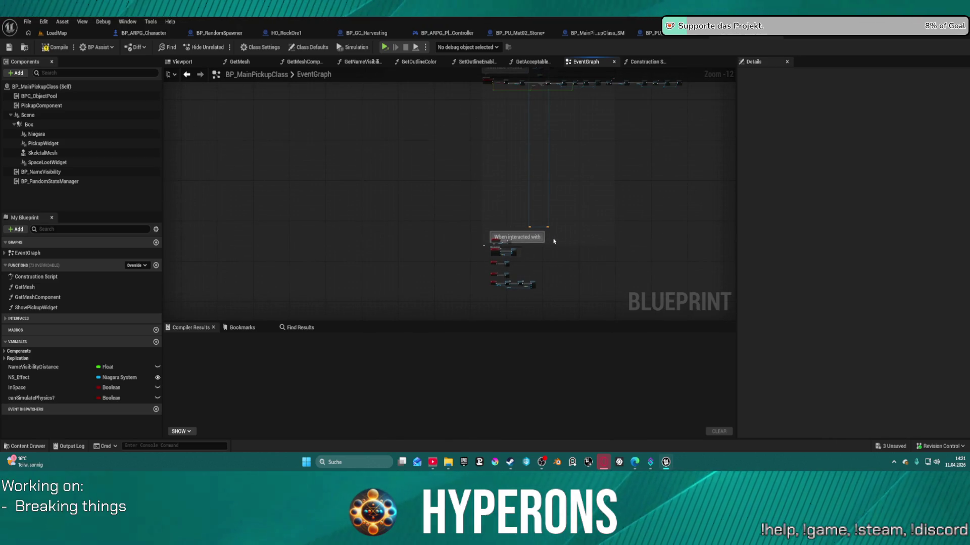
pyautogui.moveTo(557, 237)
pyautogui.mouseDown()
pyautogui.moveTo(555, 227)
pyautogui.moveTo(405, 284)
pyautogui.mouseUp()
pyautogui.scroll(5, 521, 243)
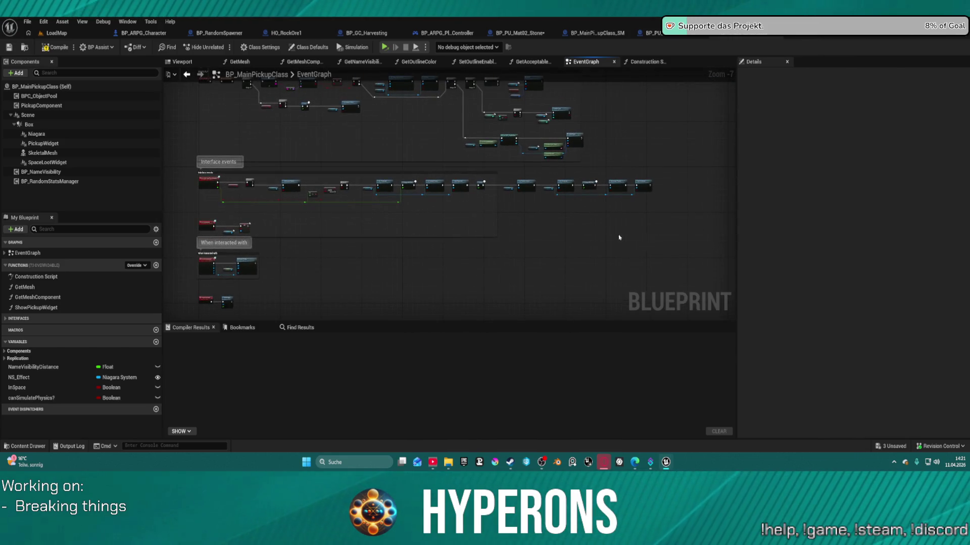
pyautogui.click(217, 199)
pyautogui.scroll(8, 266, 232)
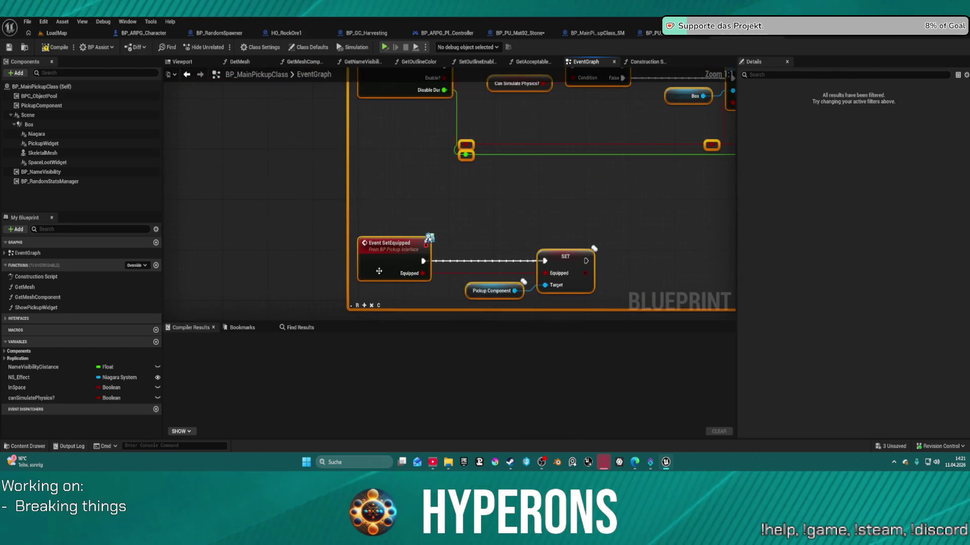
pyautogui.click(669, 191)
pyautogui.moveTo(670, 191)
pyautogui.mouseDown()
pyautogui.moveTo(545, 169)
pyautogui.moveTo(526, 222)
pyautogui.mouseUp()
pyautogui.scroll(-3, 550, 169)
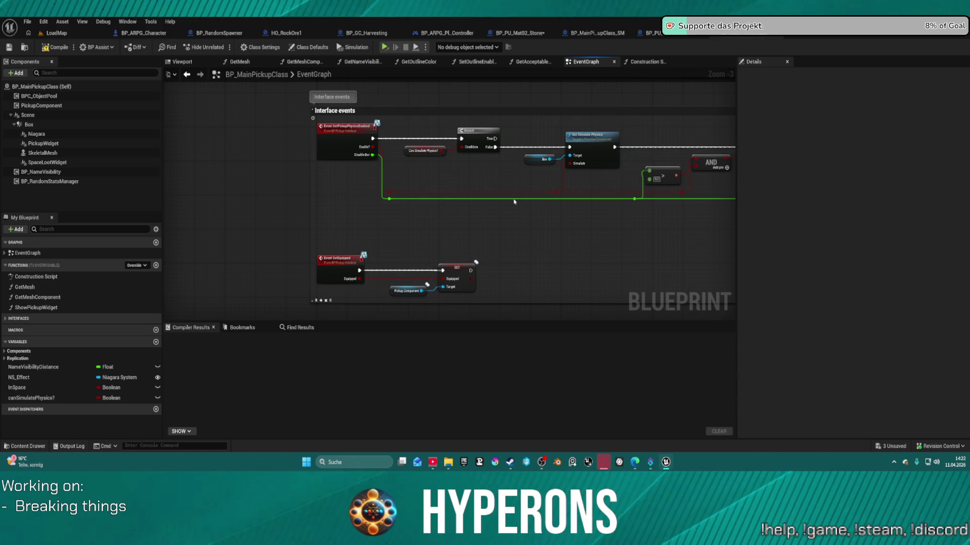
# Inspect the Branch, Set Is Replicated and Begin Play nodes, then compile BP_MainPickupClass
pyautogui.moveTo(671, 204)
pyautogui.mouseDown()
pyautogui.moveTo(492, 216)
pyautogui.moveTo(509, 216)
pyautogui.mouseUp()
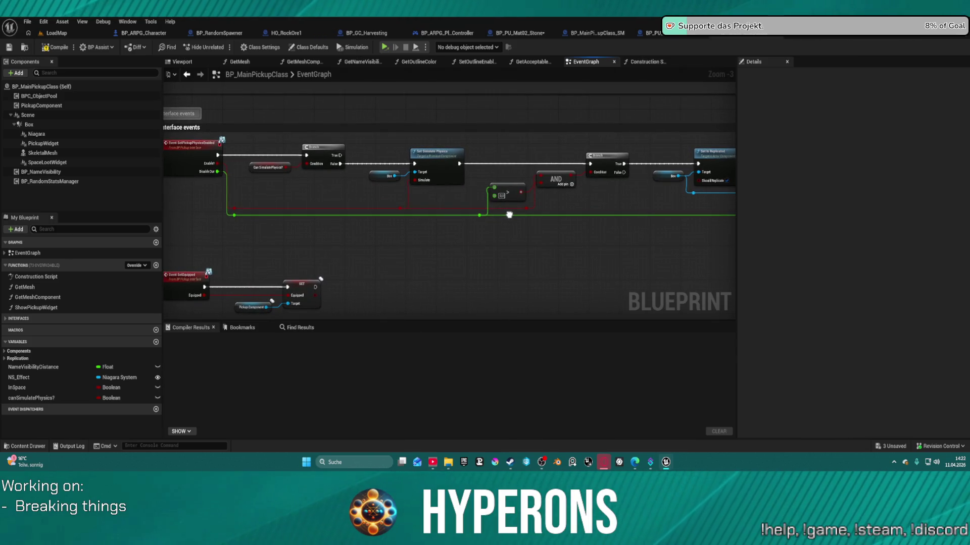
pyautogui.moveTo(509, 215); pyautogui.dragTo(33, 216)
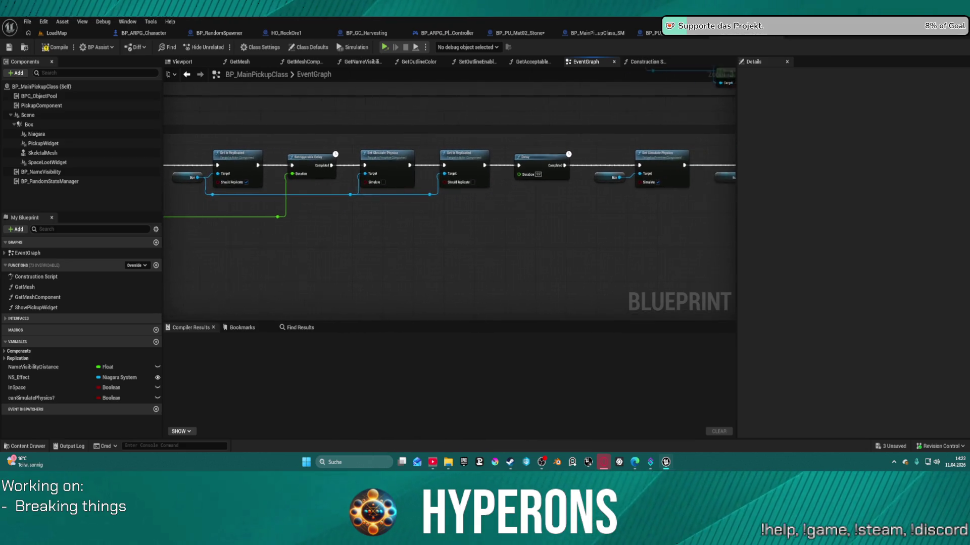
pyautogui.scroll(-5, 486, 264)
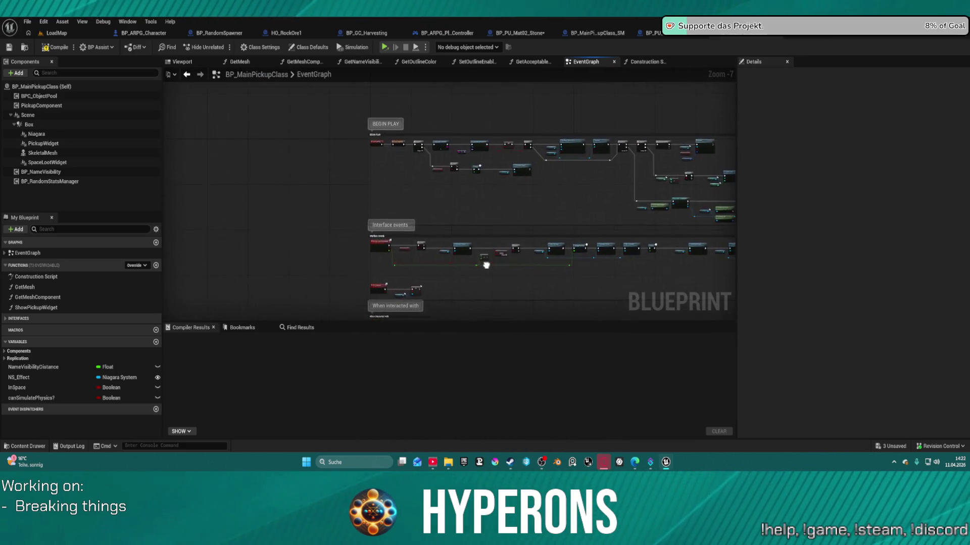
pyautogui.moveTo(486, 265); pyautogui.dragTo(473, 286)
pyautogui.scroll(4, 438, 187)
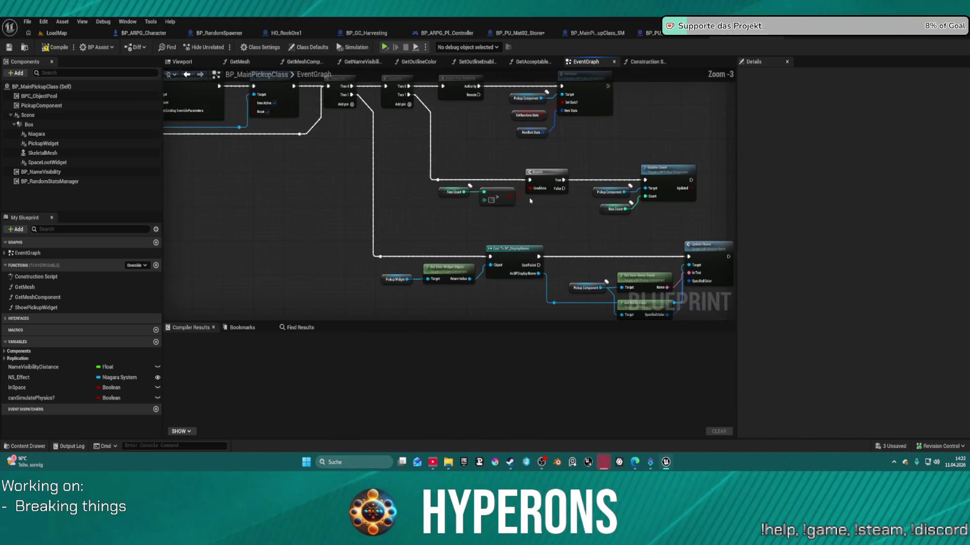
pyautogui.moveTo(520, 240); pyautogui.dragTo(517, 238)
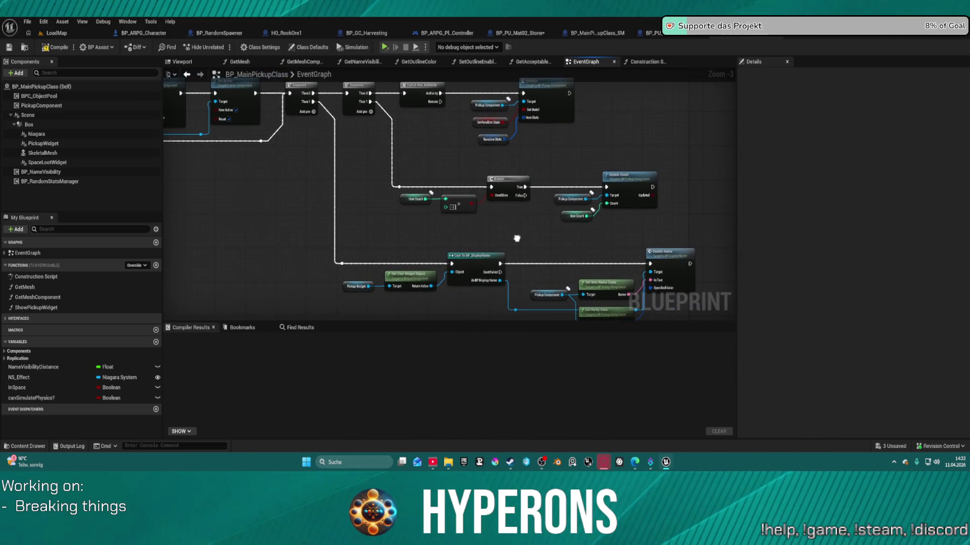
pyautogui.scroll(3, 523, 160)
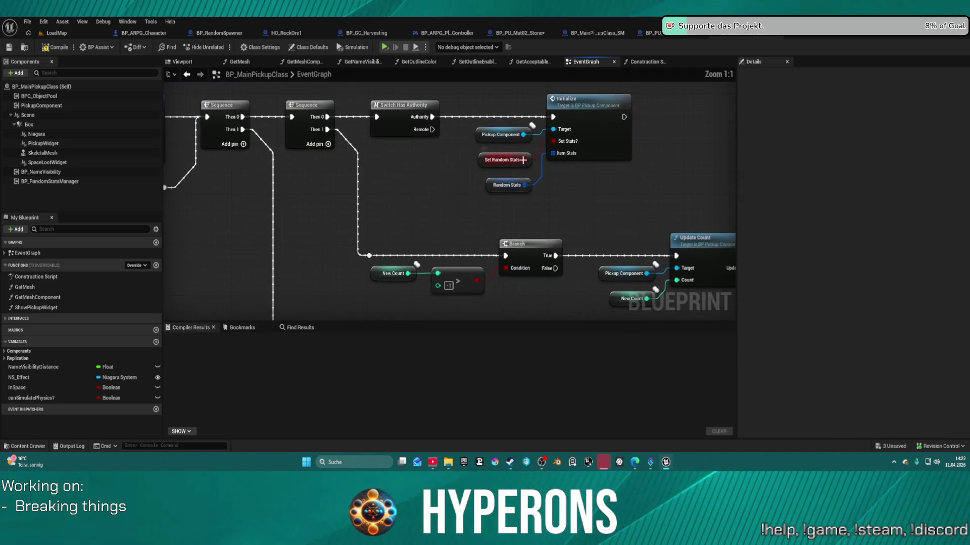
pyautogui.scroll(-2, 439, 214)
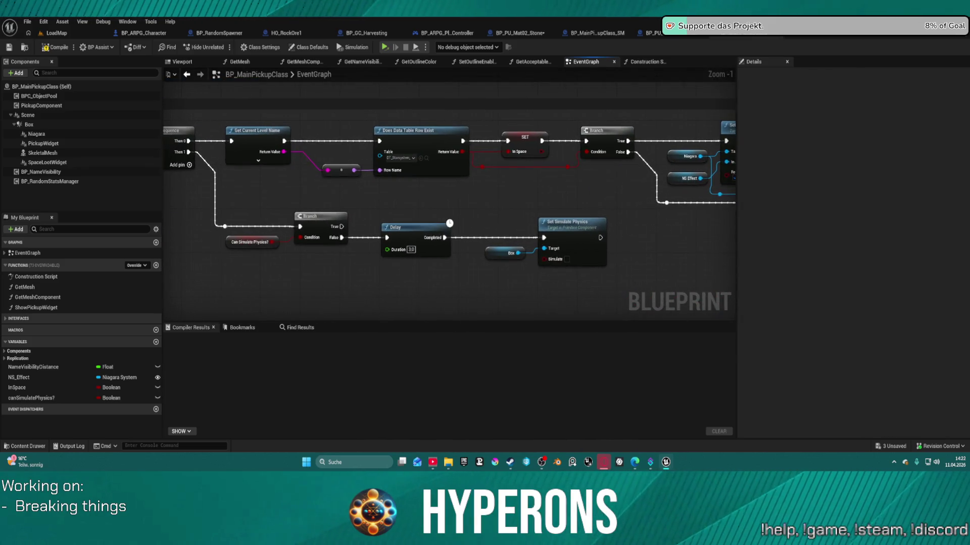
pyautogui.moveTo(439, 213)
pyautogui.mouseDown()
pyautogui.moveTo(508, 198)
pyautogui.moveTo(661, 209)
pyautogui.mouseUp()
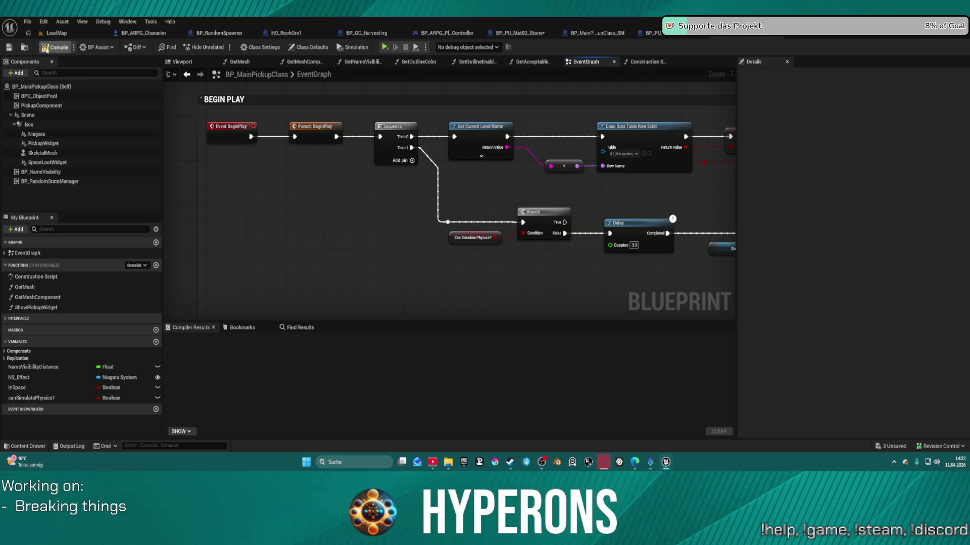
pyautogui.press('F7')
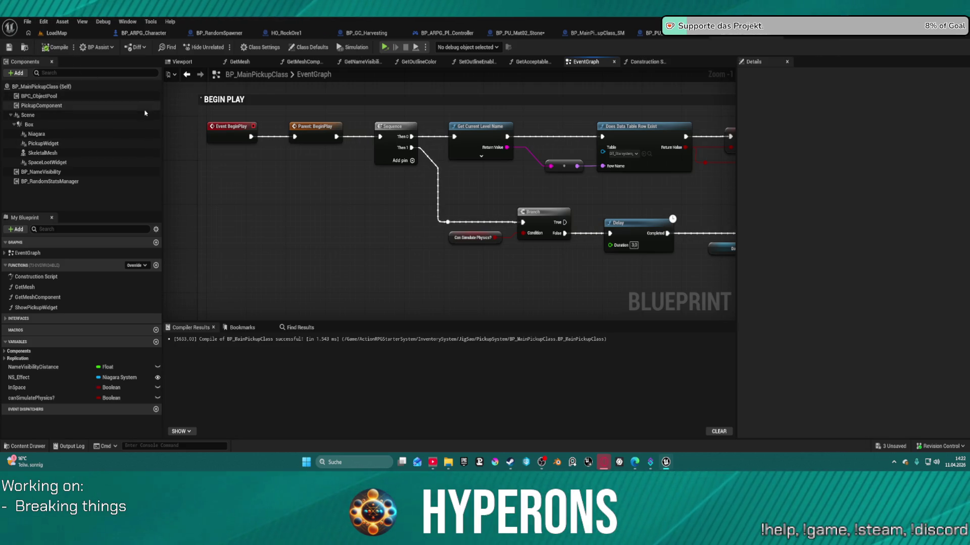
pyautogui.click(644, 36)
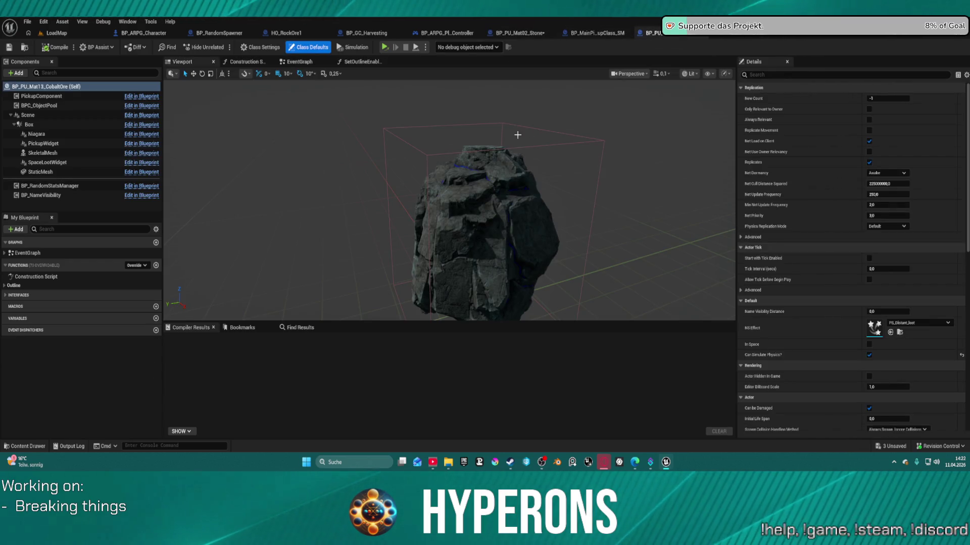
# Set the cobalt ore Box collision's X extent to 32 and recompile
pyautogui.moveTo(518, 135); pyautogui.dragTo(439, 315)
pyautogui.press('f')
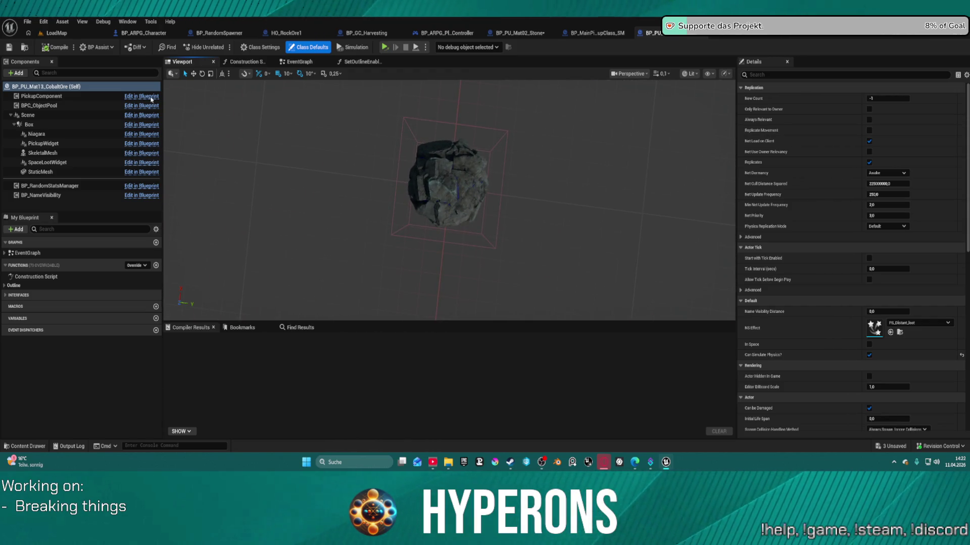
pyautogui.click(29, 124)
pyautogui.click(889, 226)
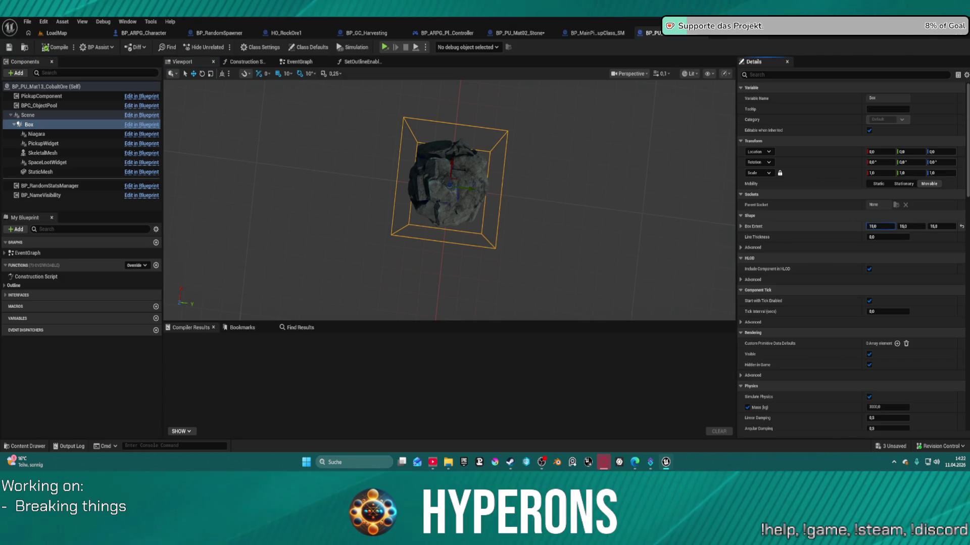
pyautogui.moveTo(880, 226); pyautogui.dragTo(874, 226)
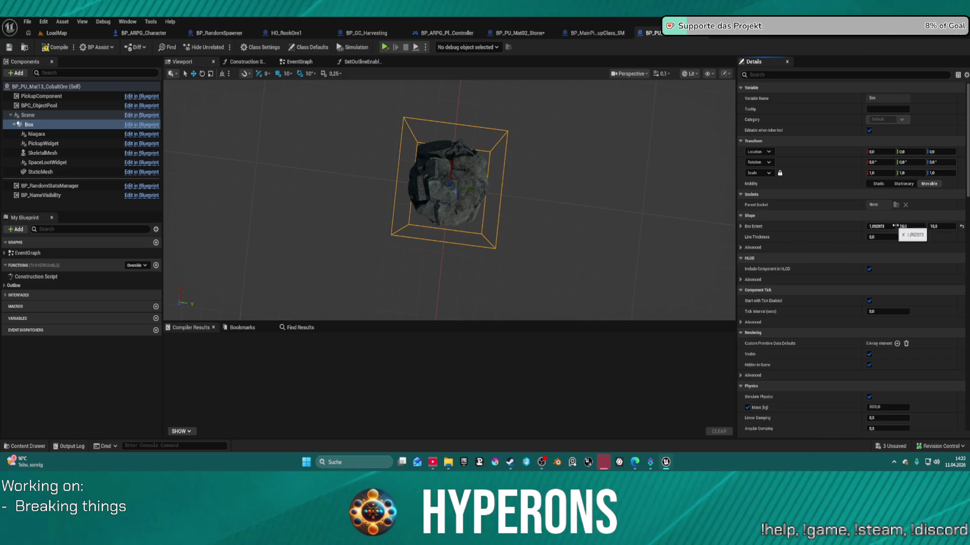
pyautogui.click(56, 47)
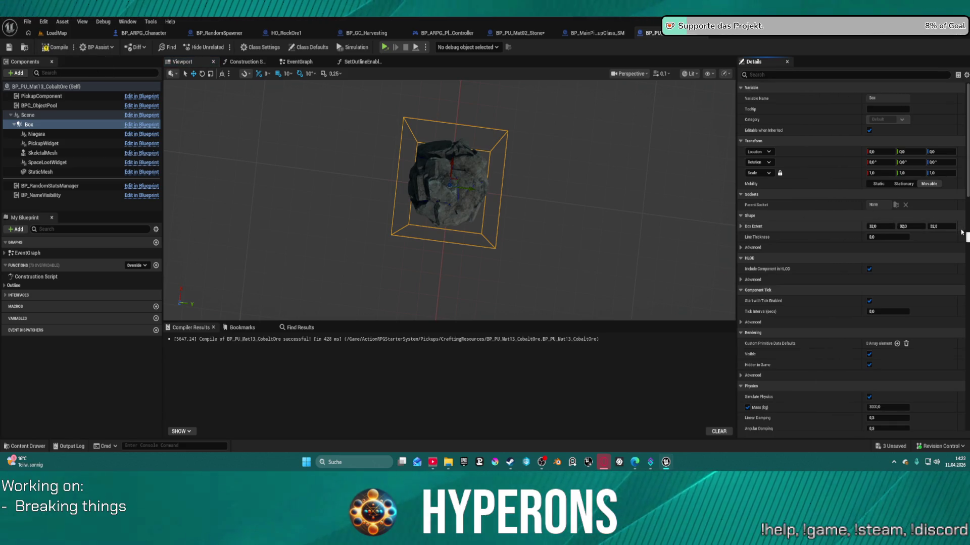
pyautogui.click(56, 49)
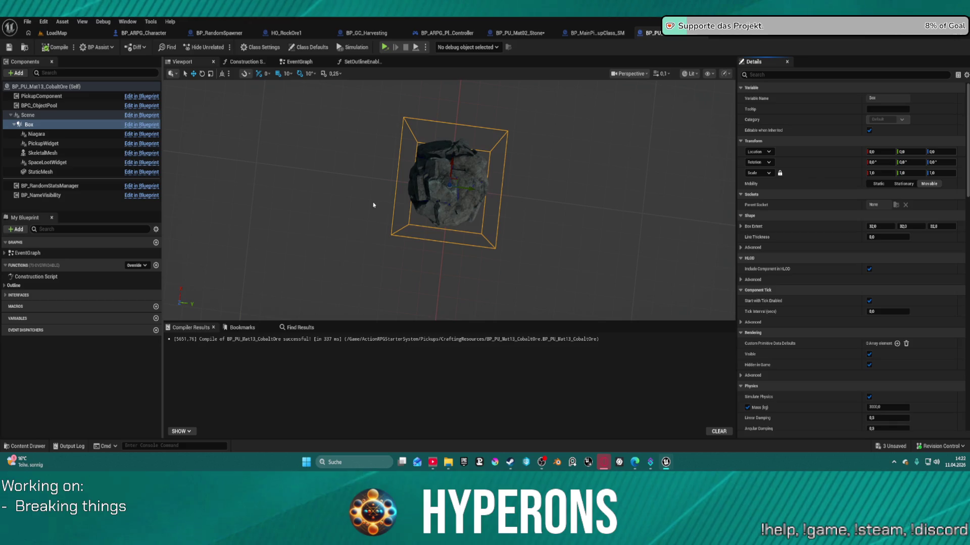
# Increase the Box outline's Line Thickness to about 0.48
pyautogui.click(884, 237)
pyautogui.moveTo(884, 237)
pyautogui.mouseDown()
pyautogui.moveTo(904, 237)
pyautogui.moveTo(866, 237)
pyautogui.mouseUp()
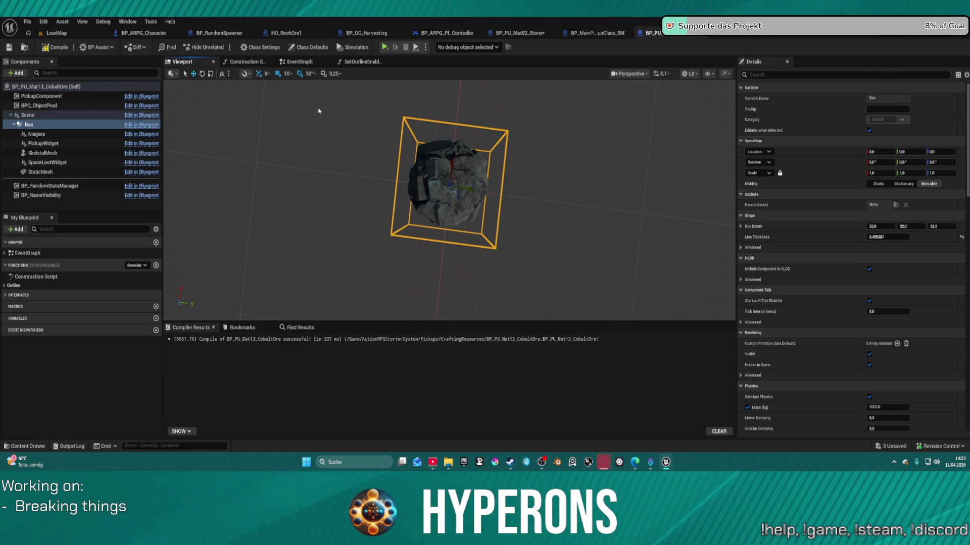
pyautogui.click(246, 62)
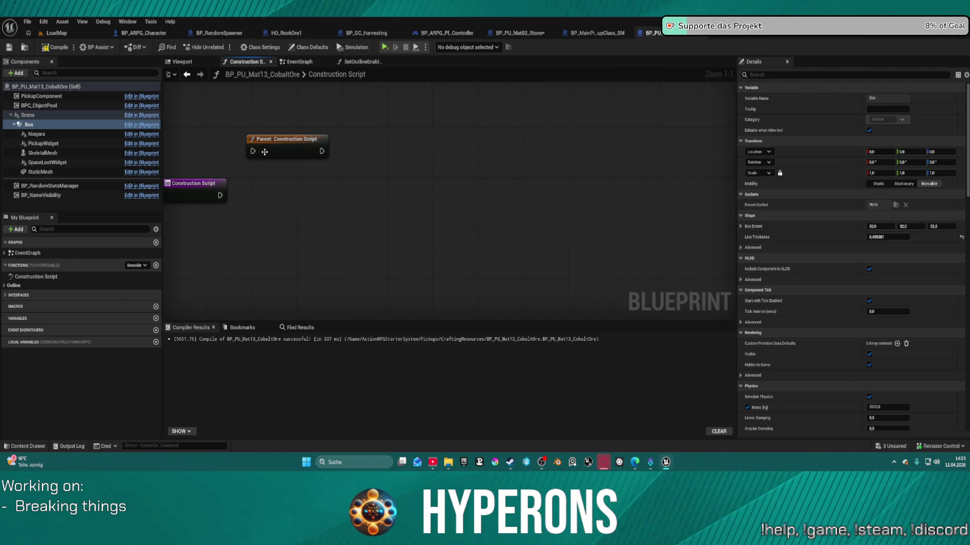
# Reconnect Construction Script to Parent: Construction Script in the cobalt ore and compile it
pyautogui.moveTo(252, 151); pyautogui.dragTo(221, 197)
pyautogui.moveTo(266, 149); pyautogui.dragTo(272, 183)
pyautogui.click(54, 48)
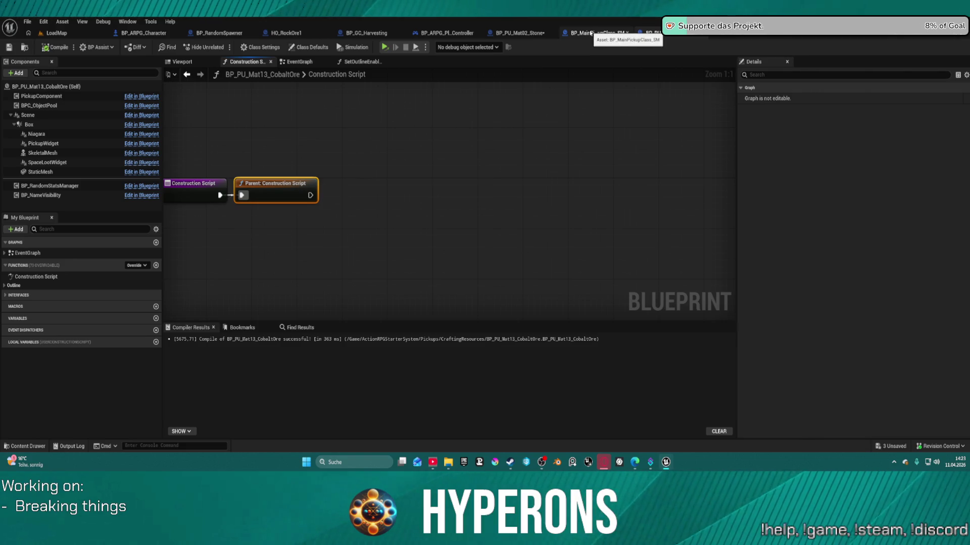
pyautogui.click(591, 33)
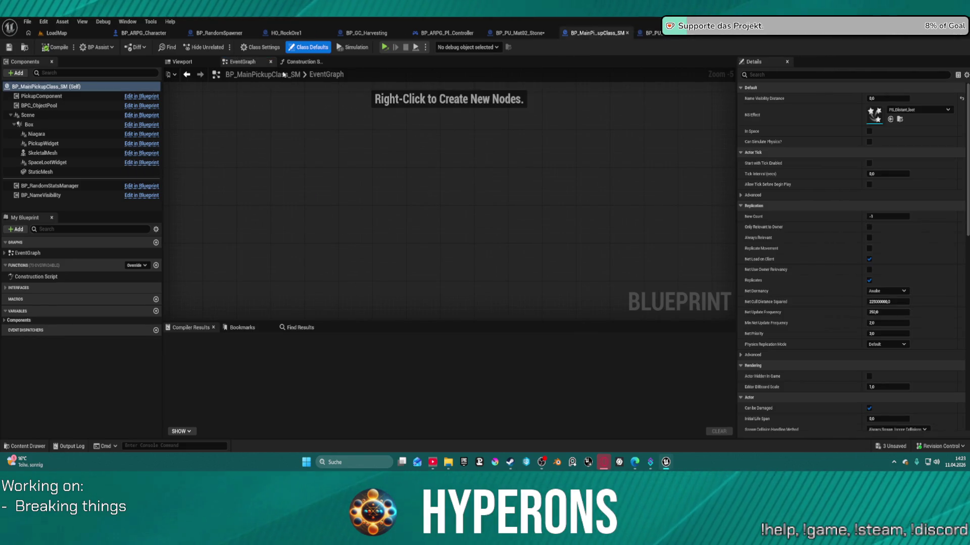
# Insert a Branch after the parent call and promote its Condition to a Boolean named AutoBoxExtent
pyautogui.click(302, 61)
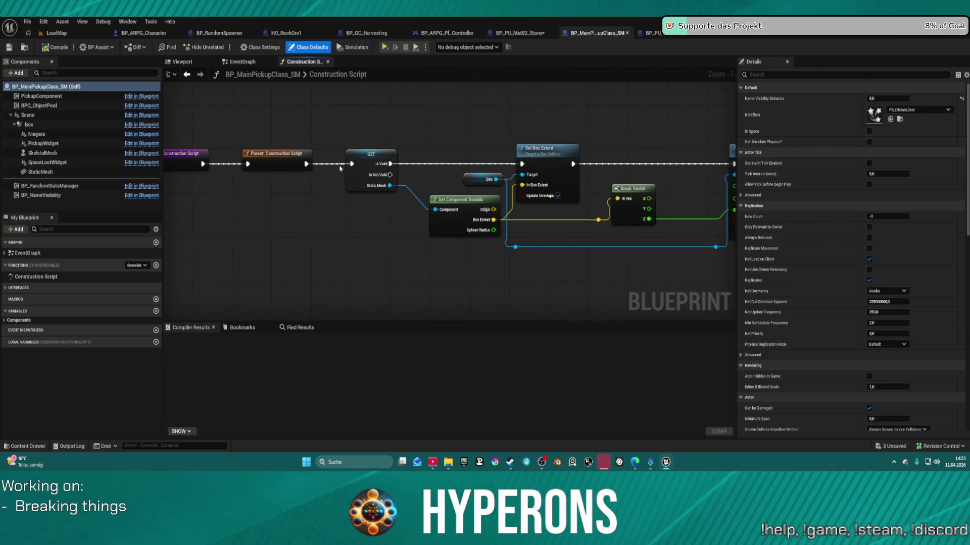
pyautogui.click(334, 147)
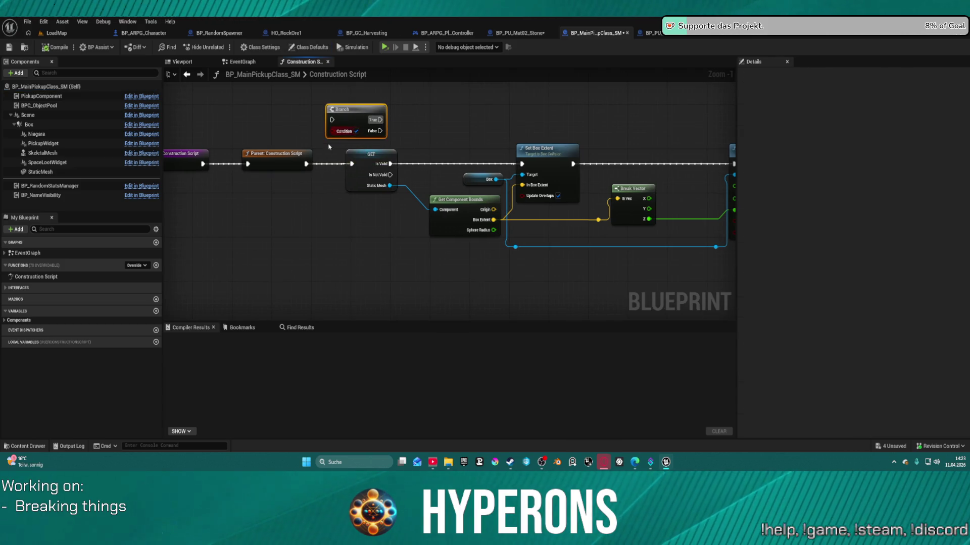
pyautogui.moveTo(306, 164)
pyautogui.mouseDown()
pyautogui.moveTo(332, 120)
pyautogui.moveTo(385, 138)
pyautogui.moveTo(352, 163)
pyautogui.mouseUp()
pyautogui.rightClick(333, 131)
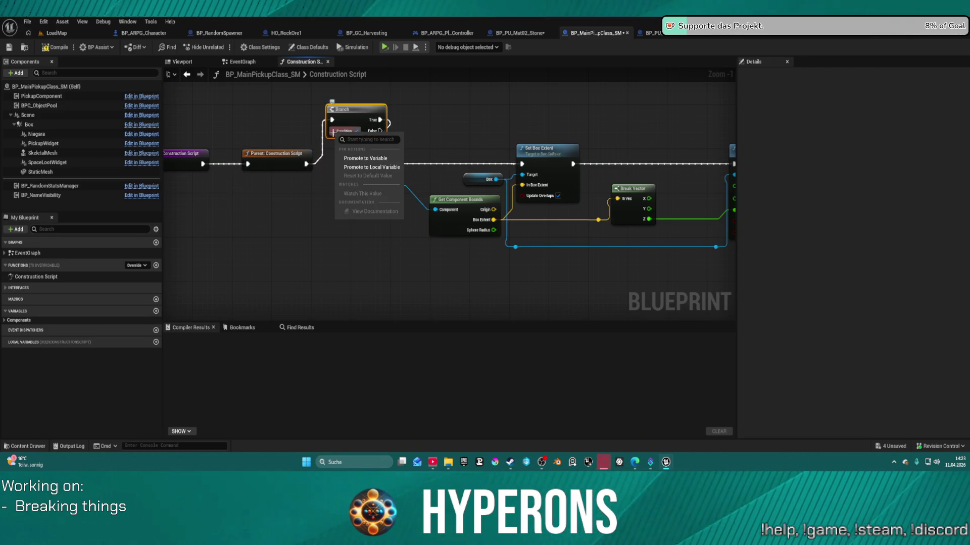
pyautogui.click(364, 158)
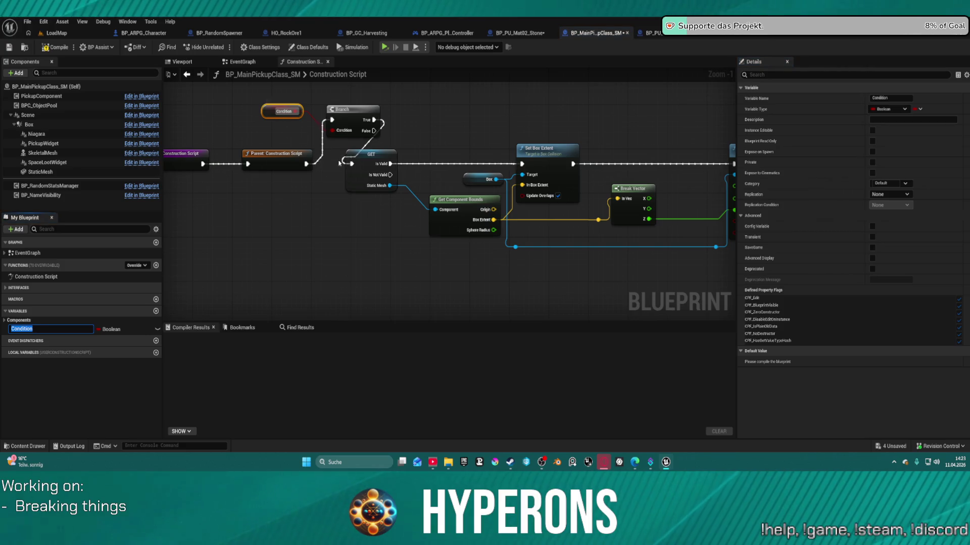
pyautogui.write('AutoBox')
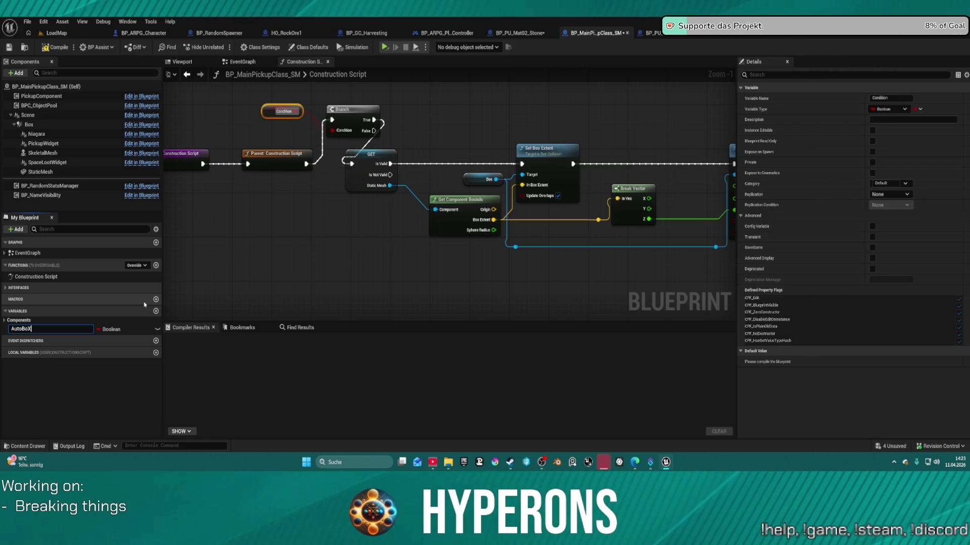
pyautogui.write('Extent')
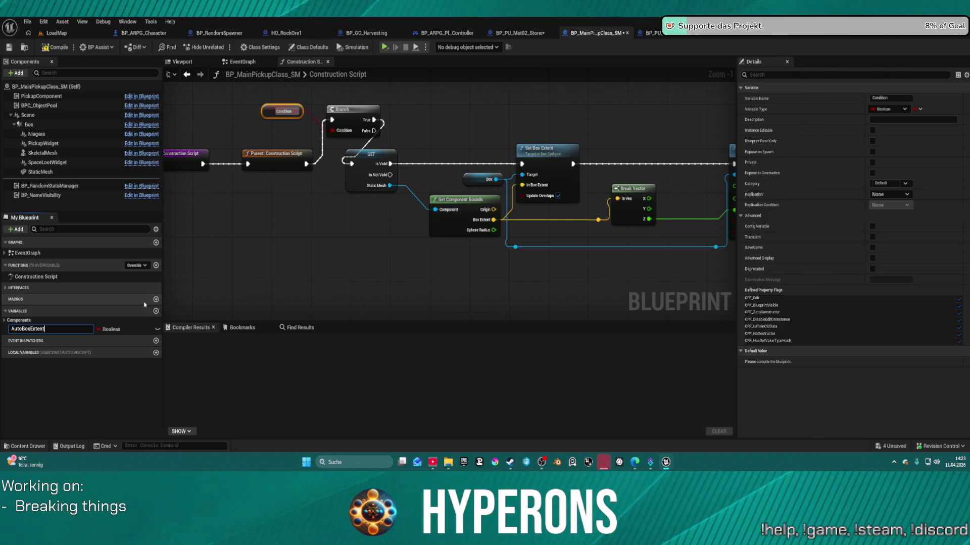
pyautogui.press('Return')
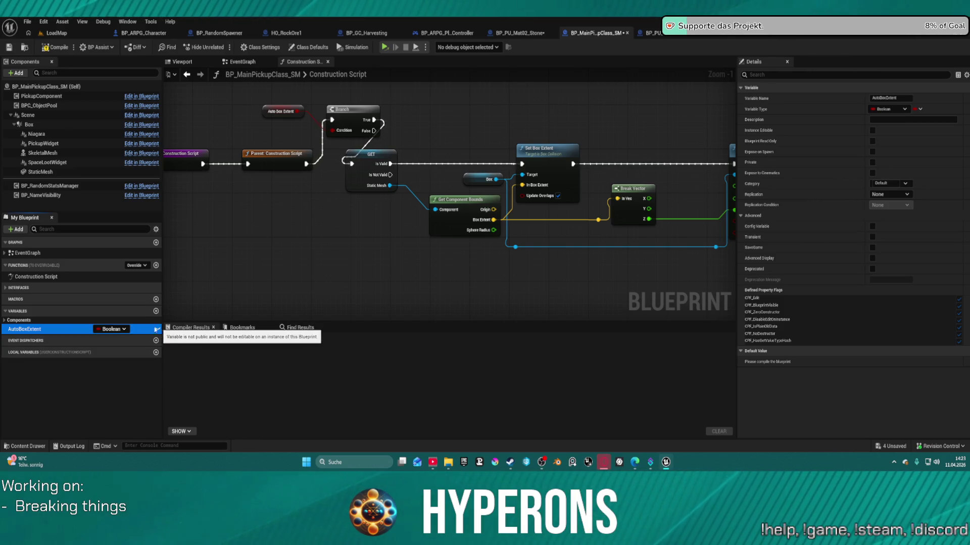
# Compile BP_MainPickupClass_SM with AutoBoxExtent defaulting to true and straighten the Branch and GET nodes
pyautogui.click(60, 49)
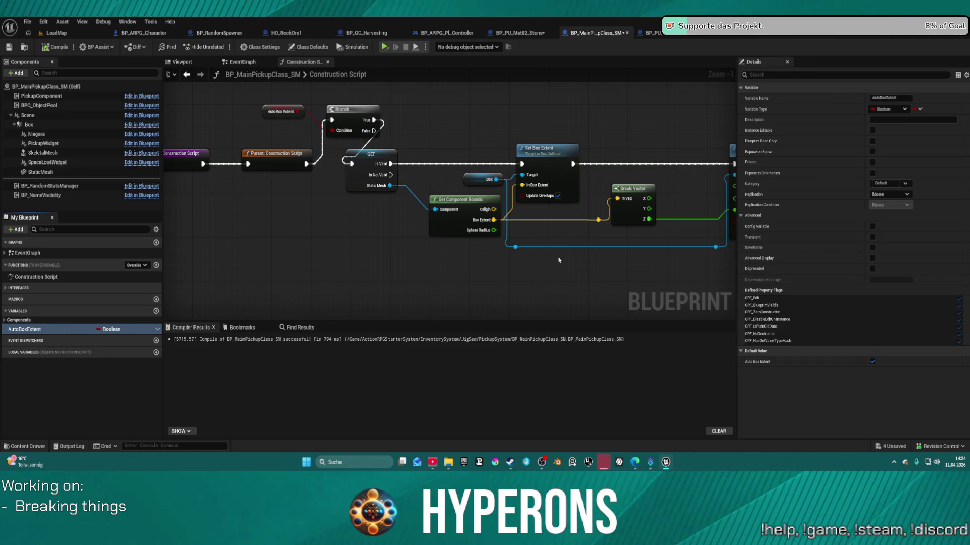
pyautogui.click(53, 50)
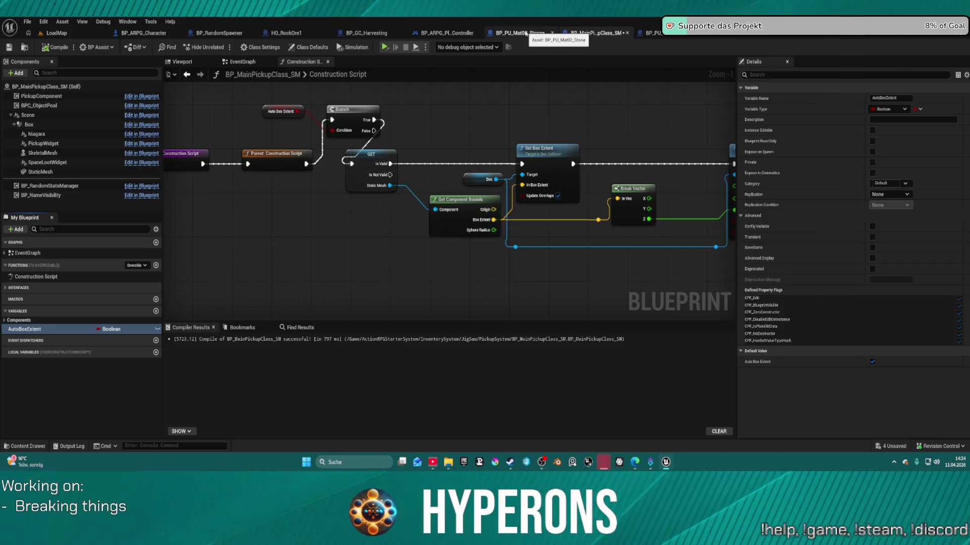
pyautogui.moveTo(384, 167); pyautogui.dragTo(355, 141)
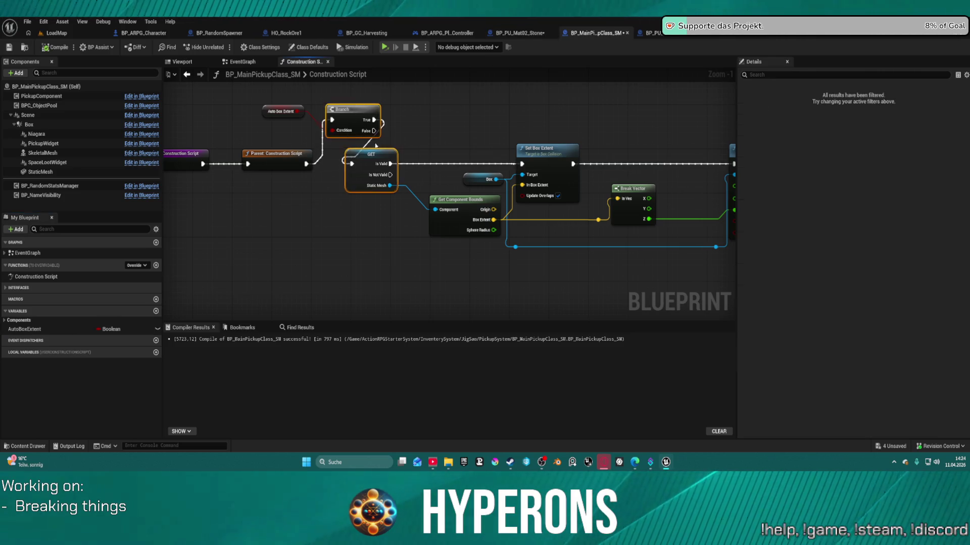
pyautogui.press('f')
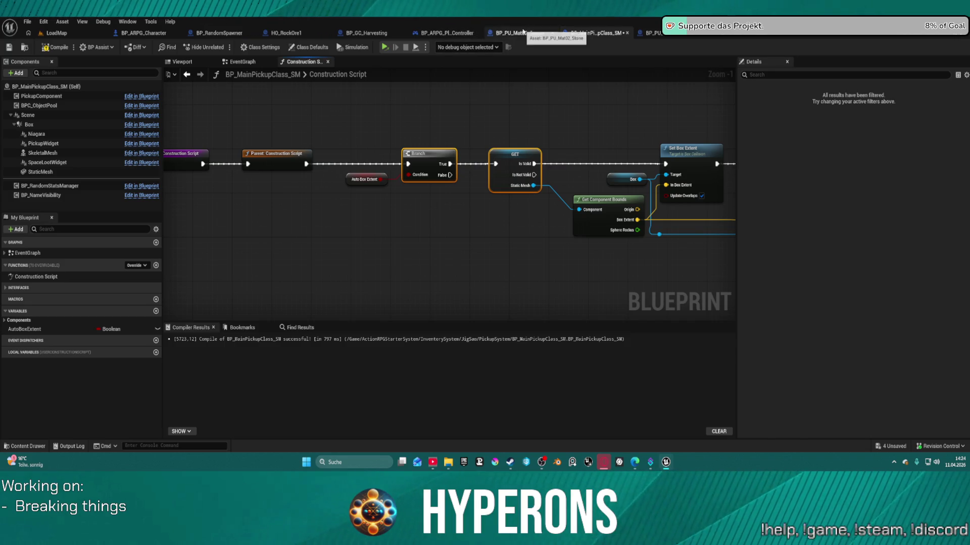
pyautogui.click(653, 34)
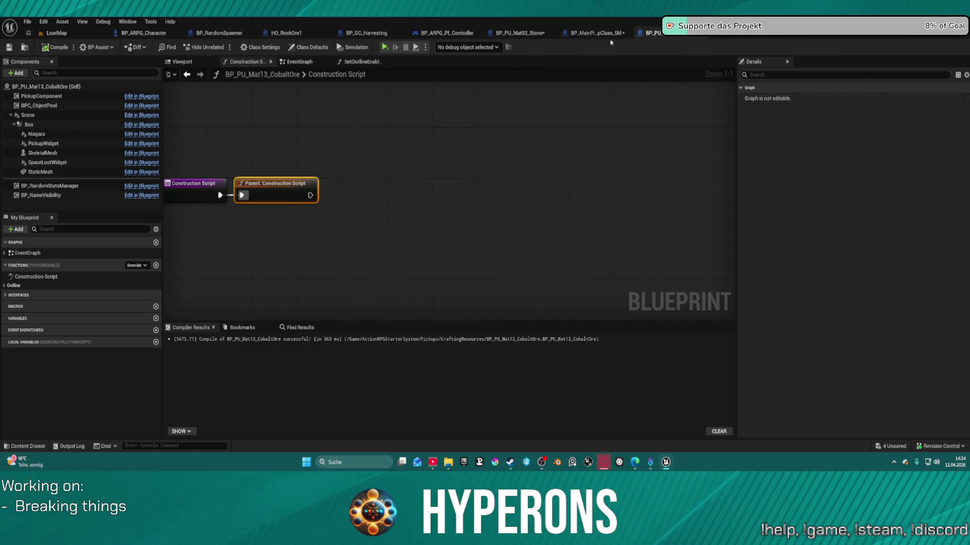
# Turn Auto Box Extent off in the cobalt ore's Class Defaults, recompile, and view the rock in the Viewport
pyautogui.moveTo(315, 162); pyautogui.dragTo(468, 149)
pyautogui.click(309, 47)
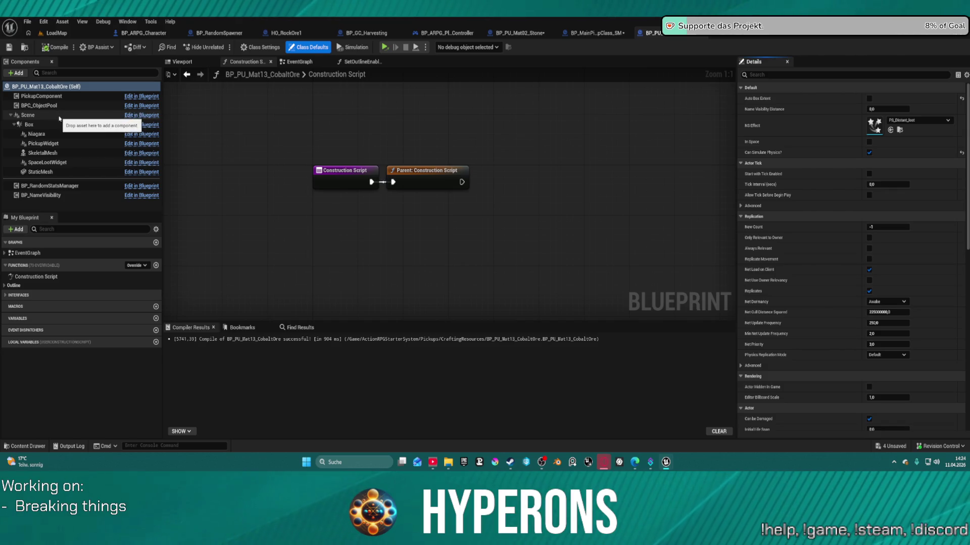
pyautogui.click(193, 65)
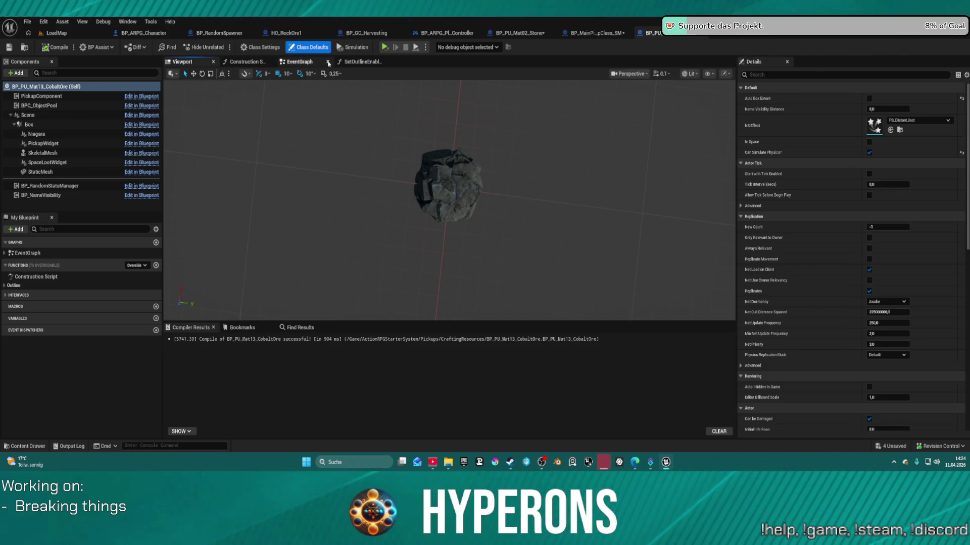
pyautogui.click(287, 64)
pyautogui.click(256, 65)
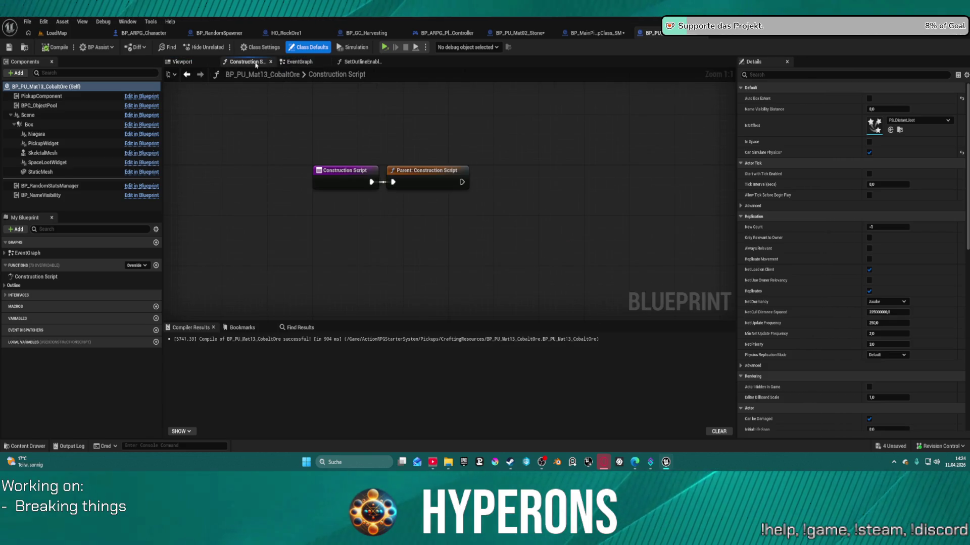
pyautogui.click(301, 62)
pyautogui.click(182, 61)
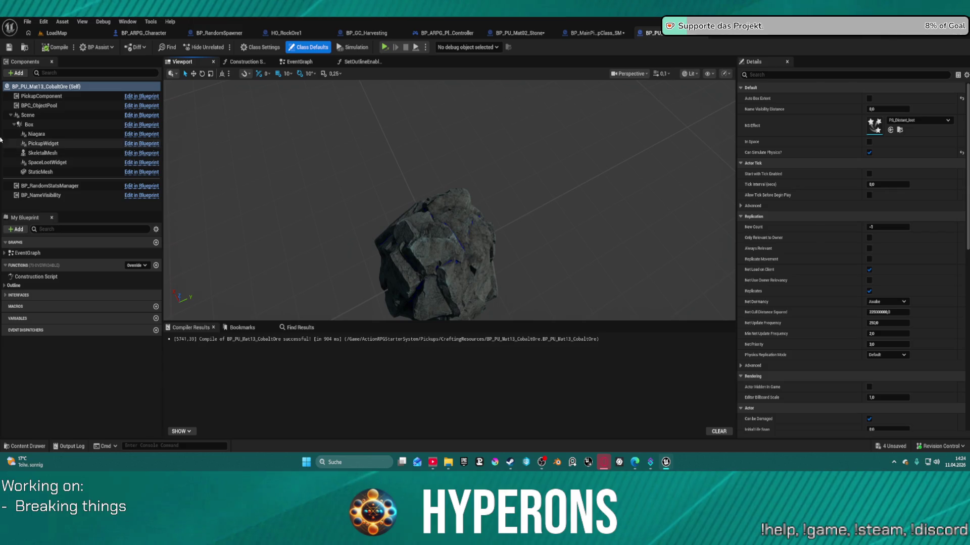
# Select the cobalt ore's Box component and orbit around the rock to inspect its collision box
pyautogui.click(29, 125)
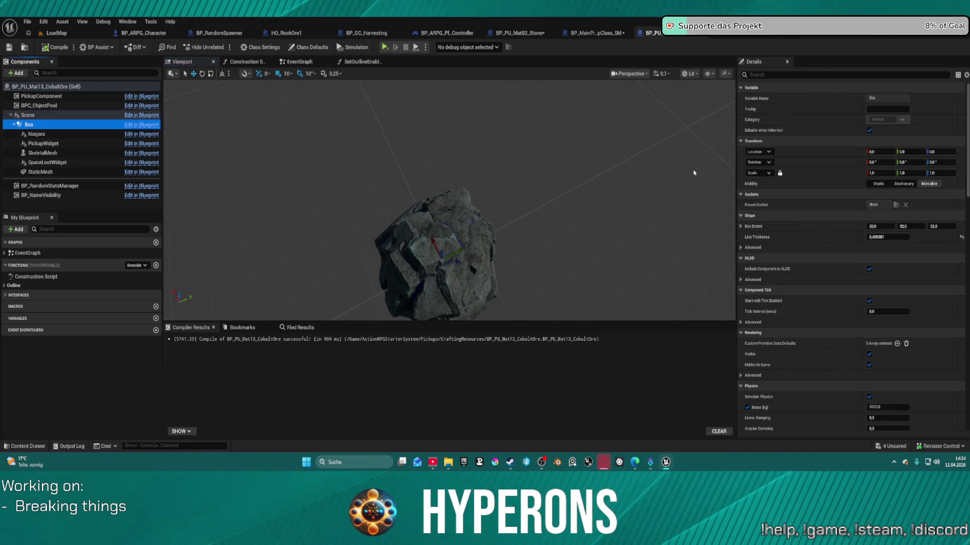
pyautogui.moveTo(444, 227); pyautogui.dragTo(452, 268)
pyautogui.moveTo(426, 180)
pyautogui.mouseDown()
pyautogui.moveTo(437, 258)
pyautogui.moveTo(630, 208)
pyautogui.mouseUp()
pyautogui.scroll(-5, 630, 208)
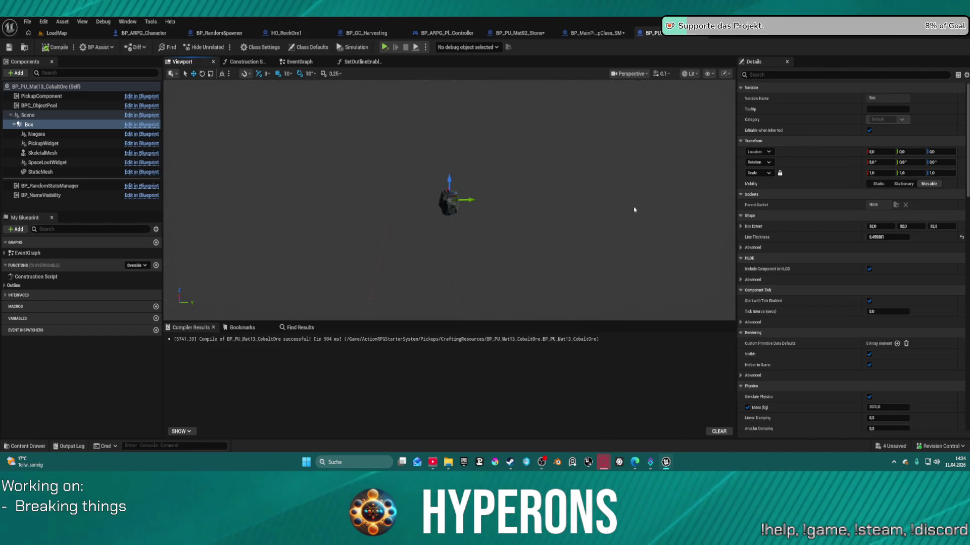
pyautogui.scroll(1, 631, 208)
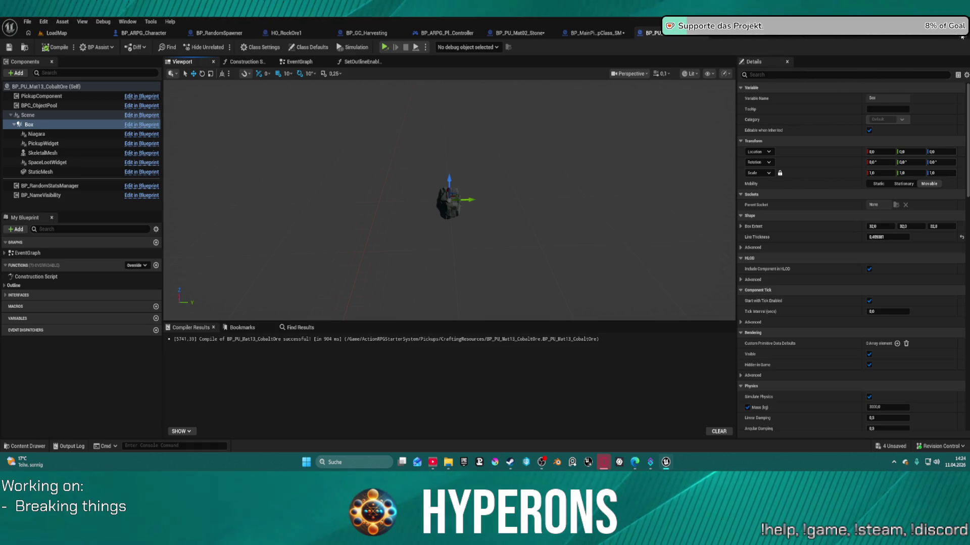
pyautogui.click(742, 35)
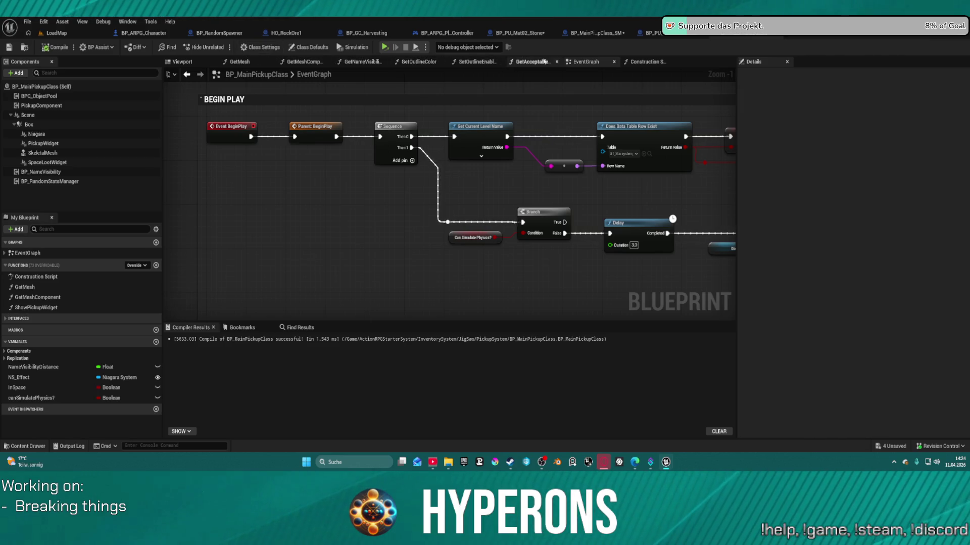
# In BP_MainPickupClass's construction script, shift the box-extent nodes from GET onward to the right to make room
pyautogui.click(643, 62)
pyautogui.scroll(2, 375, 143)
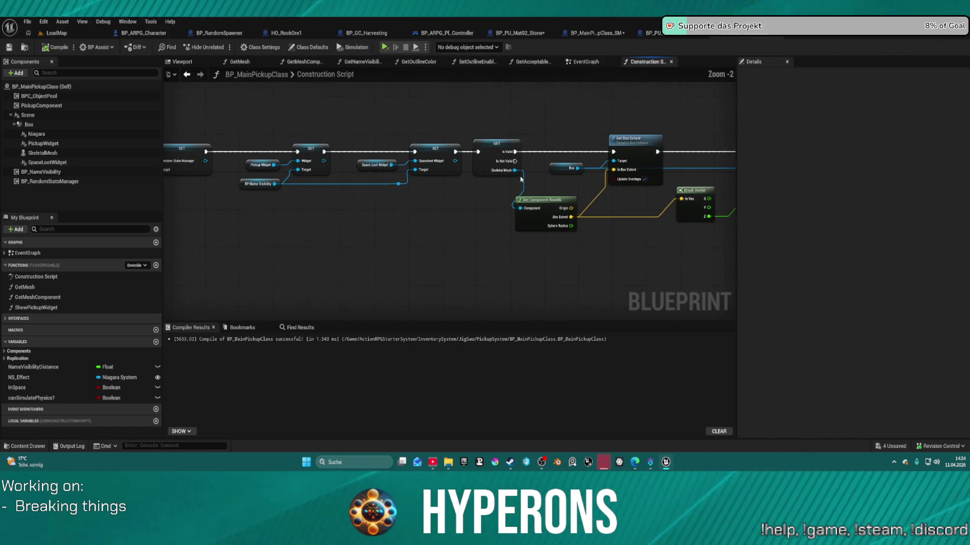
pyautogui.moveTo(402, 91)
pyautogui.mouseDown()
pyautogui.moveTo(647, 226)
pyautogui.moveTo(725, 253)
pyautogui.moveTo(712, 268)
pyautogui.mouseUp()
pyautogui.moveTo(605, 144); pyautogui.dragTo(723, 144)
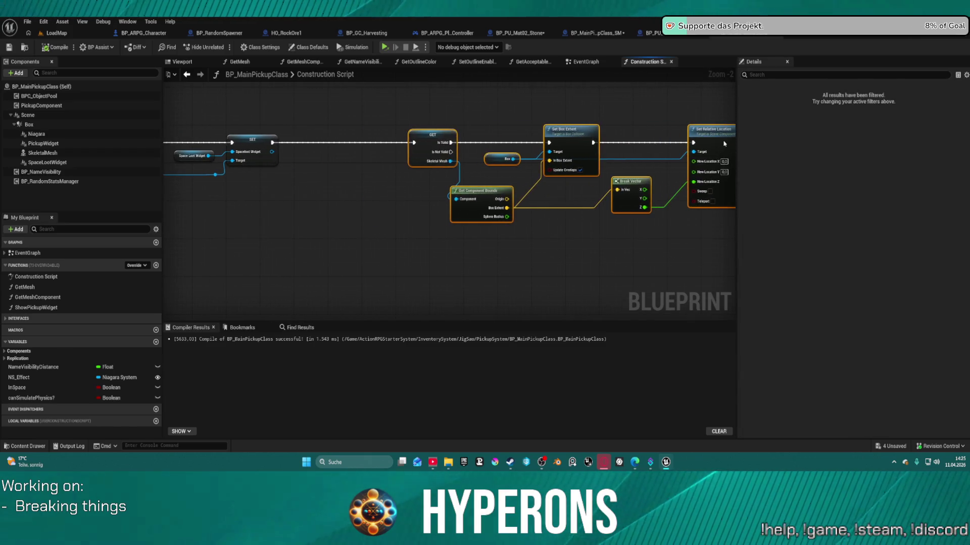
pyautogui.moveTo(432, 131); pyautogui.dragTo(649, 132)
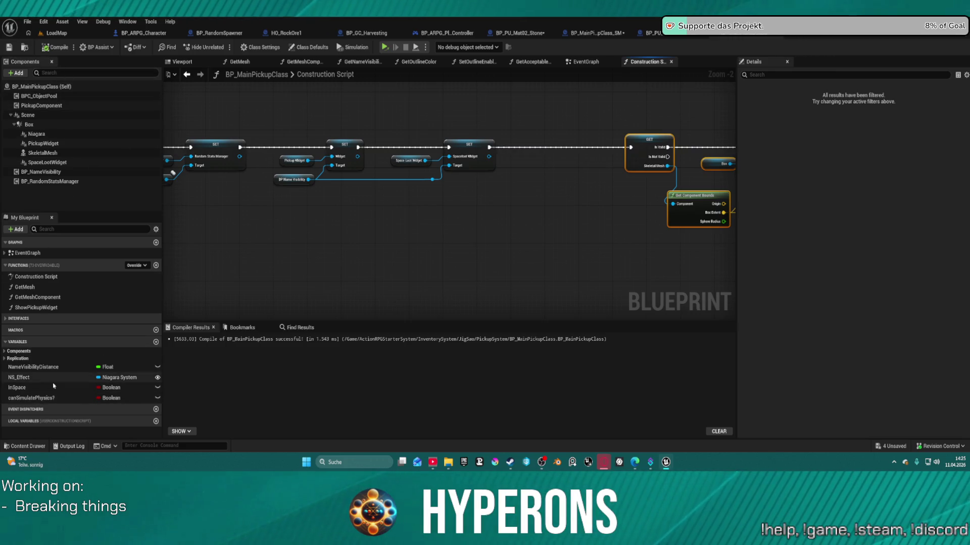
# Select the Auto Box Extent and Branch nodes in BP_MainPickupClass_SM's construction script
pyautogui.rightClick(510, 192)
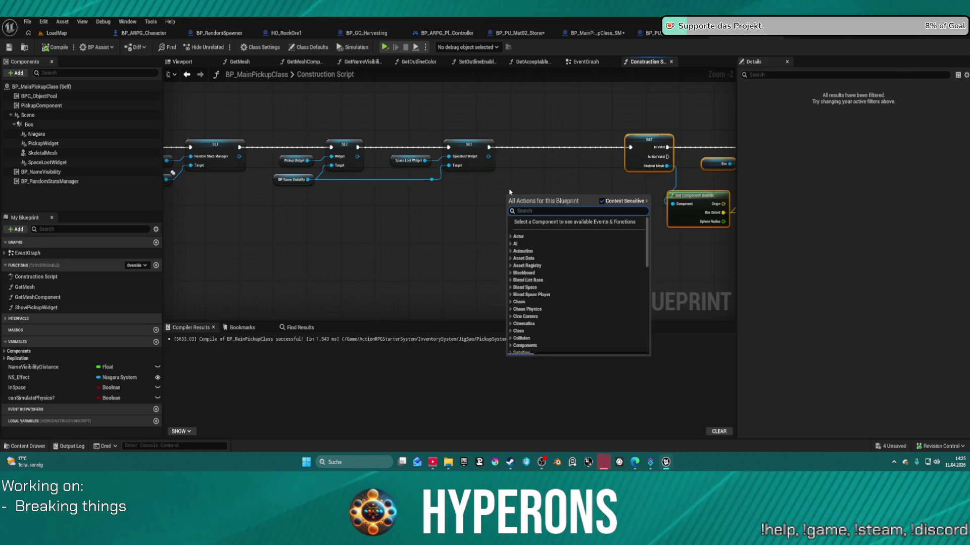
pyautogui.press('Escape')
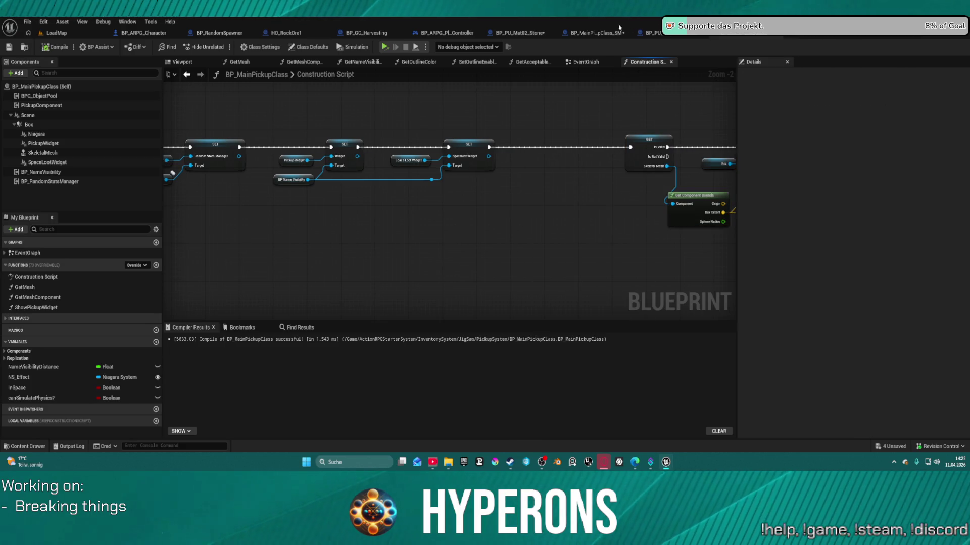
pyautogui.click(585, 34)
pyautogui.moveTo(368, 144); pyautogui.dragTo(421, 201)
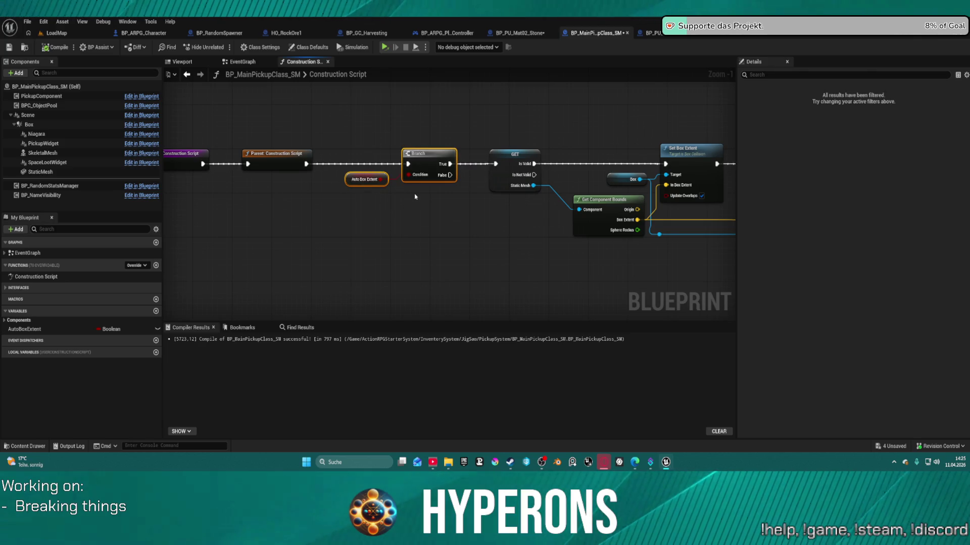
# Remove the Branch from BP_MainPickupClass_SM, wire Parent Construction Script straight to GET, and delete AutoBoxExtent
pyautogui.press('Delete')
pyautogui.moveTo(306, 164); pyautogui.dragTo(495, 163)
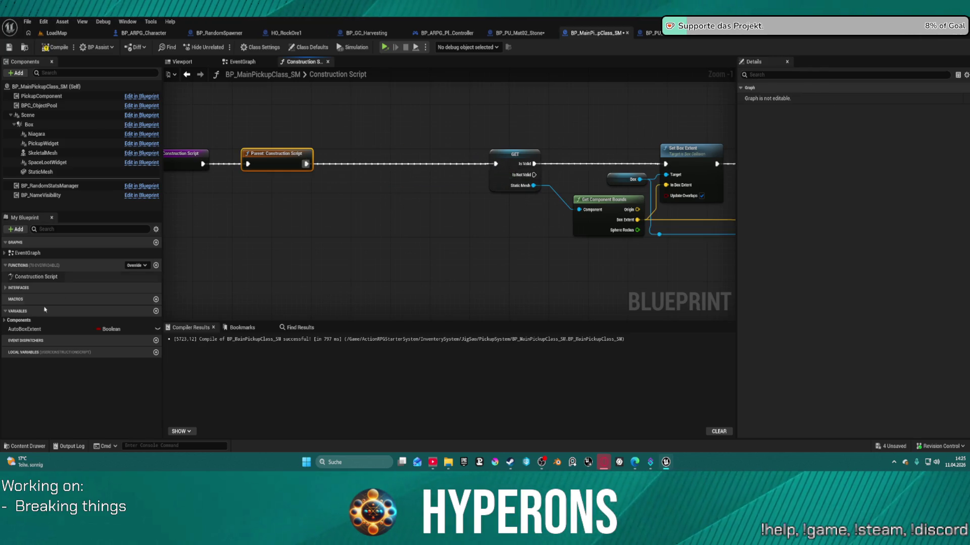
pyautogui.click(83, 328)
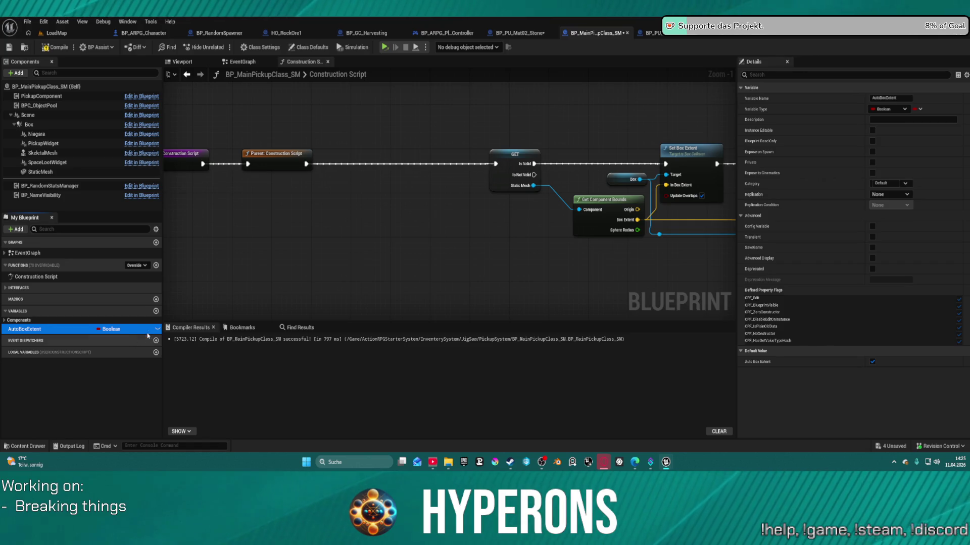
pyautogui.press('Delete')
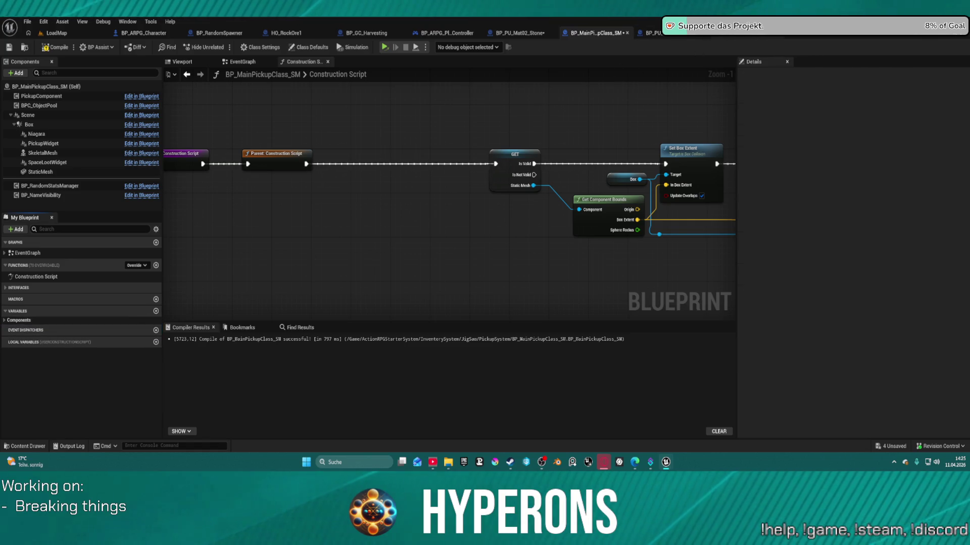
# Paste the Branch into BP_MainPickupClass before GET and create its AutoBoxExtent Boolean variable
pyautogui.click(652, 33)
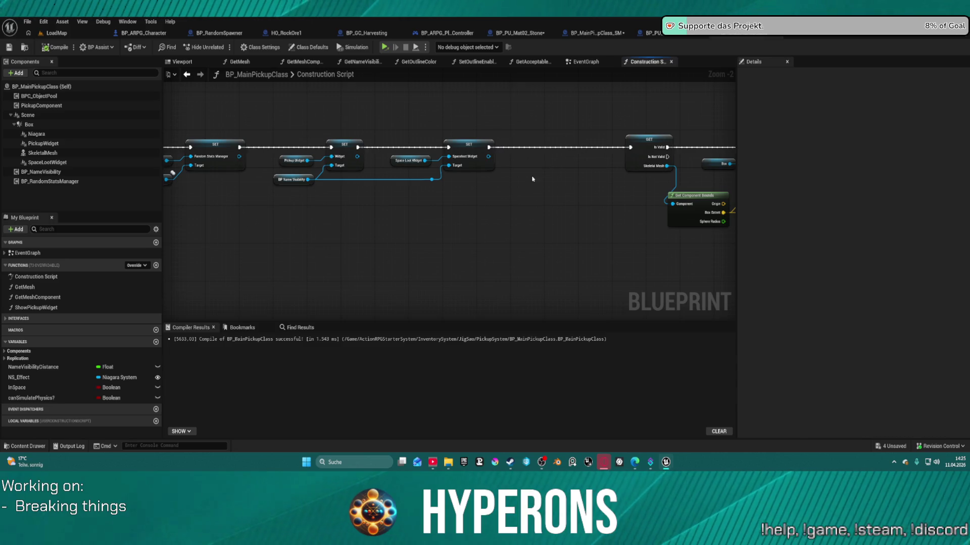
pyautogui.hotkey('ctrl', 'v')
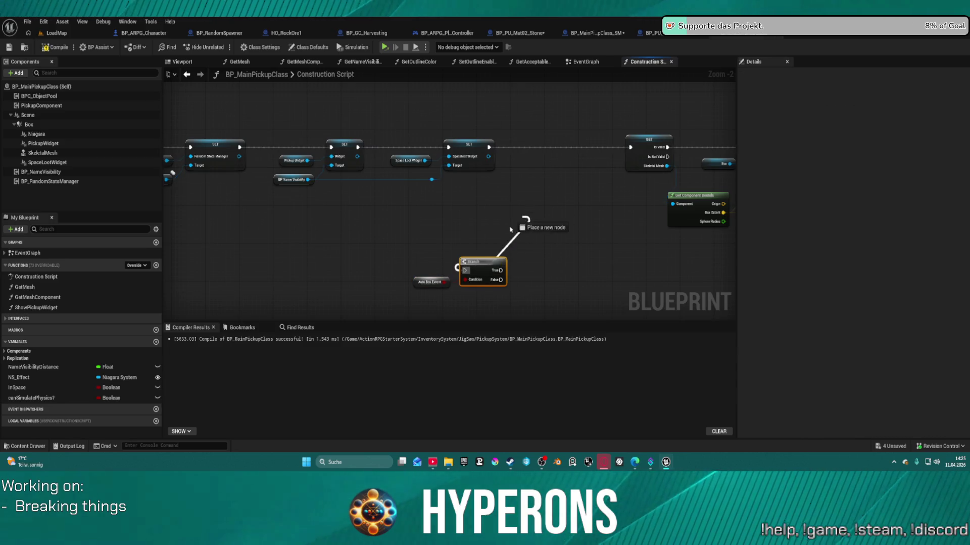
pyautogui.click(420, 283)
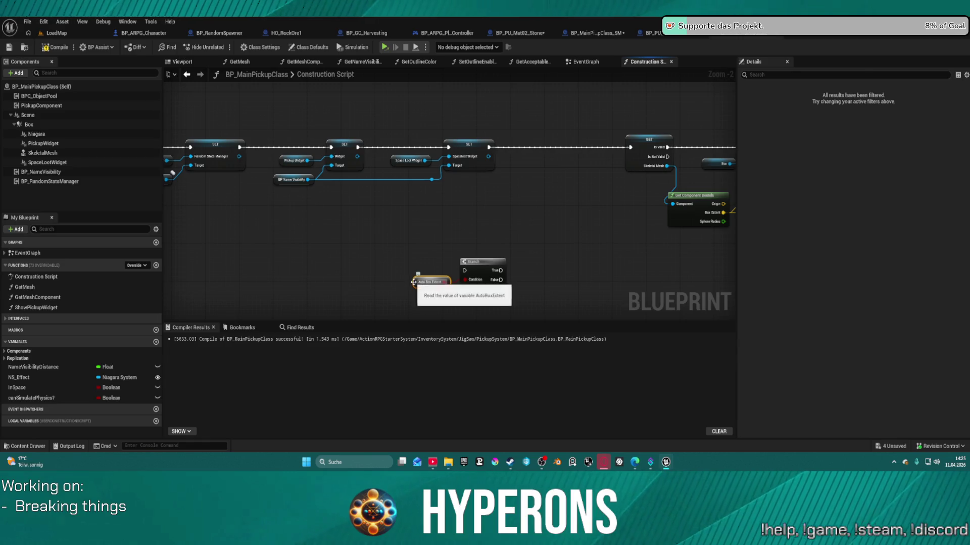
pyautogui.moveTo(488, 261)
pyautogui.mouseDown()
pyautogui.moveTo(560, 167)
pyautogui.moveTo(554, 147)
pyautogui.moveTo(489, 148)
pyautogui.mouseUp()
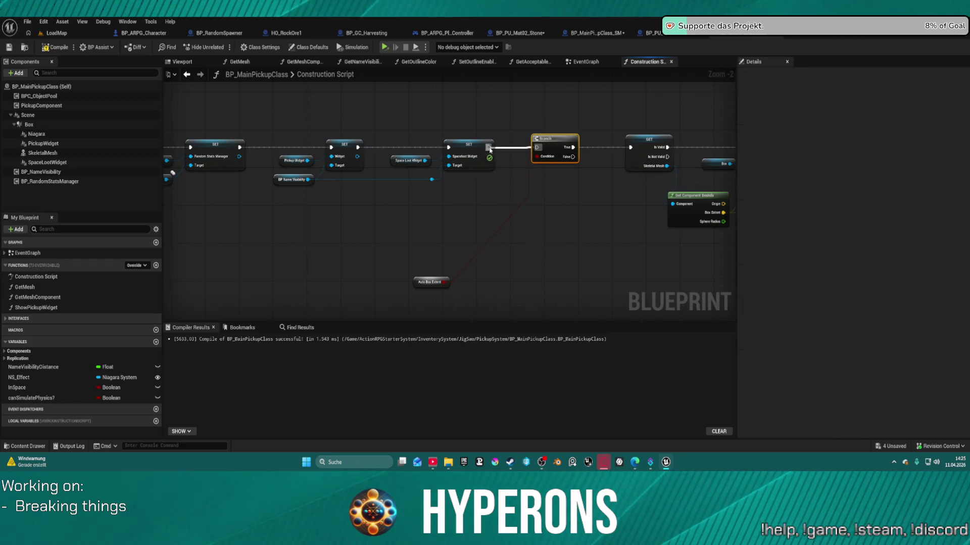
pyautogui.rightClick(414, 285)
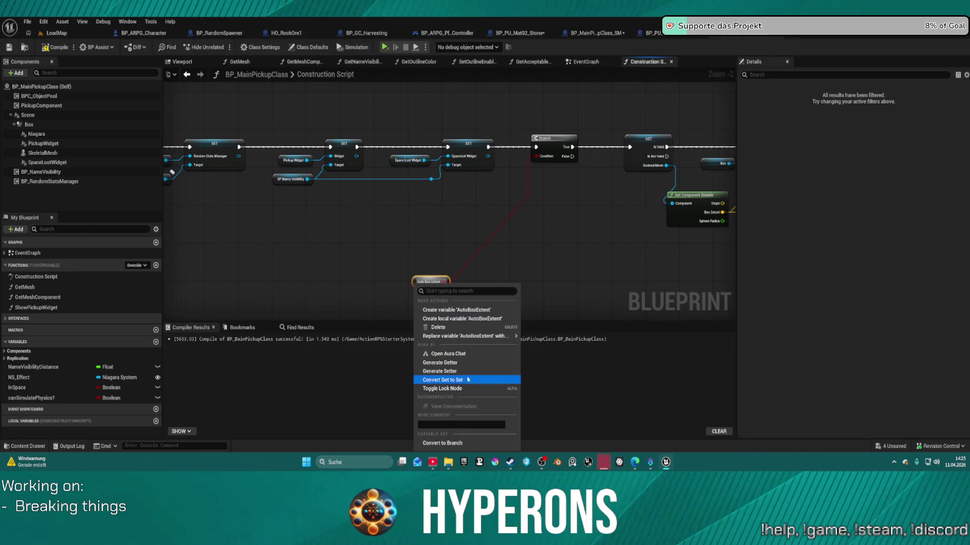
pyautogui.moveTo(455, 336)
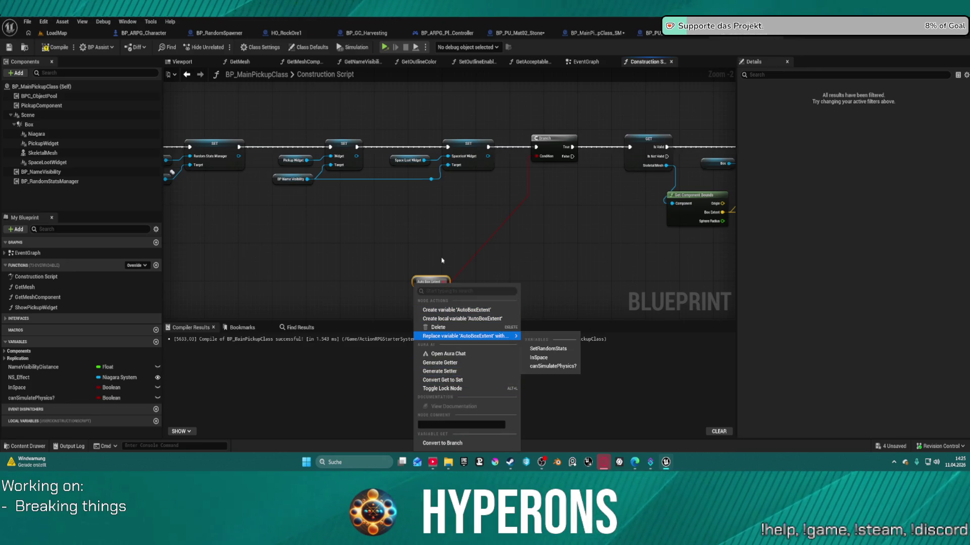
pyautogui.click(447, 310)
pyautogui.click(596, 33)
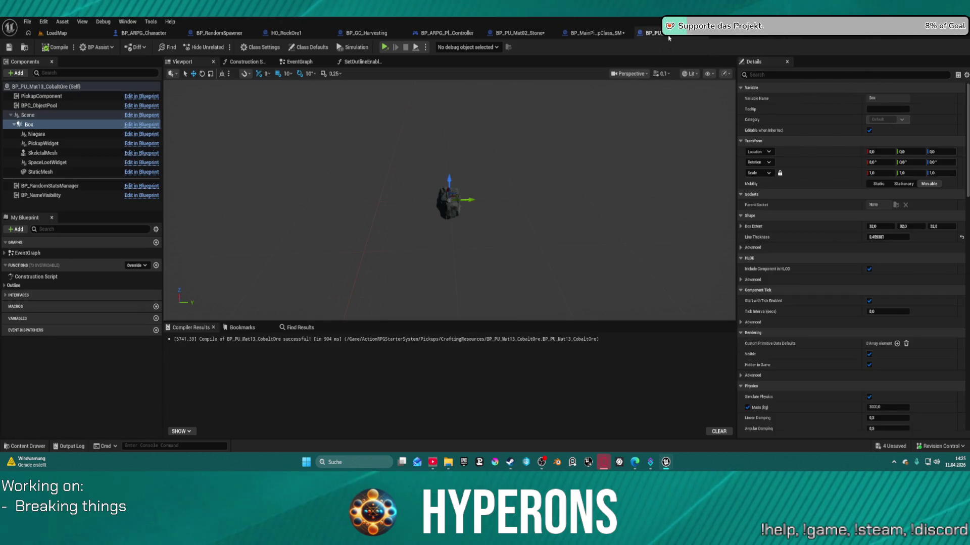
# Paste the Branch back into BP_MainPickupClass_SM between Parent Construction Script and GET, then compile
pyautogui.click(301, 61)
pyautogui.hotkey('ctrl', 'v')
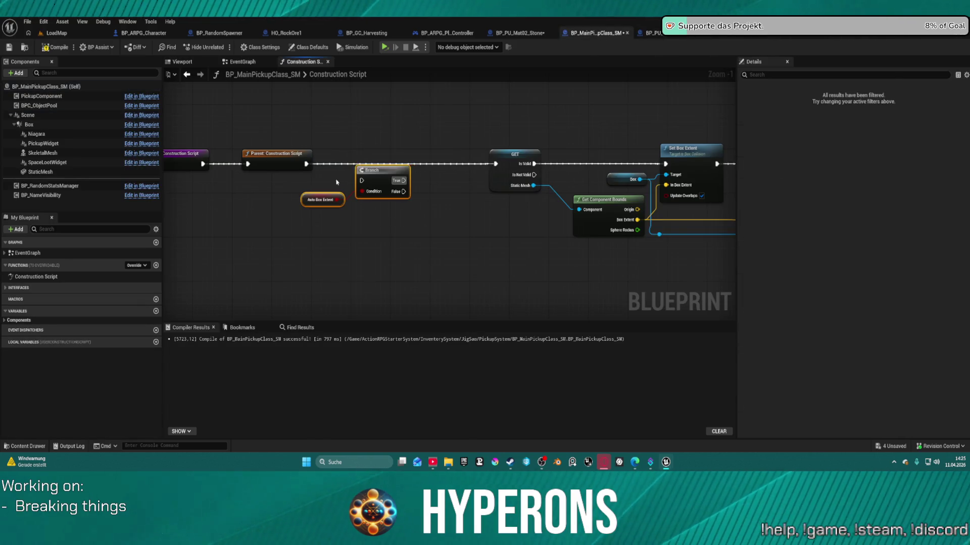
pyautogui.moveTo(305, 164)
pyautogui.mouseDown()
pyautogui.moveTo(362, 180)
pyautogui.moveTo(496, 165)
pyautogui.mouseUp()
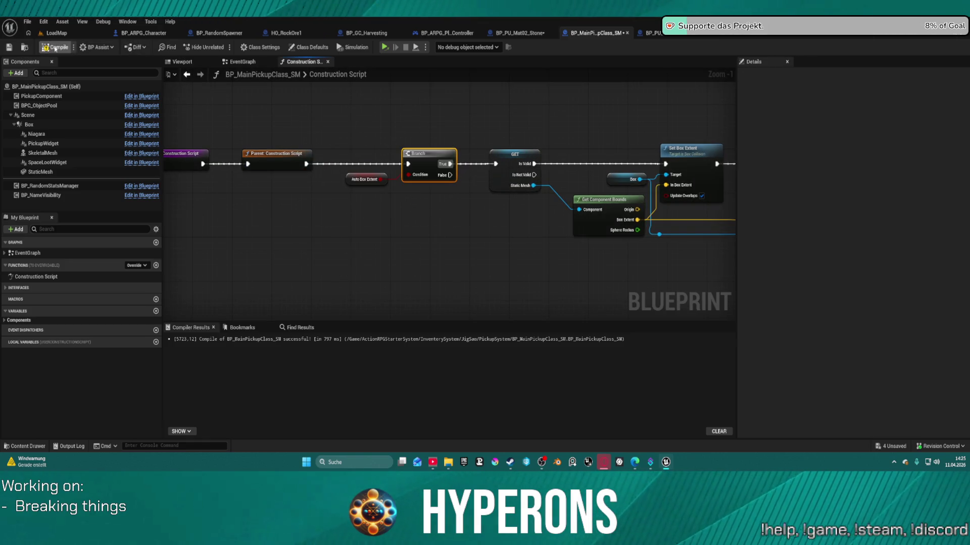
pyautogui.click(71, 54)
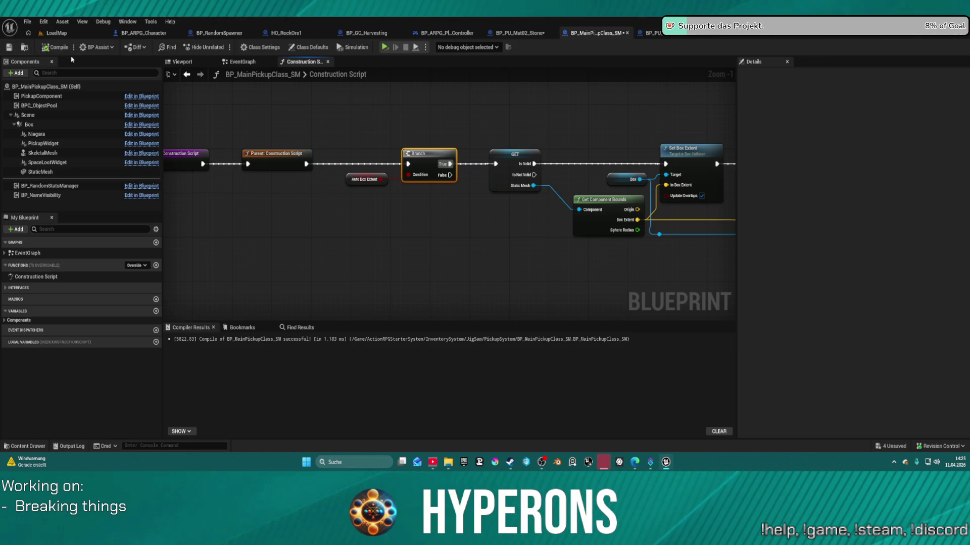
# Reopen the cobalt ore blueprint's 3D preview and bring the ore and its box into view
pyautogui.click(733, 33)
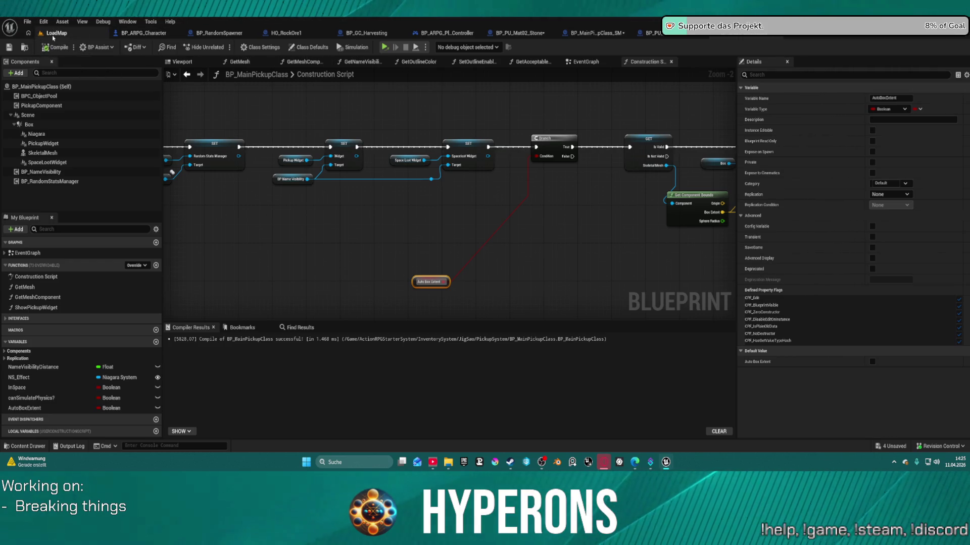
pyautogui.click(53, 36)
pyautogui.click(751, 39)
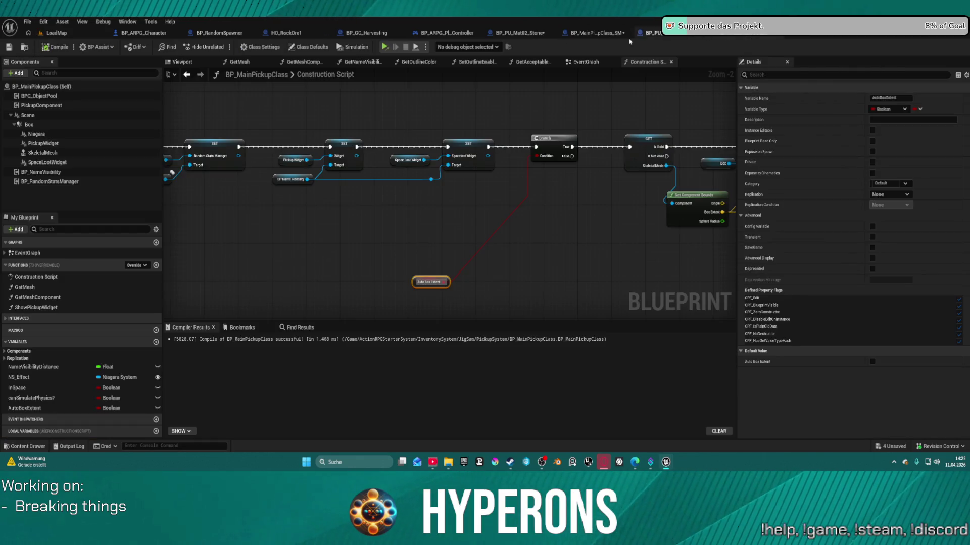
pyautogui.click(182, 61)
pyautogui.moveTo(521, 201)
pyautogui.mouseDown()
pyautogui.moveTo(550, 183)
pyautogui.moveTo(566, 151)
pyautogui.mouseUp()
# Set the cobalt ore's Box Extent X, Y and Z to 15 and check the fit around the rock
pyautogui.click(883, 226)
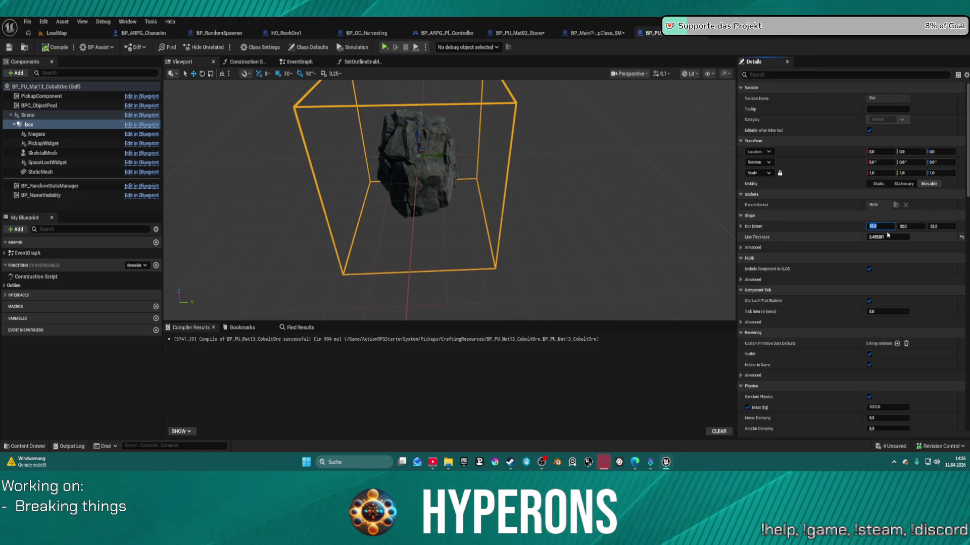
pyautogui.press('Tab')
pyautogui.write('15')
pyautogui.press('Tab')
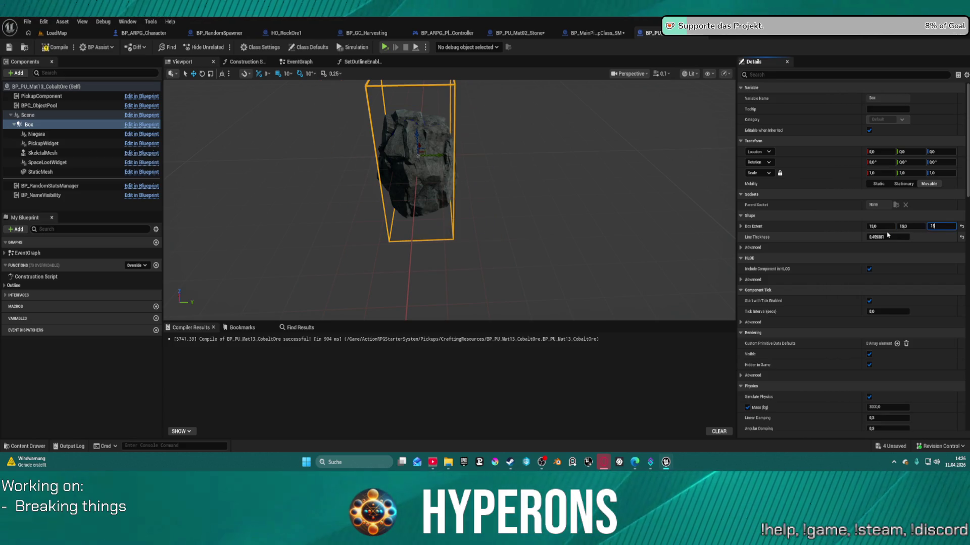
pyautogui.press('Return')
pyautogui.moveTo(520, 130)
pyautogui.mouseDown()
pyautogui.moveTo(495, 141)
pyautogui.moveTo(535, 146)
pyautogui.moveTo(600, 125)
pyautogui.mouseUp()
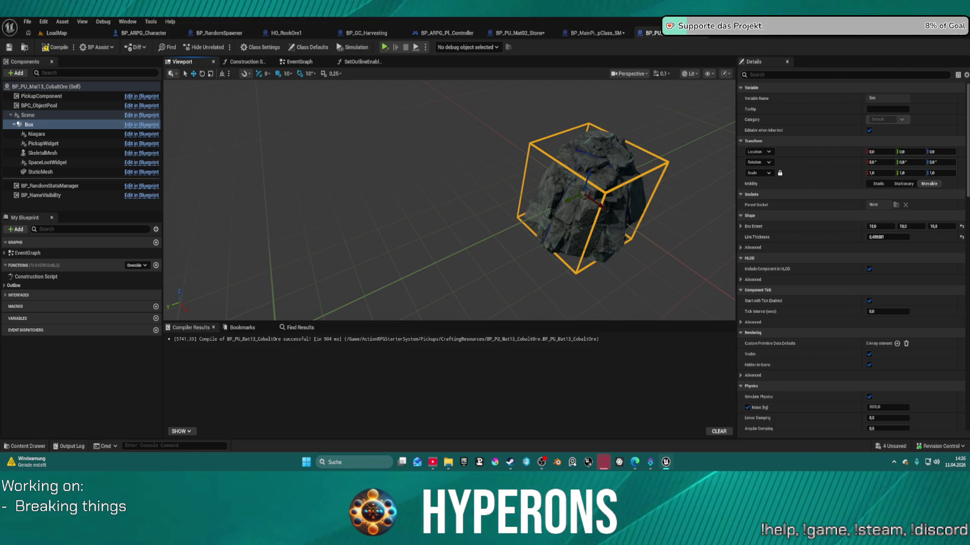
pyautogui.scroll(5, 449, 202)
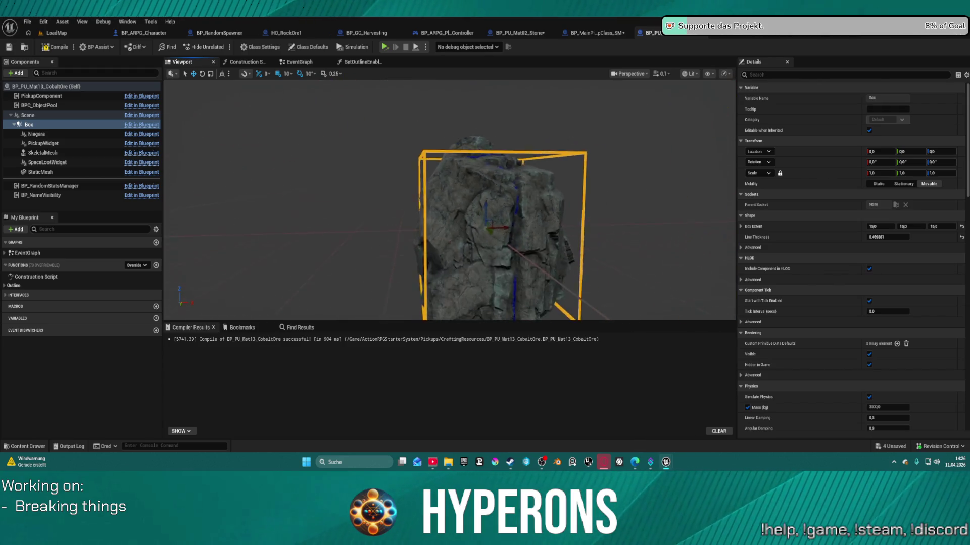
pyautogui.scroll(-3, 500, 228)
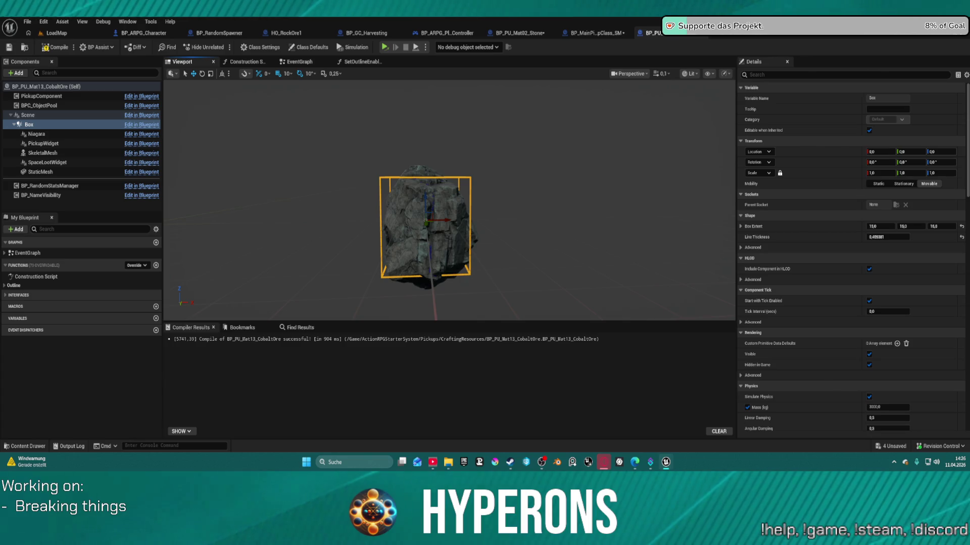
pyautogui.moveTo(495, 206); pyautogui.dragTo(495, 206)
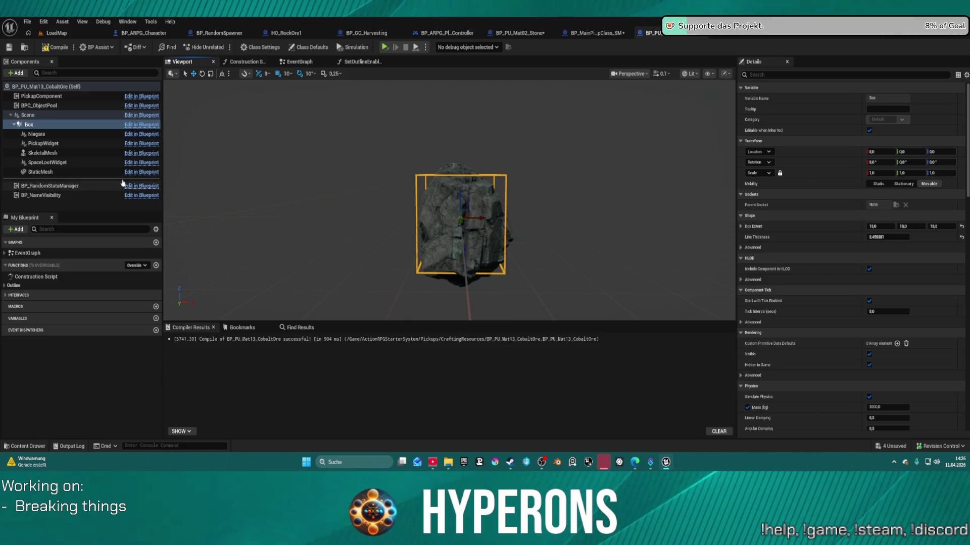
pyautogui.click(66, 153)
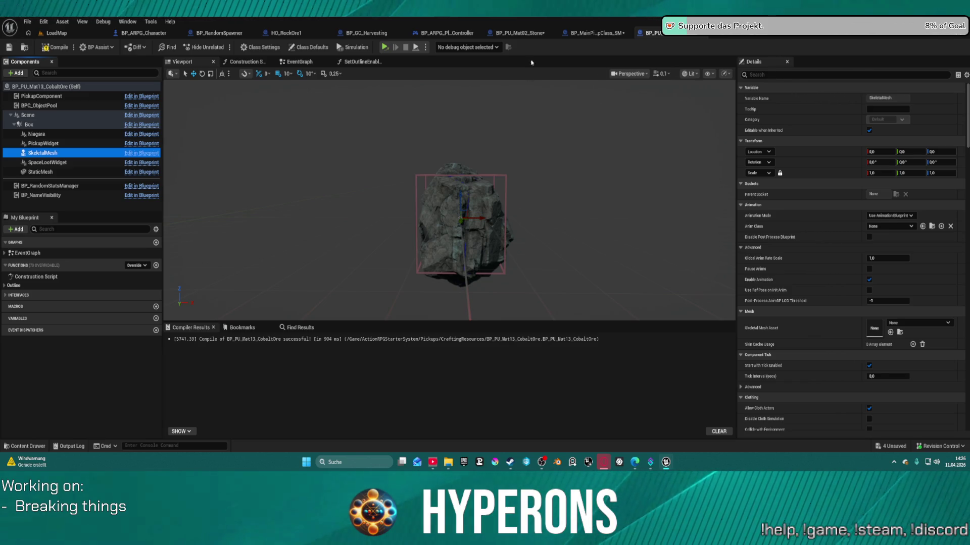
# Close the BP_MainPickupClass_SM tab and save all checked modified assets with Save Selected
pyautogui.click(526, 36)
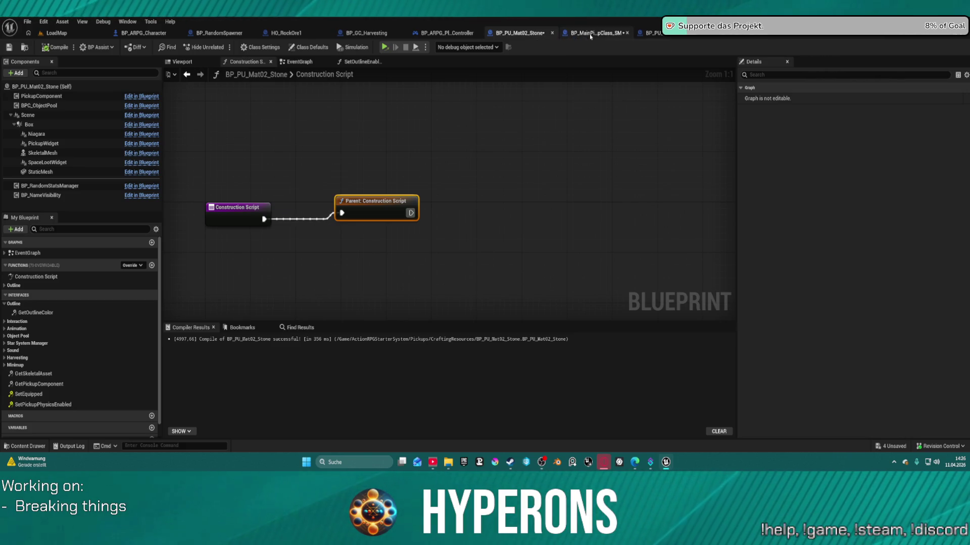
pyautogui.click(627, 33)
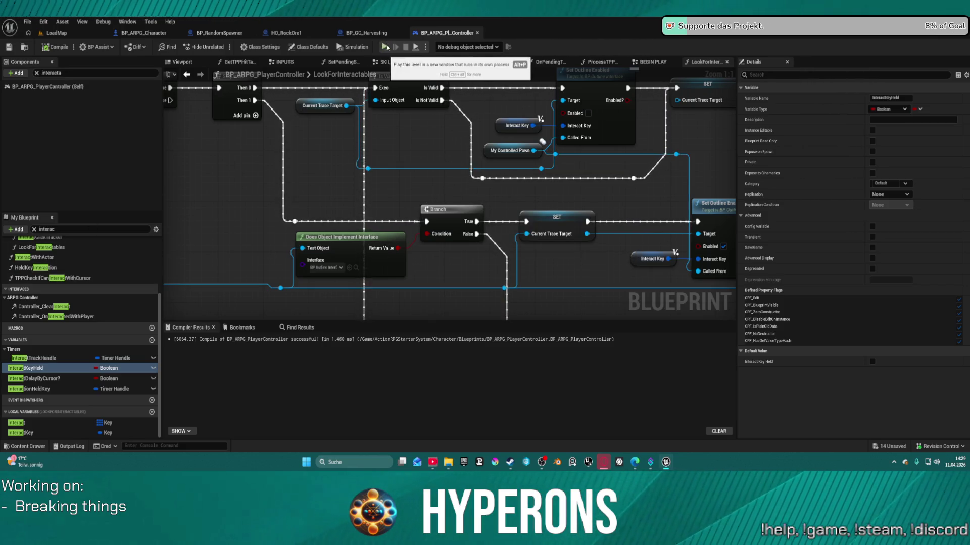
pyautogui.hotkey('ctrl', 'shift', 's')
pyautogui.click(549, 328)
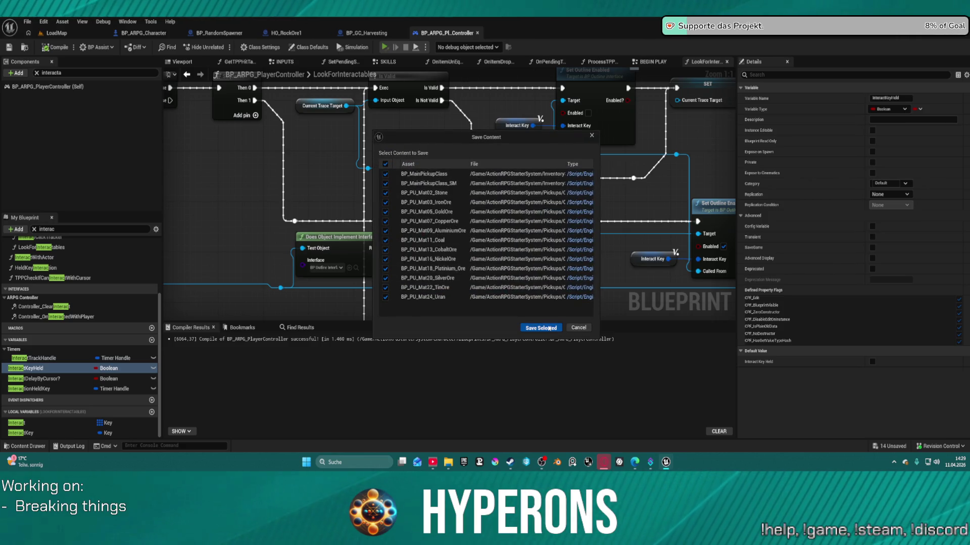
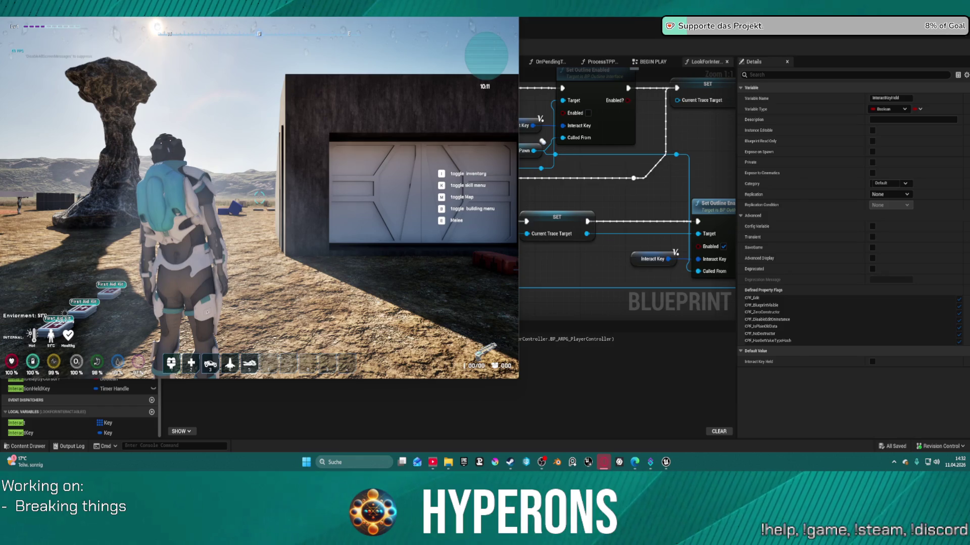
# Glance at the weapon asset store page, then return to the running game and pause it
pyautogui.hotkey('alt', 'Tab')
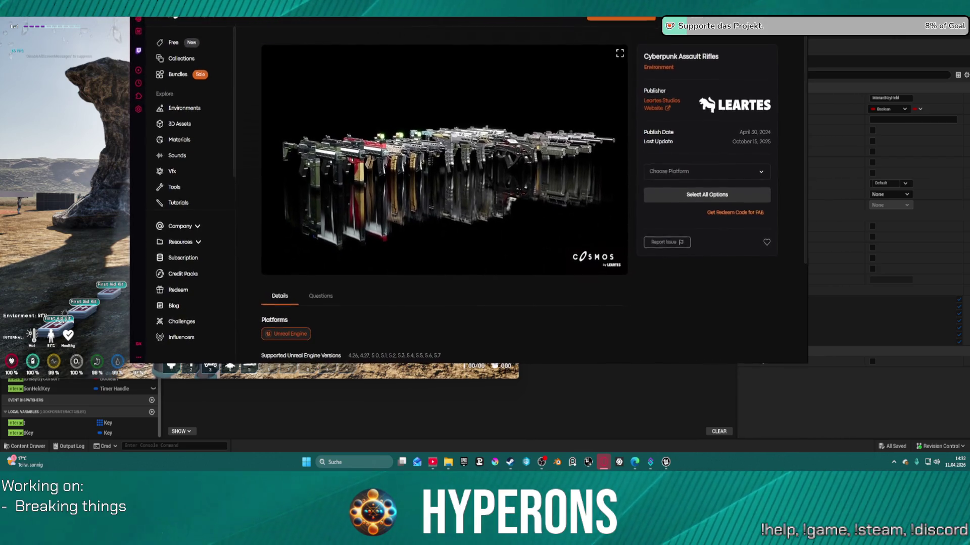
pyautogui.hotkey('alt', 'Tab')
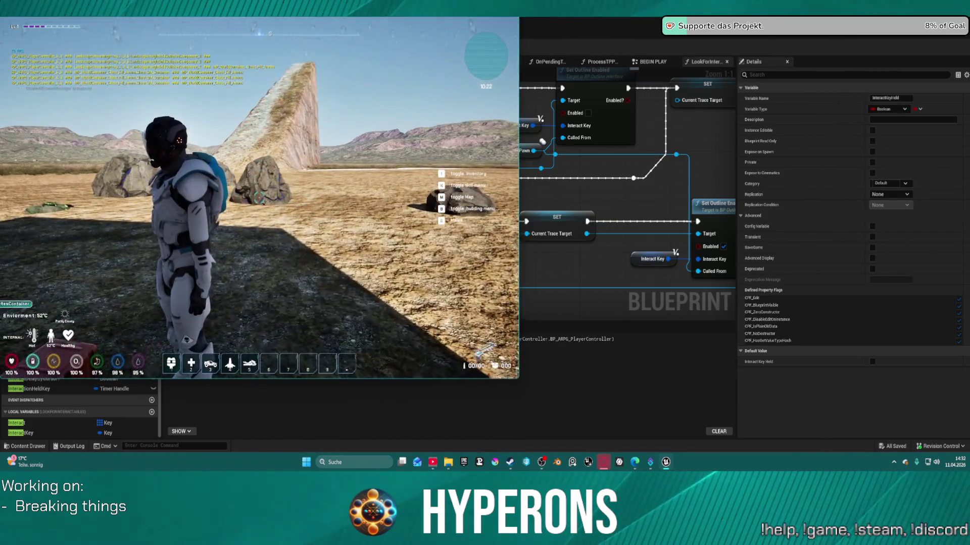
pyautogui.press('Escape')
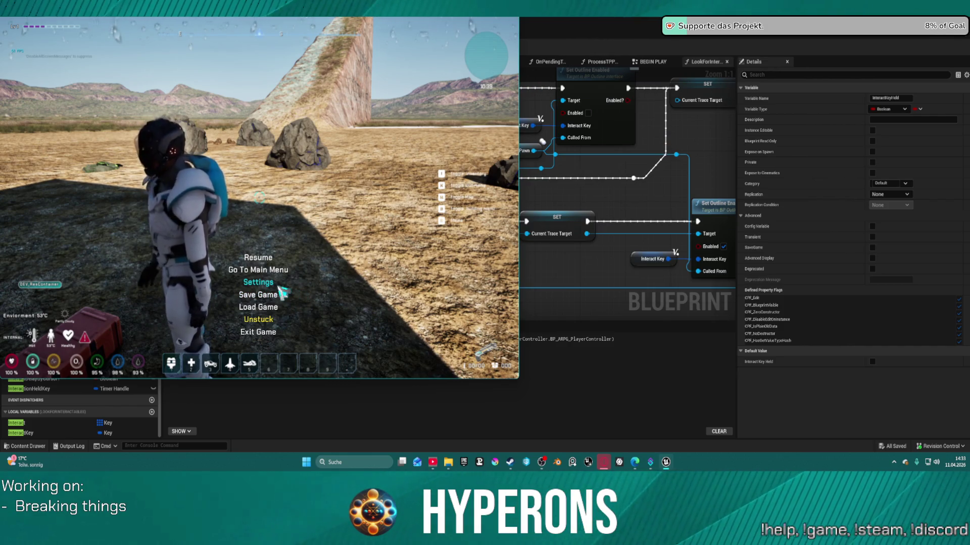
# Change the game's resolution to 1440p in Settings and resume playing facing the desert
pyautogui.click(263, 283)
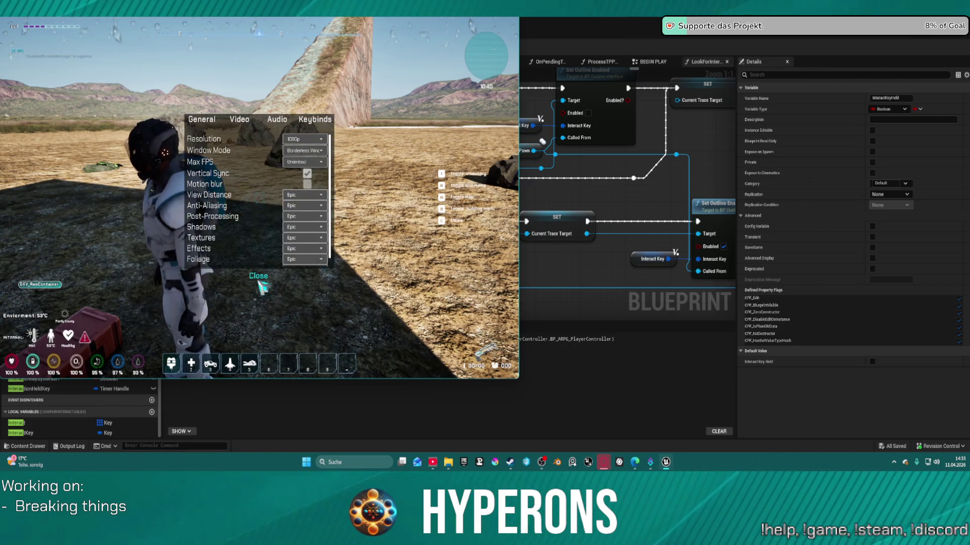
pyautogui.click(303, 140)
pyautogui.click(309, 161)
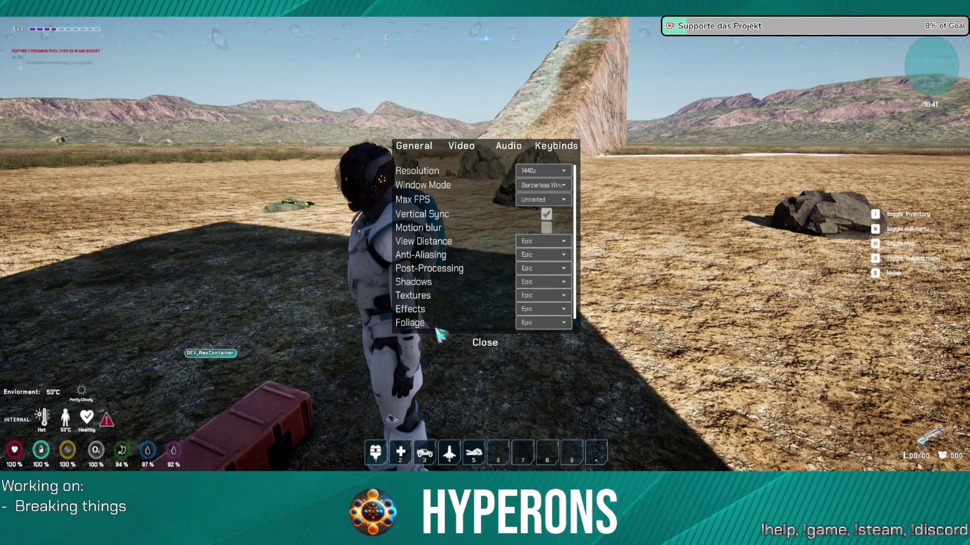
pyautogui.click(486, 344)
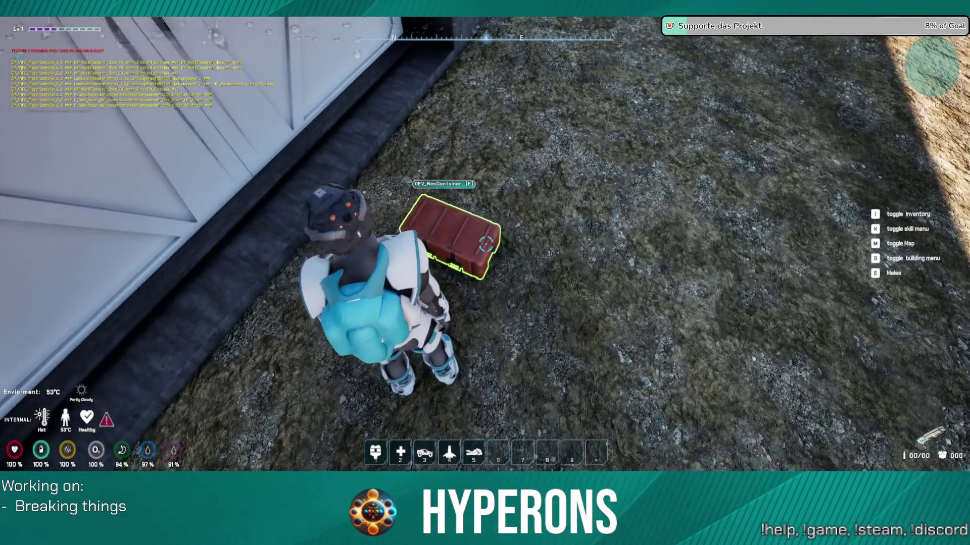
pyautogui.press('i')
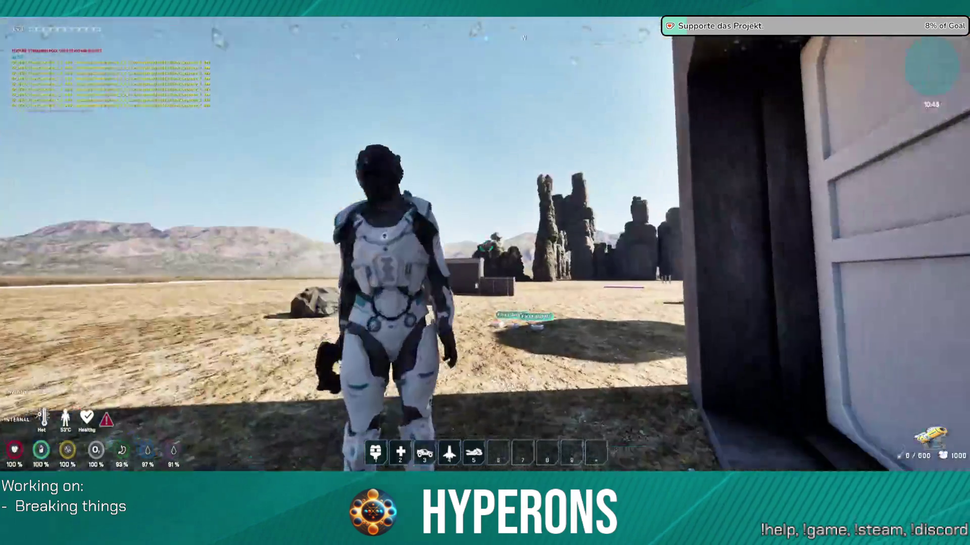
# Run across the desert and fire the mining laser until a rock shatters into Cobalt Ore
pyautogui.press('w')
pyautogui.press('w')
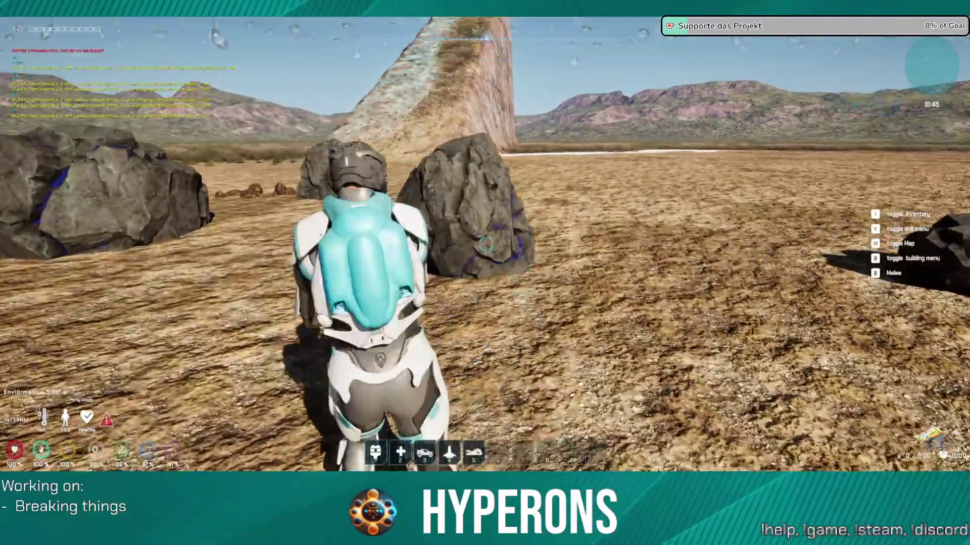
pyautogui.press('w')
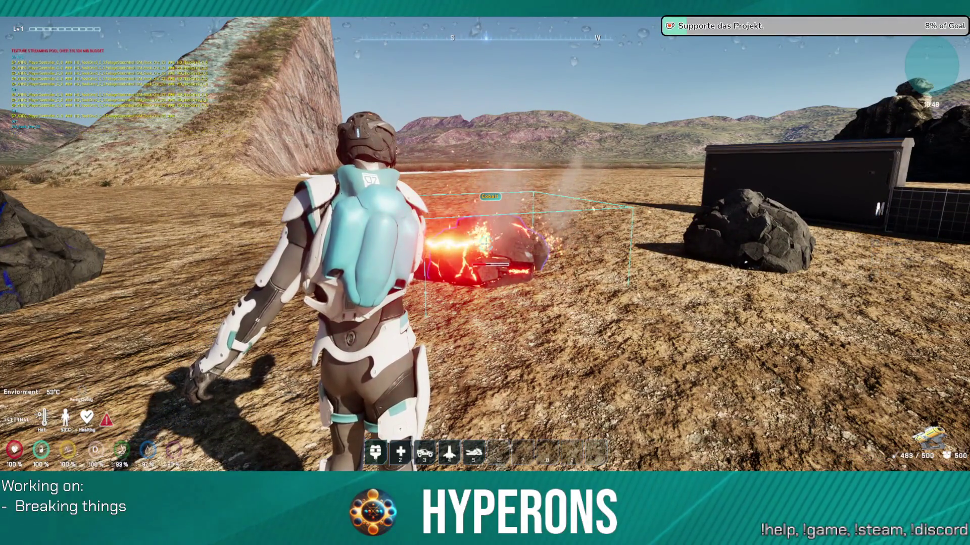
pyautogui.moveTo(485, 244); pyautogui.dragTo(485, 245)
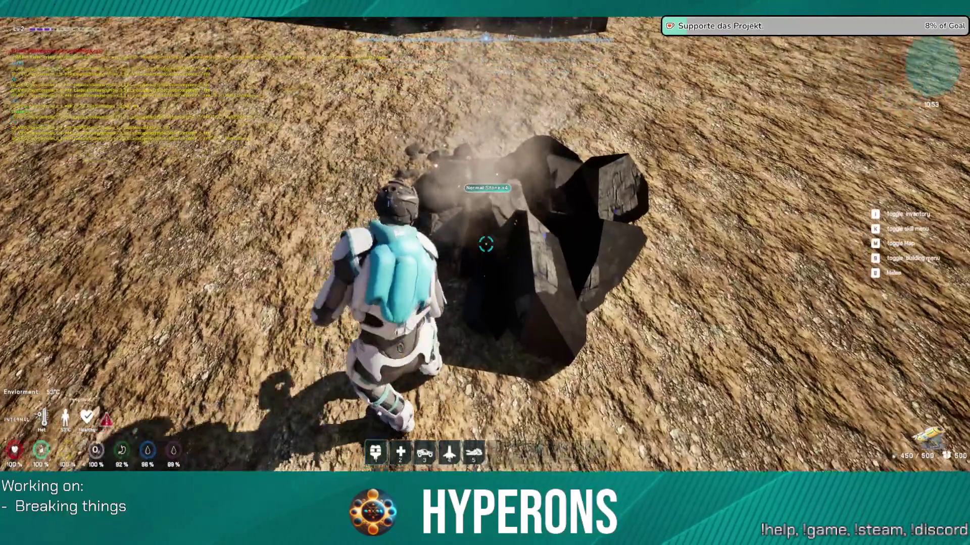
pyautogui.press('w')
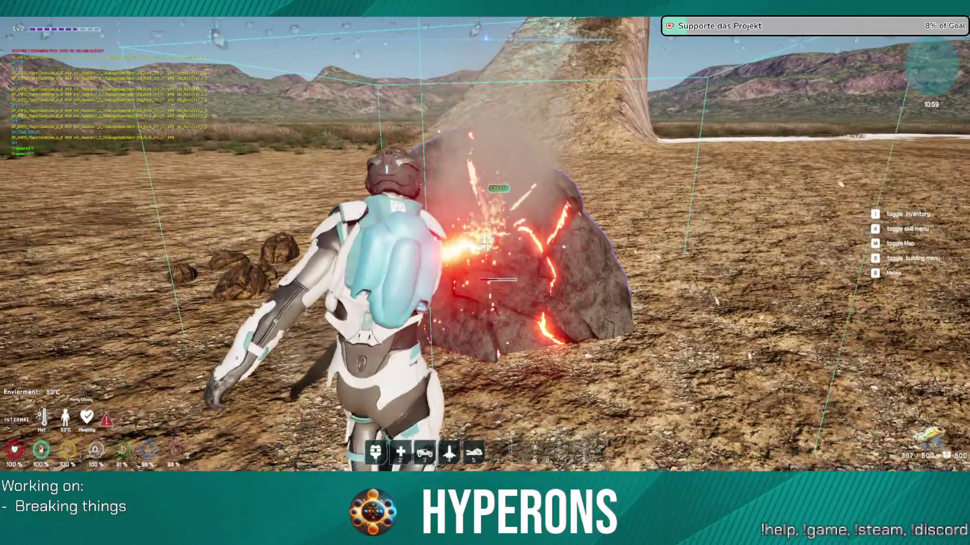
pyautogui.press('w')
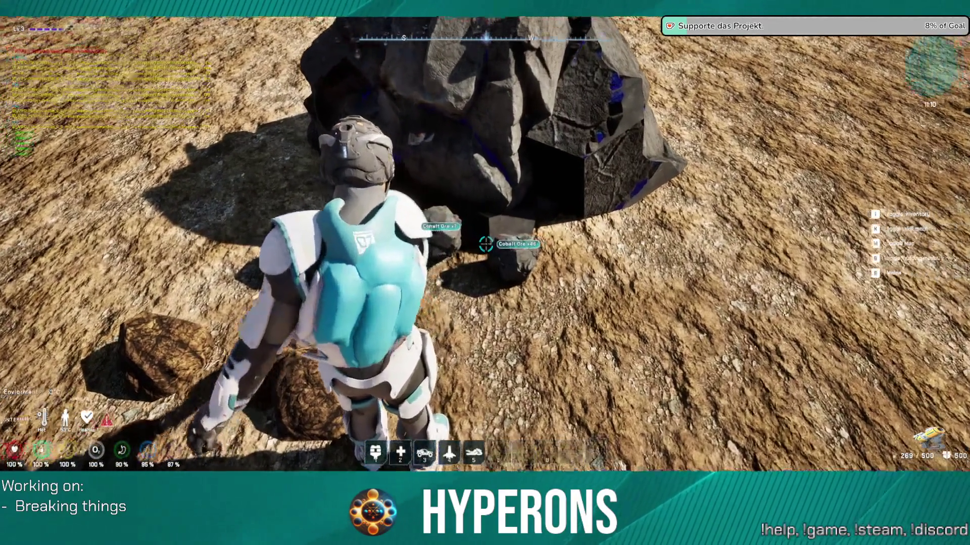
pyautogui.click(485, 244)
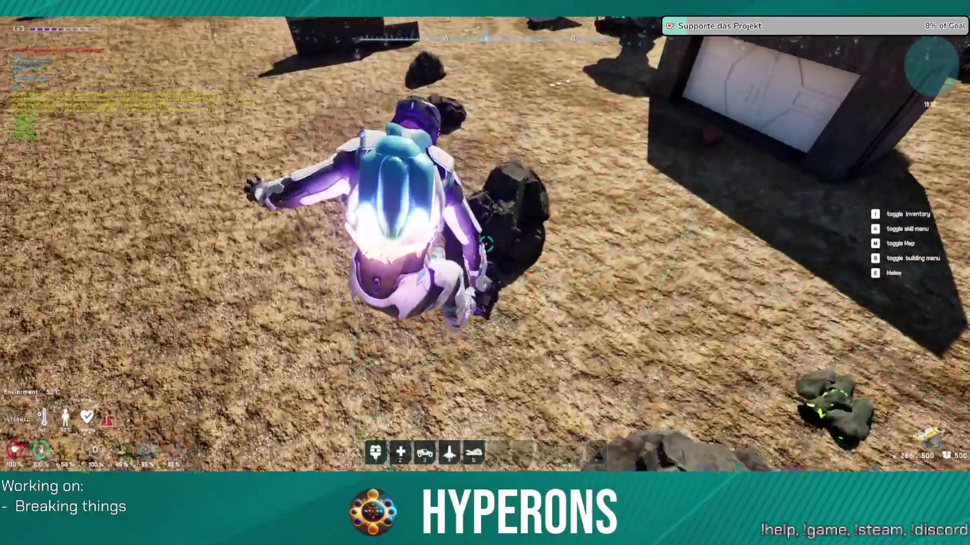
# Keep firing the mining laser at the nearby rock until it shatters
pyautogui.click(485, 244)
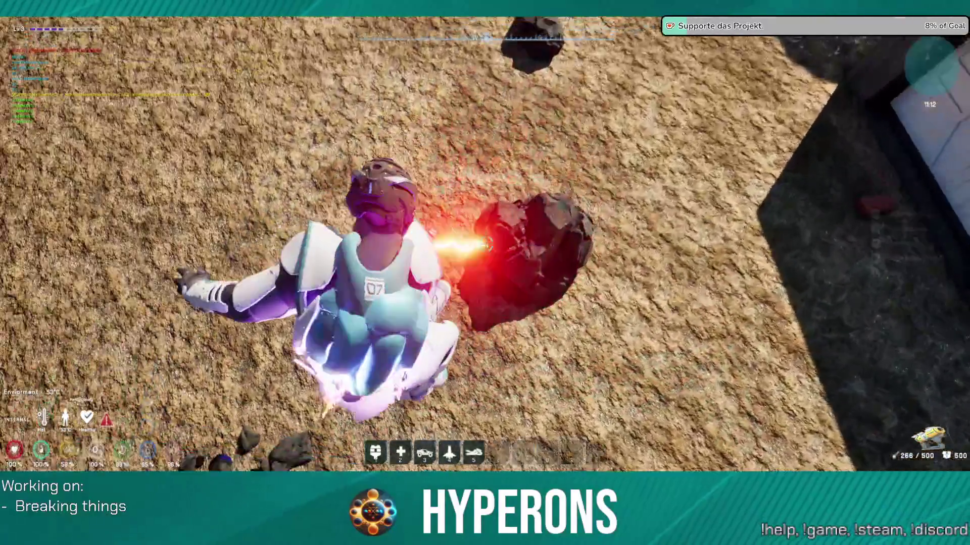
pyautogui.click(485, 244)
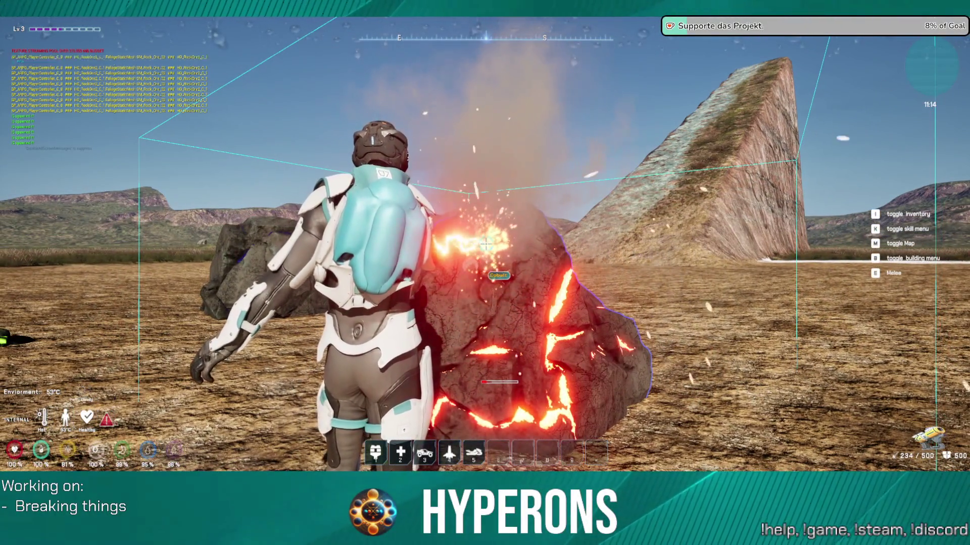
pyautogui.click(485, 244)
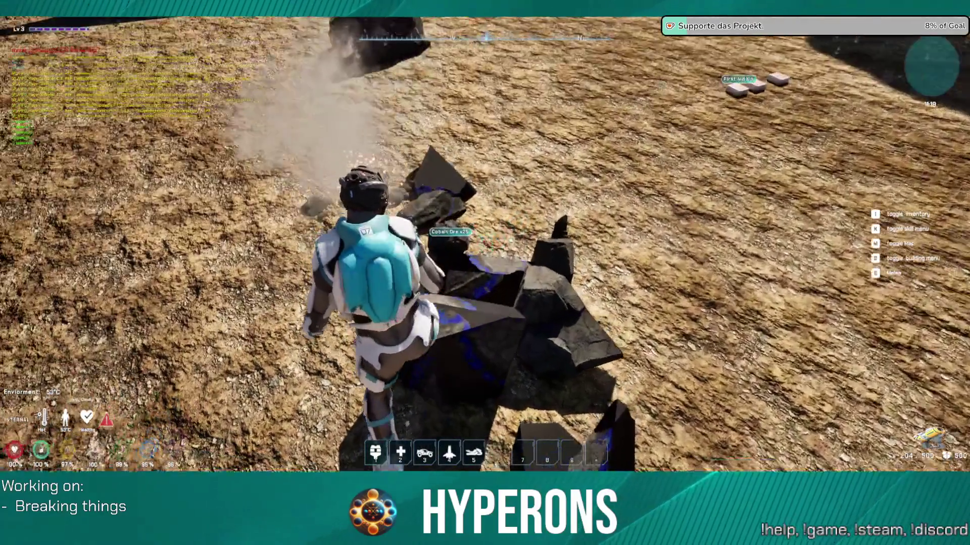
pyautogui.click(485, 272)
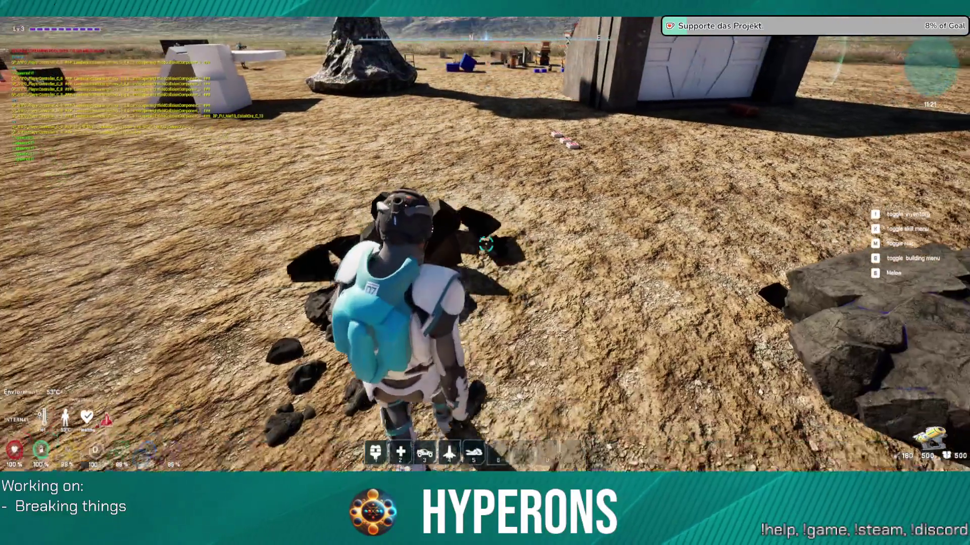
# Advance to the large boulder and blast it into Normal Stone and Cobalt Ore pickups
pyautogui.press('w')
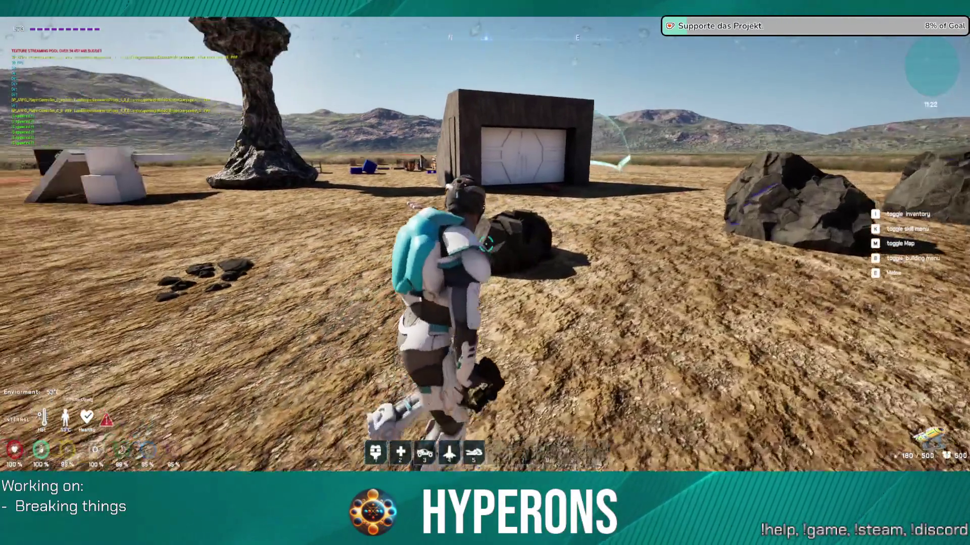
pyautogui.press('w')
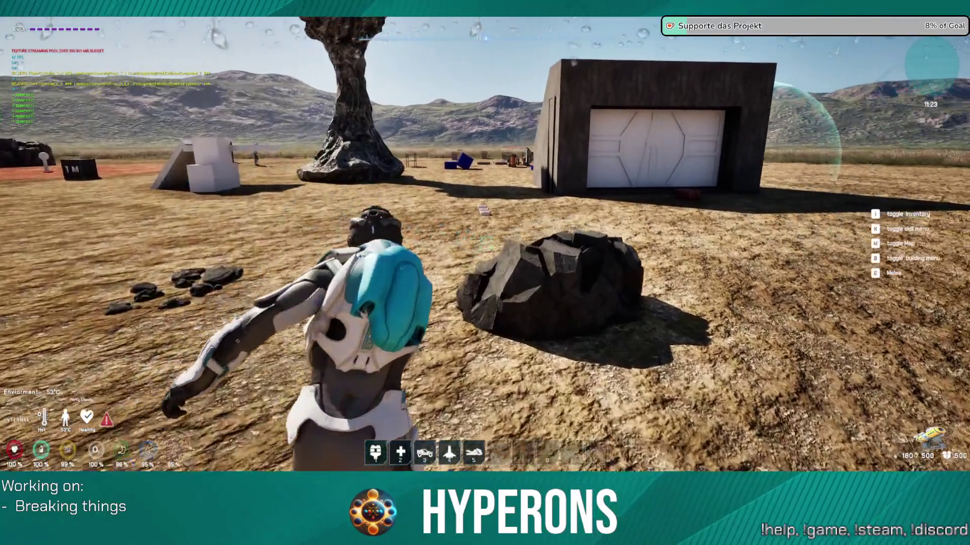
pyautogui.click(484, 245)
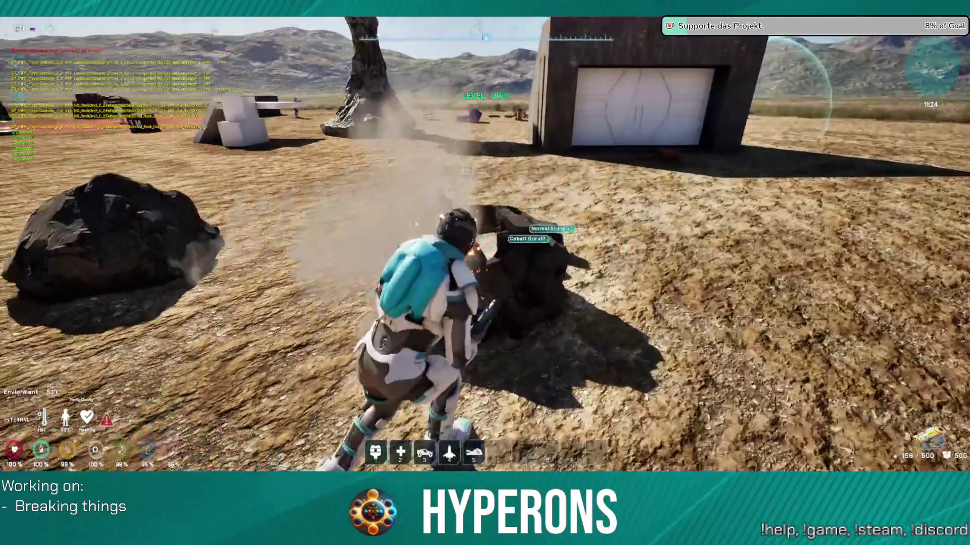
pyautogui.click(484, 245)
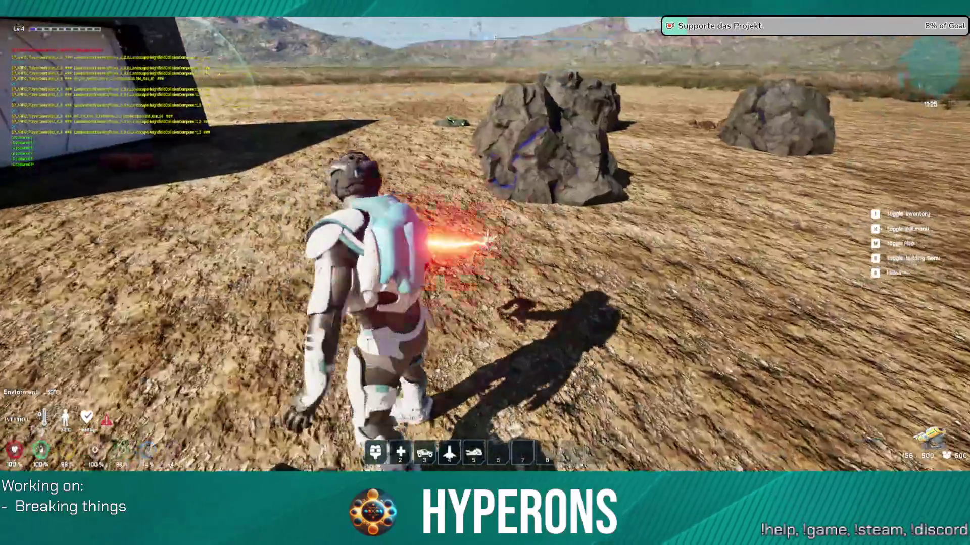
pyautogui.press('w')
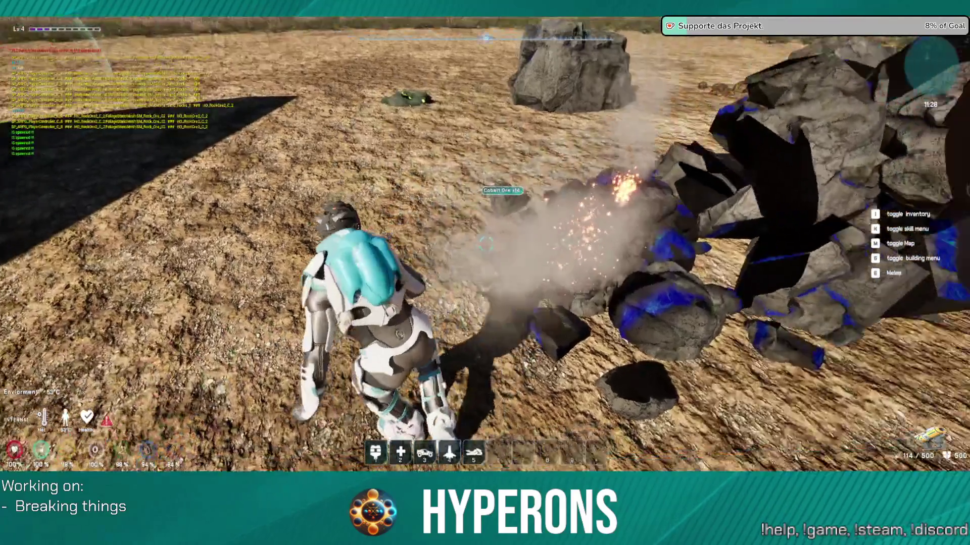
pyautogui.press('w')
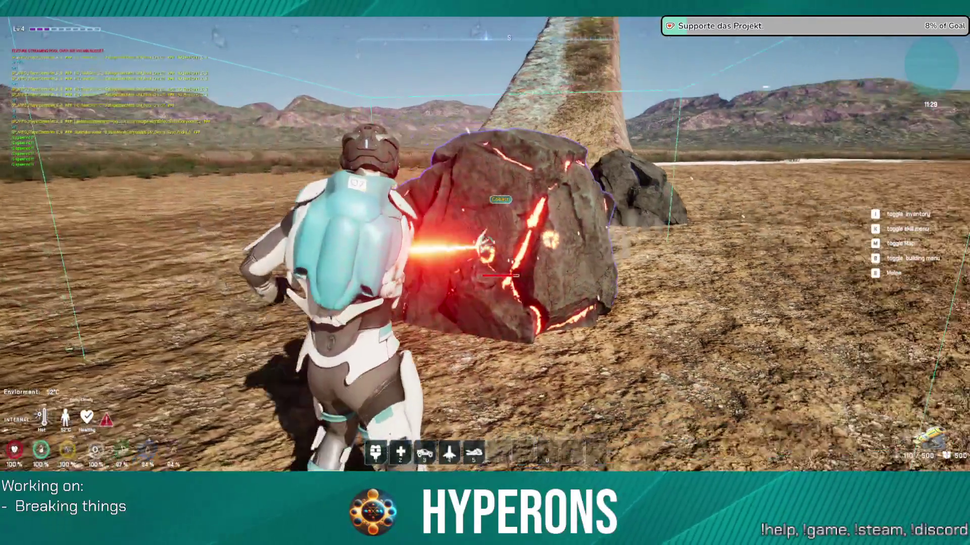
pyautogui.moveTo(486, 245); pyautogui.dragTo(486, 245)
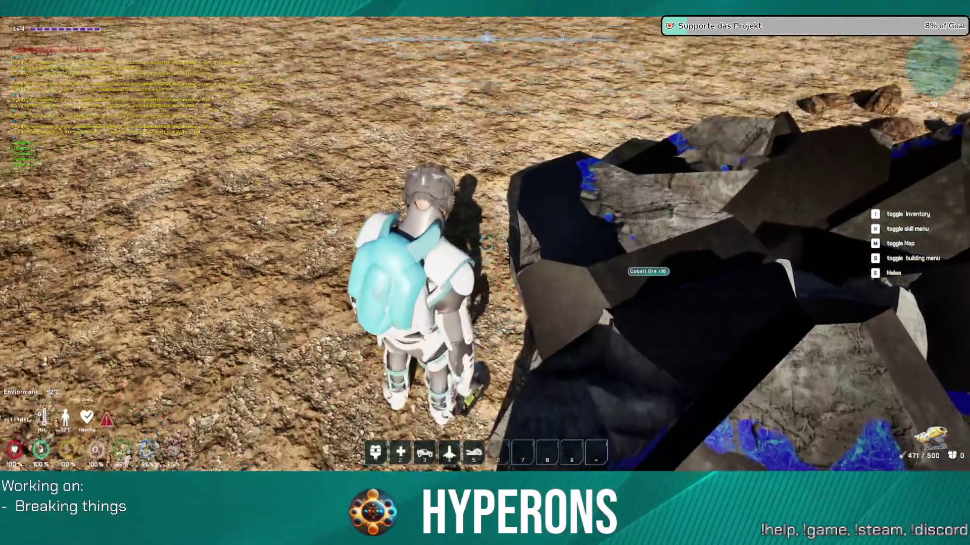
# Mine the next cobalt rock, then walk to the rock near the hangar and fire at it
pyautogui.click(486, 245)
pyautogui.press('w')
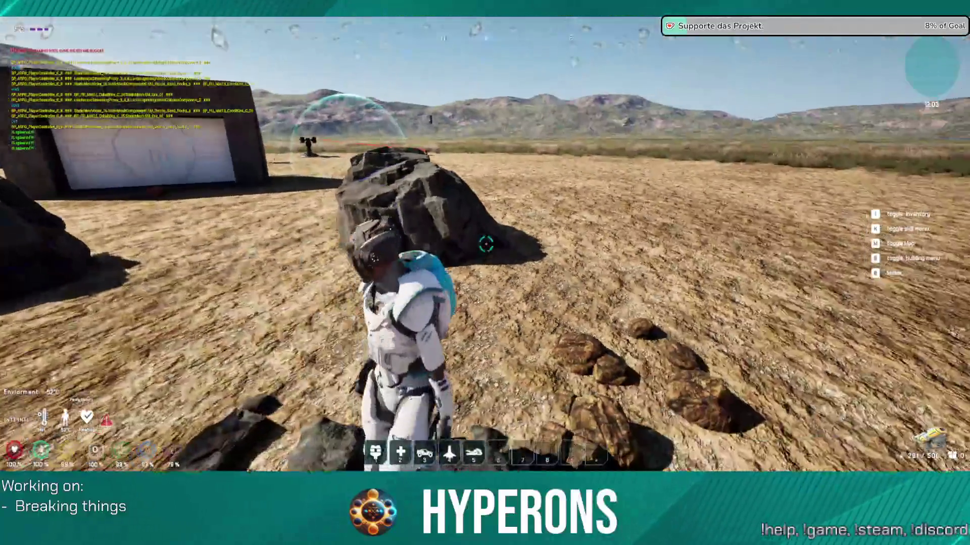
pyautogui.press('w')
pyautogui.click(486, 245)
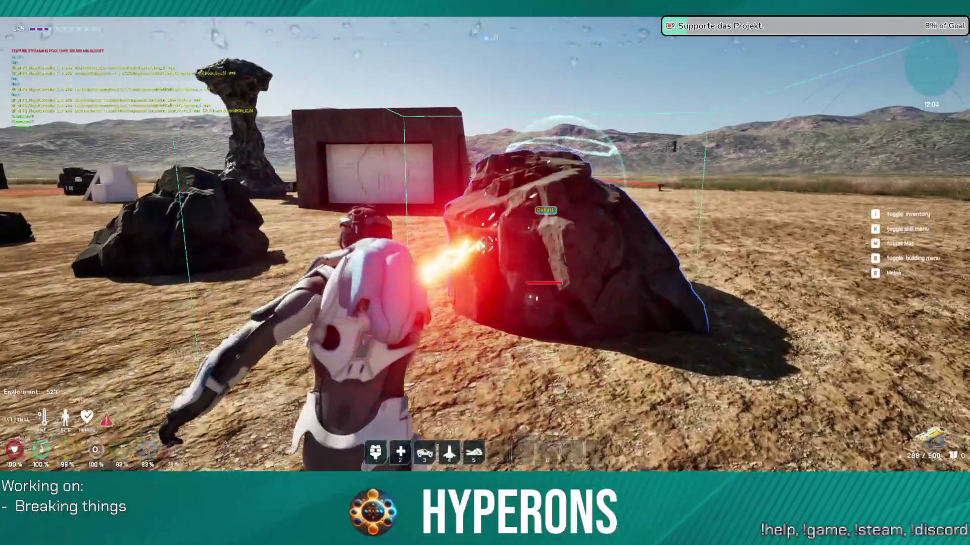
# Blast several rocks with the laser into Normal Stone and Cobalt Ore chunks
pyautogui.click(511, 278)
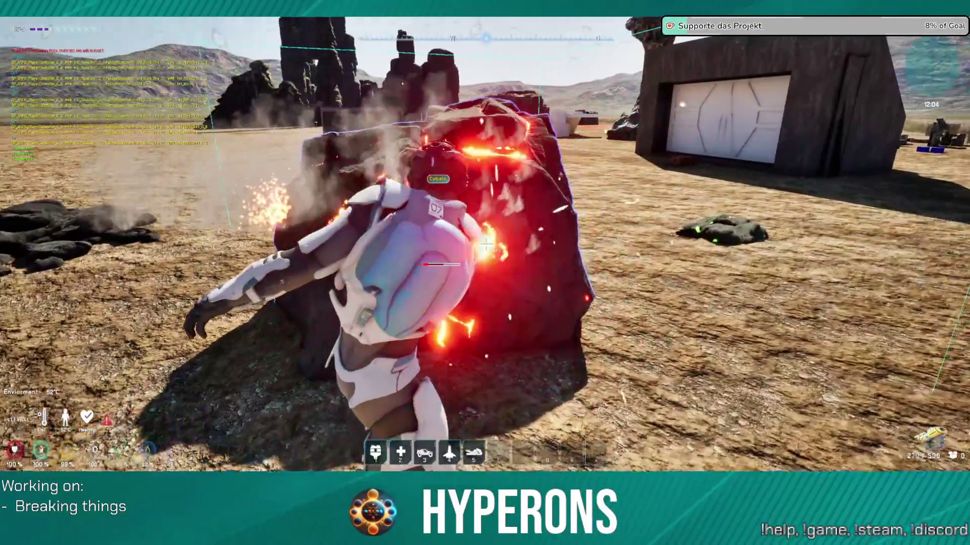
pyautogui.press('w')
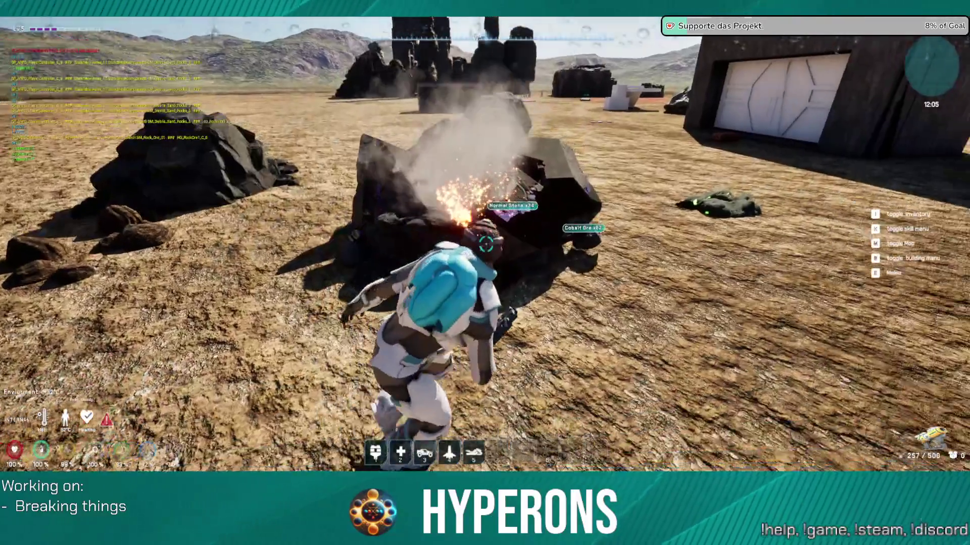
pyautogui.click(484, 272)
pyautogui.press('w')
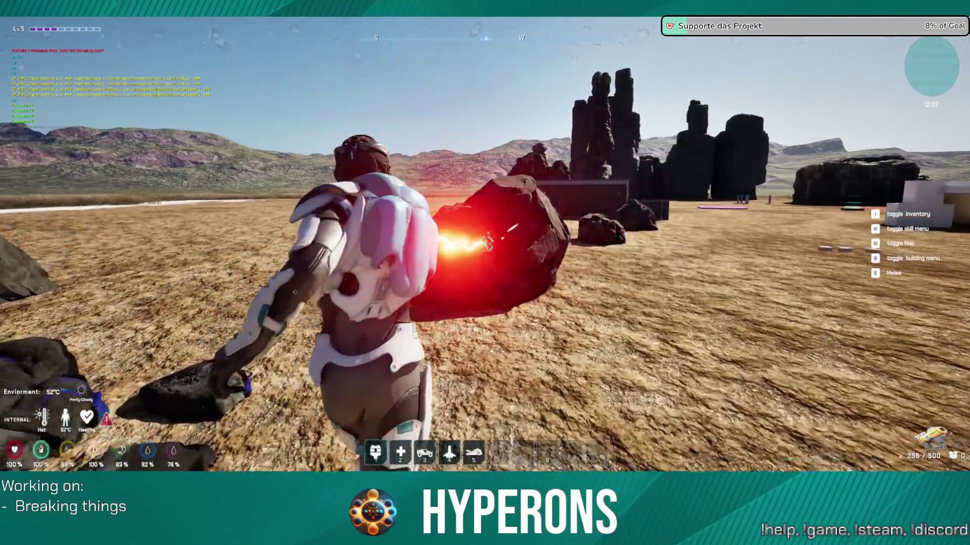
pyautogui.click(486, 244)
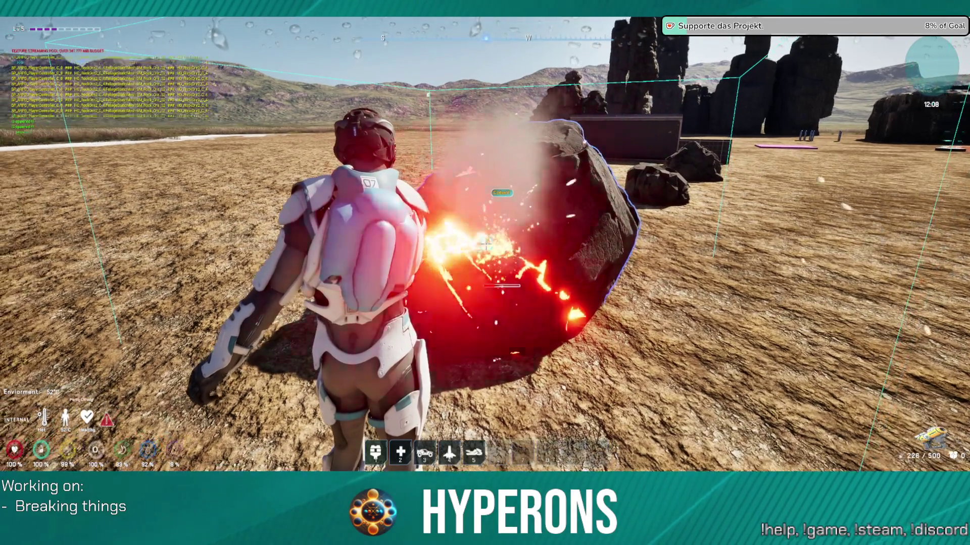
pyautogui.click(486, 245)
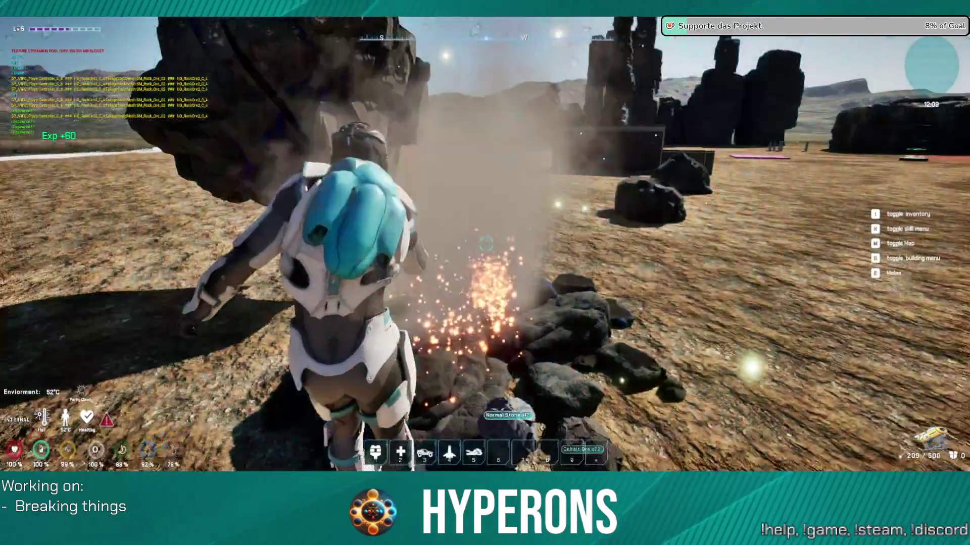
pyautogui.moveTo(485, 245)
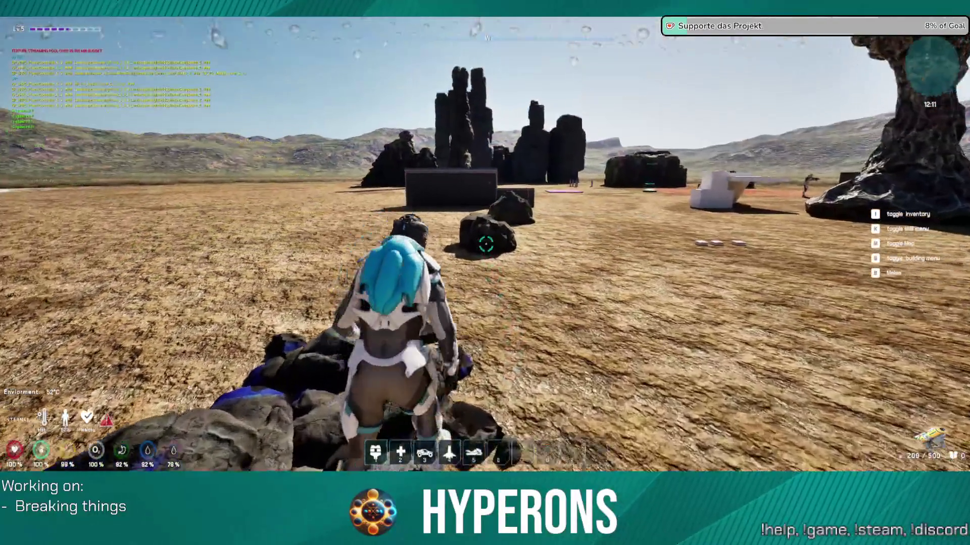
pyautogui.click(486, 244)
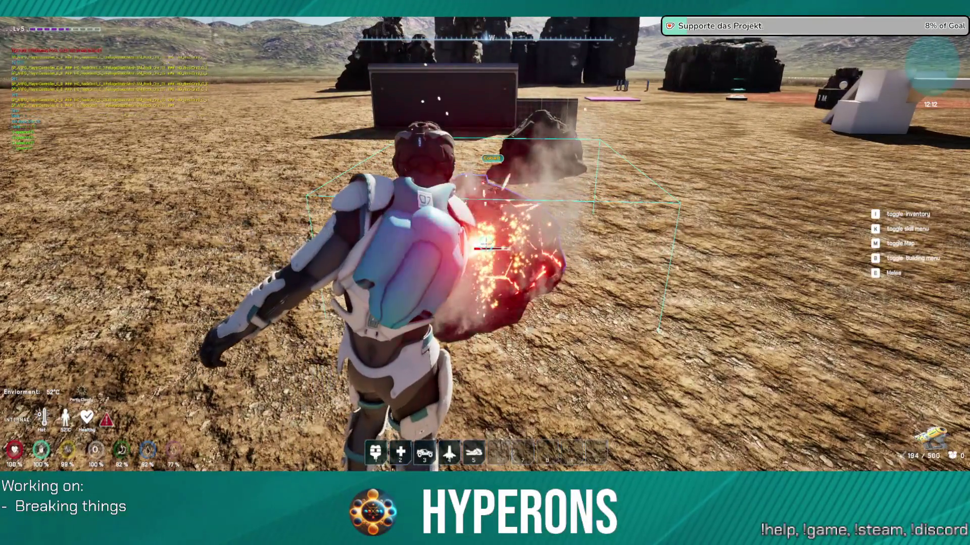
pyautogui.click(486, 244)
pyautogui.moveTo(485, 244)
# Walk among the ore chunks toward the large rock, then pause the game
pyautogui.press('w')
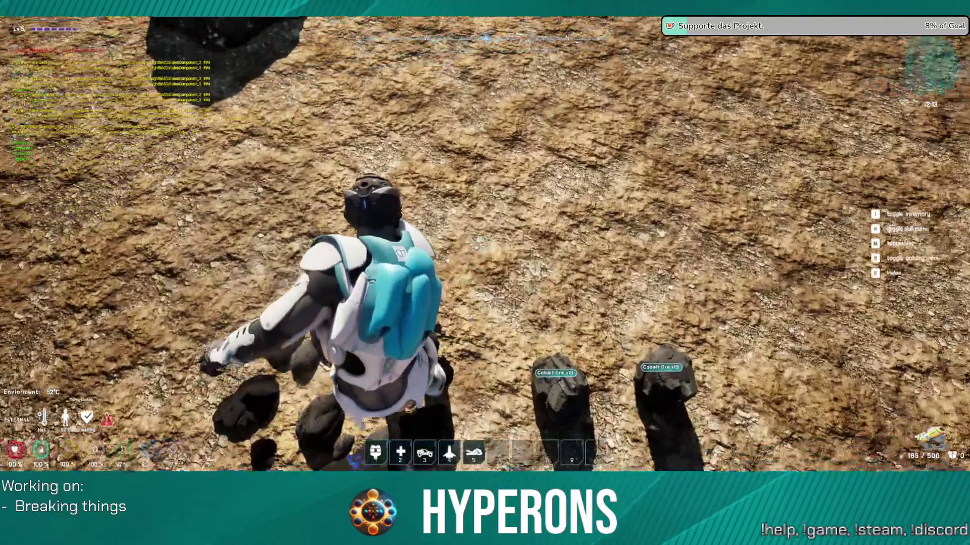
pyautogui.press('w')
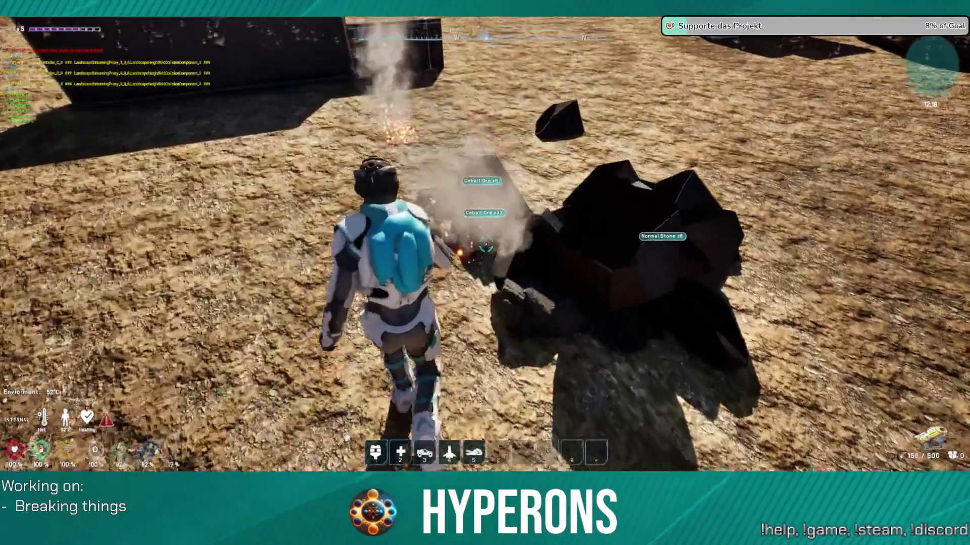
pyautogui.press('w')
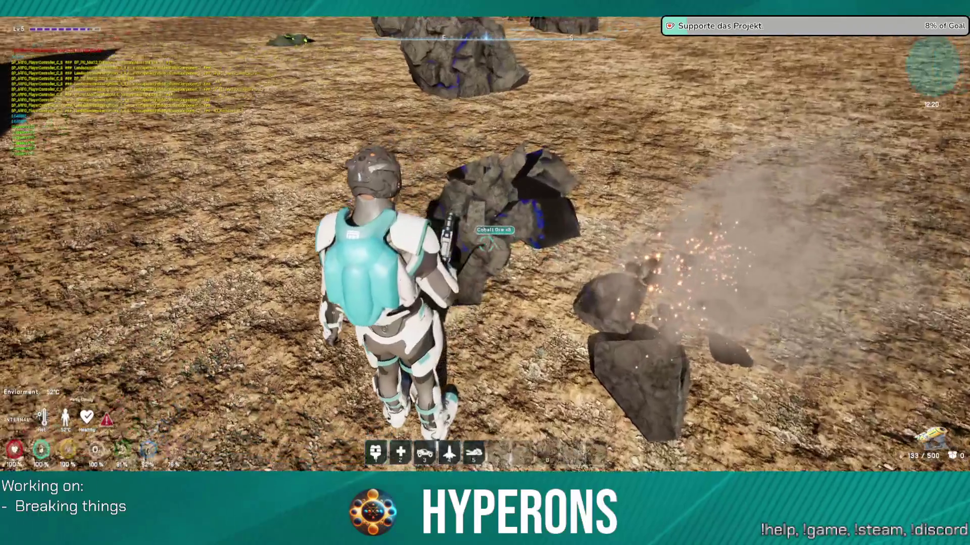
pyautogui.press('w')
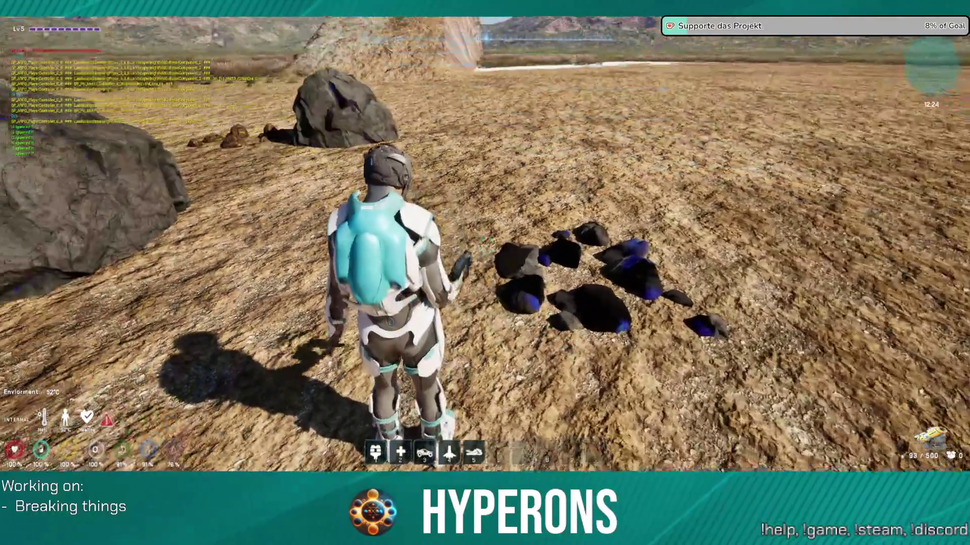
pyautogui.press('w')
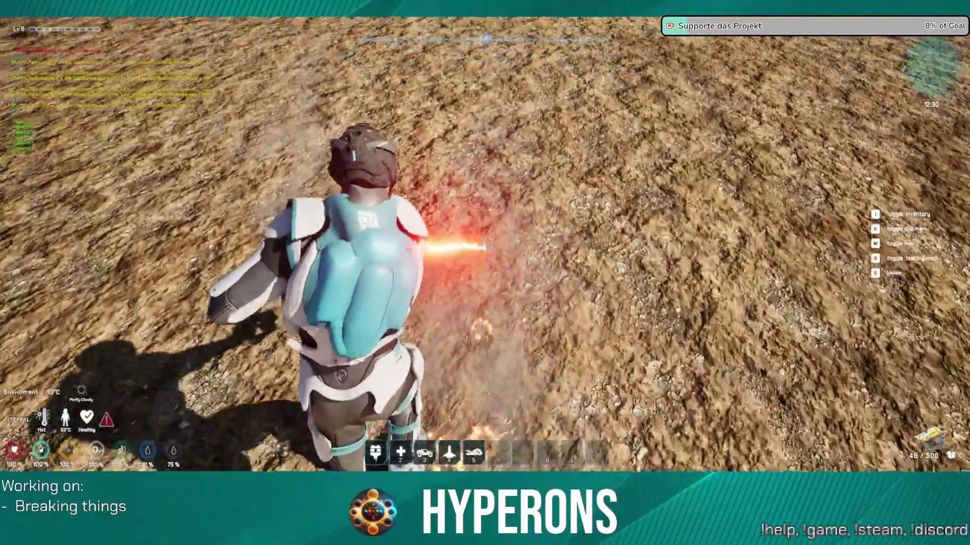
pyautogui.press('Escape')
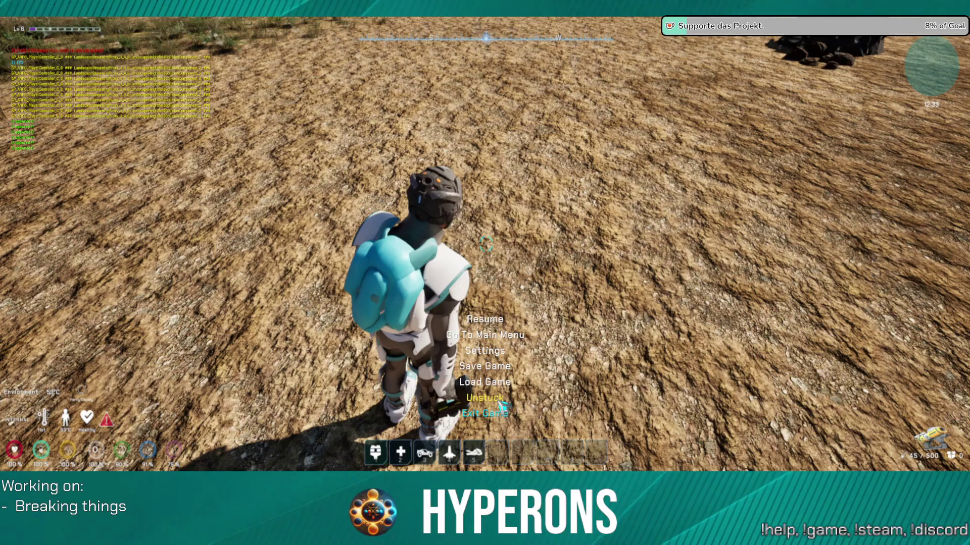
# Exit the game from the pause menu back to the LookForInteractables graph
pyautogui.click(500, 413)
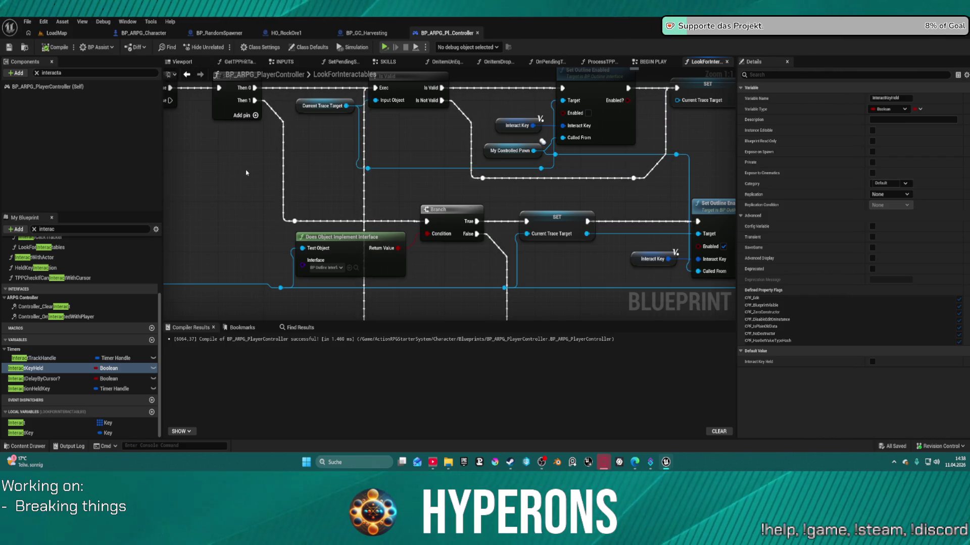
# Inspect the Sequence, Is Valid and Branch nodes, then open BP_PU_Mat03_IronOre from CraftingResources
pyautogui.scroll(-5, 519, 162)
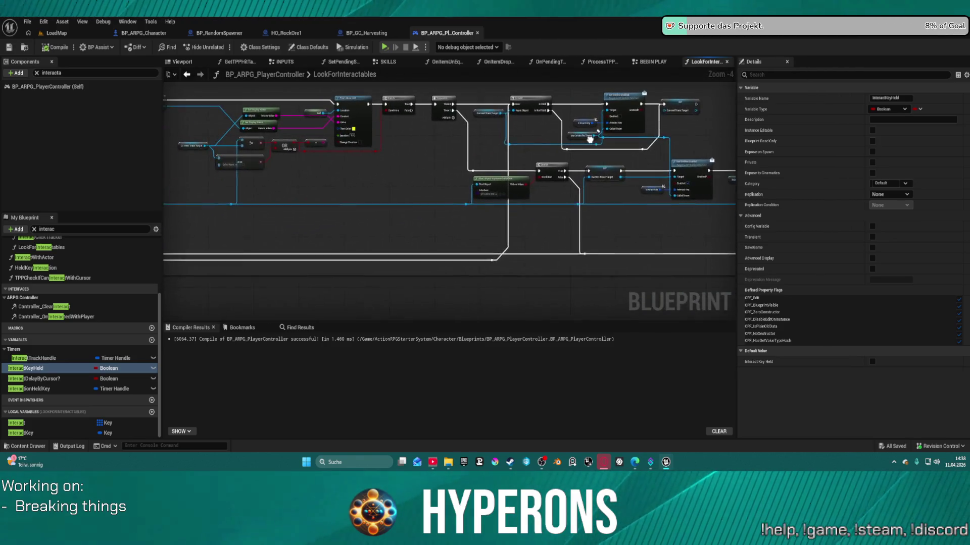
pyautogui.moveTo(607, 154); pyautogui.dragTo(542, 122)
pyautogui.scroll(5, 543, 122)
pyautogui.moveTo(427, 172); pyautogui.dragTo(522, 171)
pyautogui.moveTo(498, 208)
pyautogui.mouseDown()
pyautogui.moveTo(505, 152)
pyautogui.moveTo(485, 177)
pyautogui.moveTo(216, 143)
pyautogui.mouseUp()
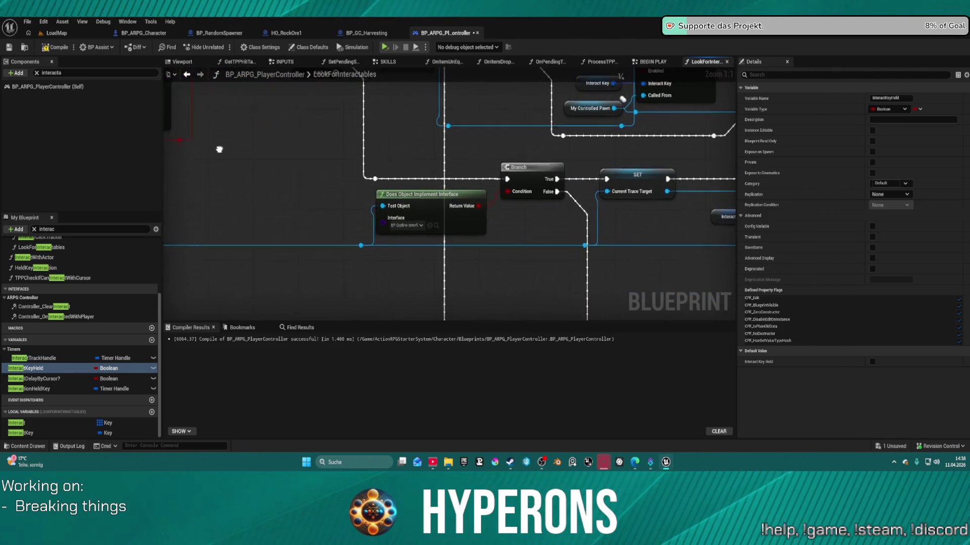
pyautogui.moveTo(555, 111); pyautogui.dragTo(523, 179)
pyautogui.moveTo(587, 175); pyautogui.dragTo(296, 138)
pyautogui.moveTo(172, 152); pyautogui.dragTo(313, 161)
pyautogui.moveTo(172, 177)
pyautogui.mouseDown()
pyautogui.moveTo(323, 146)
pyautogui.moveTo(293, 182)
pyautogui.mouseUp()
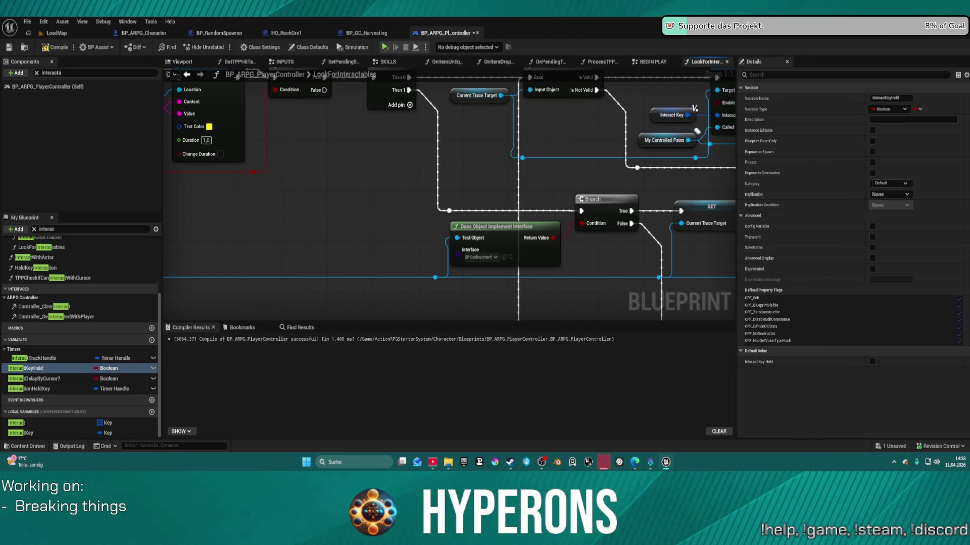
pyautogui.hotkey('ctrl', 'space')
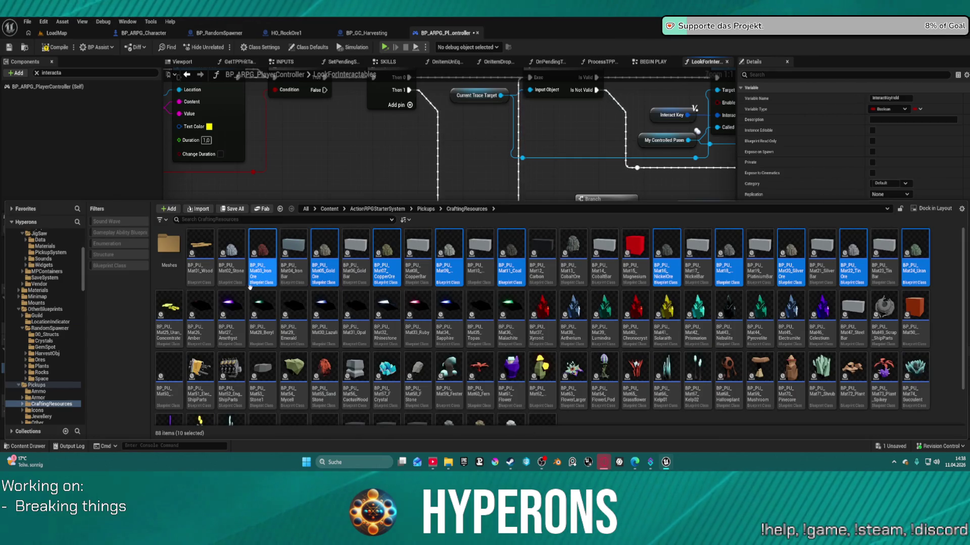
pyautogui.doubleClick(249, 286)
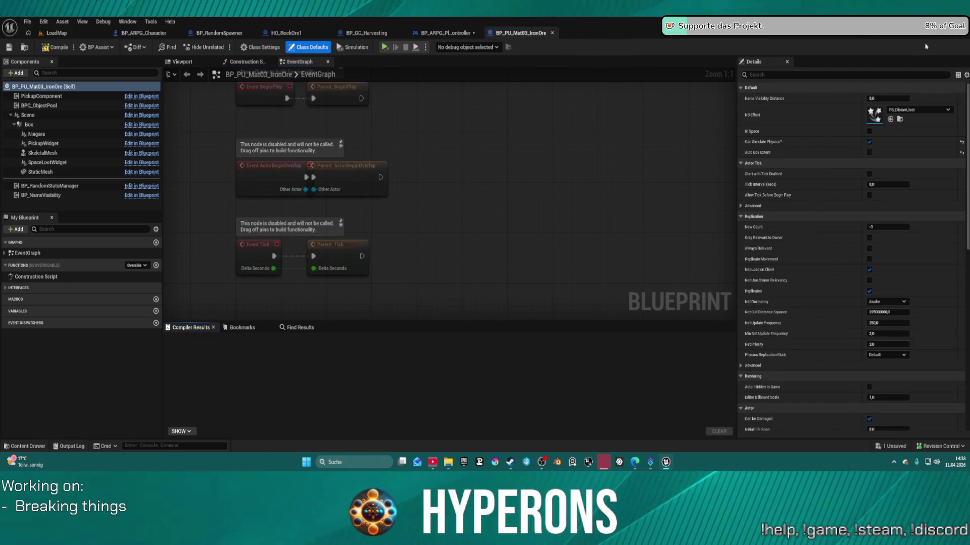
# Open parent class BP_MainPickupClass_SM and its GetOutlineColor interface function
pyautogui.click(909, 33)
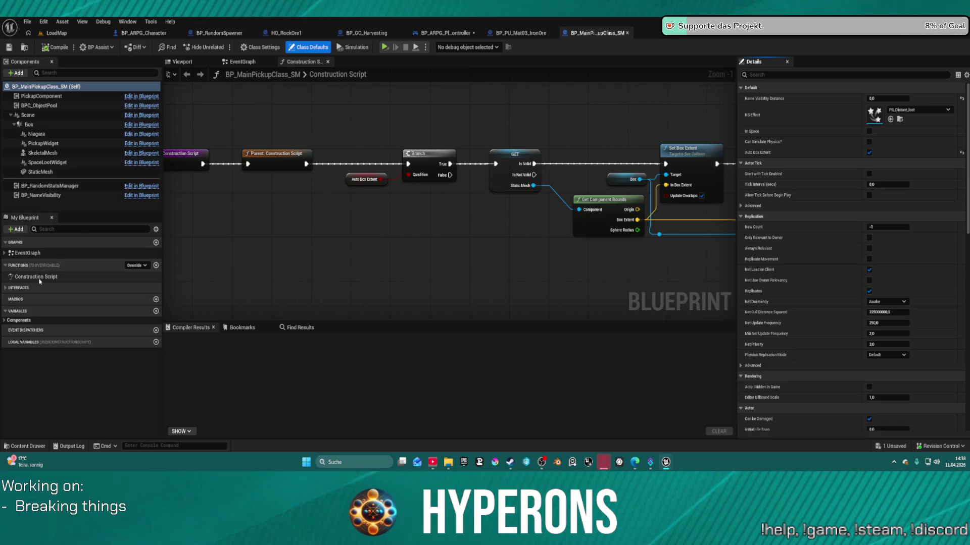
pyautogui.click(10, 289)
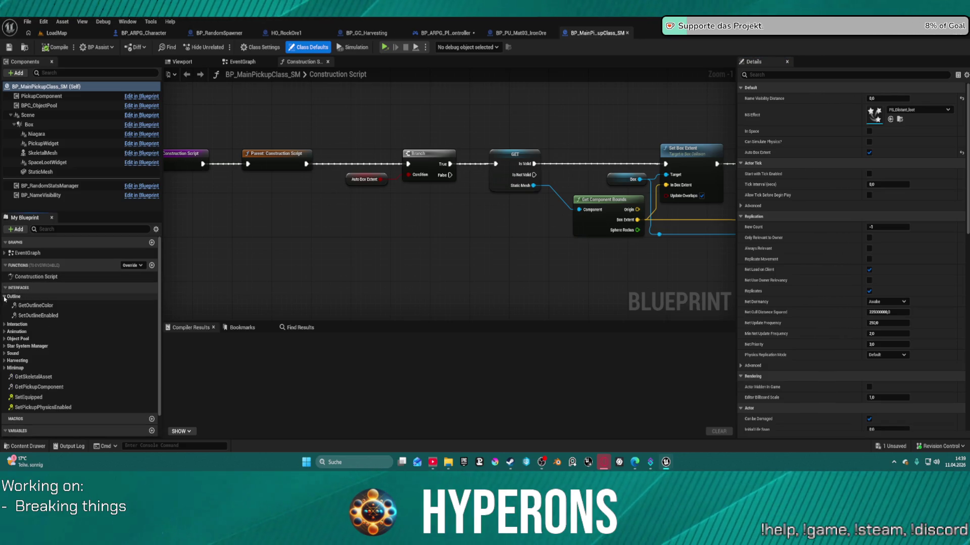
pyautogui.doubleClick(35, 307)
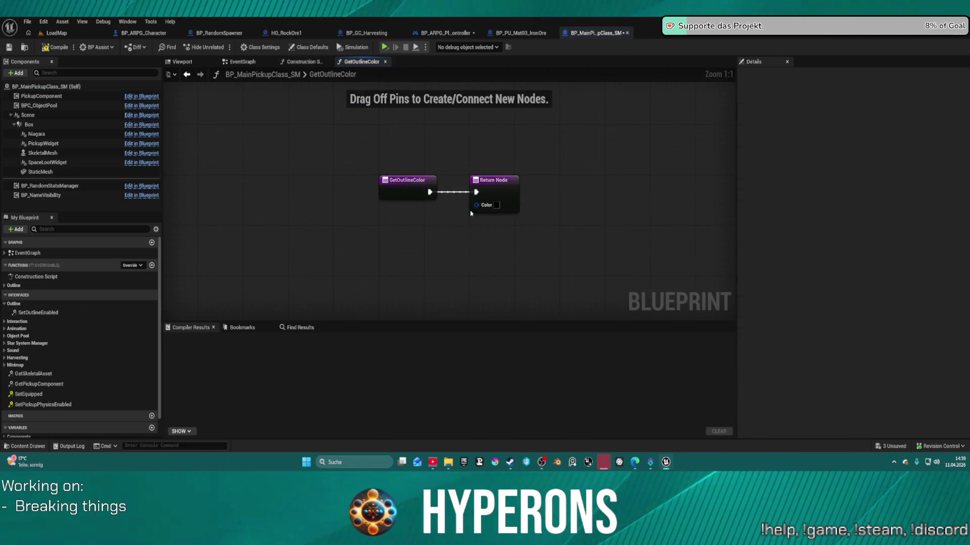
# Set GetOutlineColor's returned Color to a light cyan
pyautogui.click(499, 210)
pyautogui.click(497, 205)
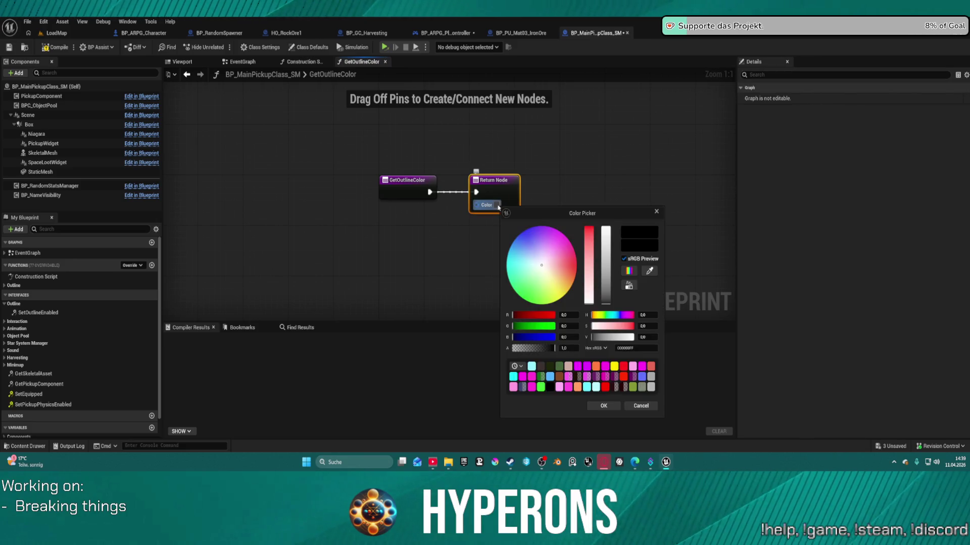
pyautogui.moveTo(523, 256); pyautogui.dragTo(507, 258)
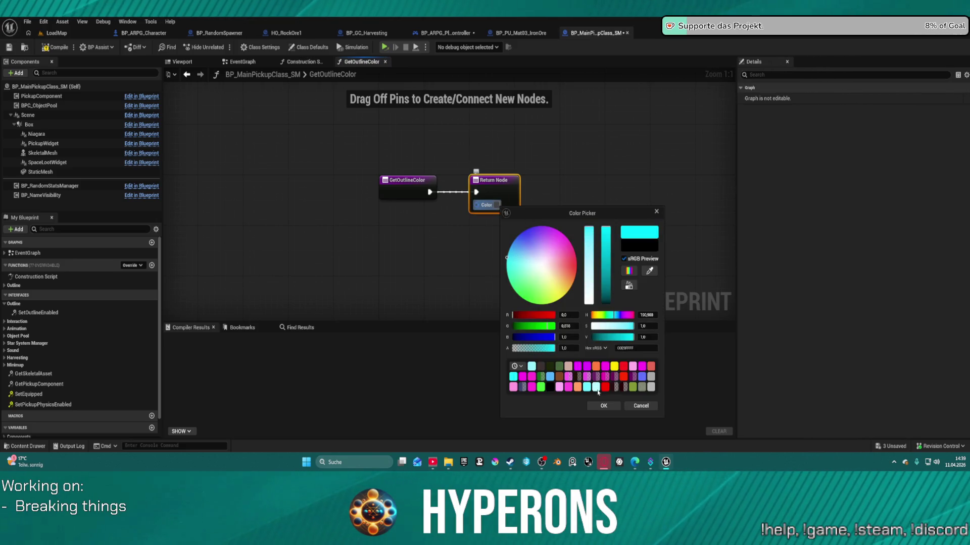
pyautogui.click(589, 388)
pyautogui.click(604, 406)
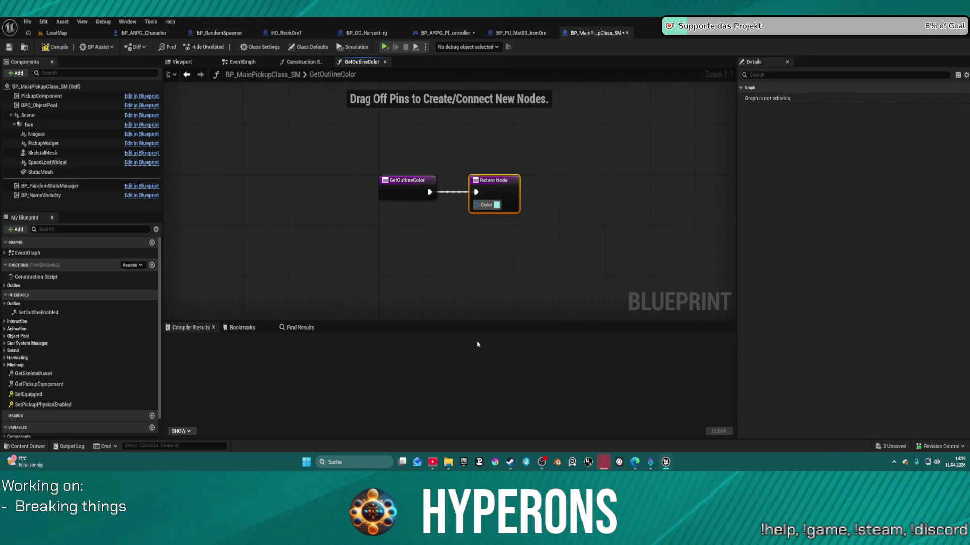
# Make SetOutlineEnabled return Enabled? as true
pyautogui.click(45, 312)
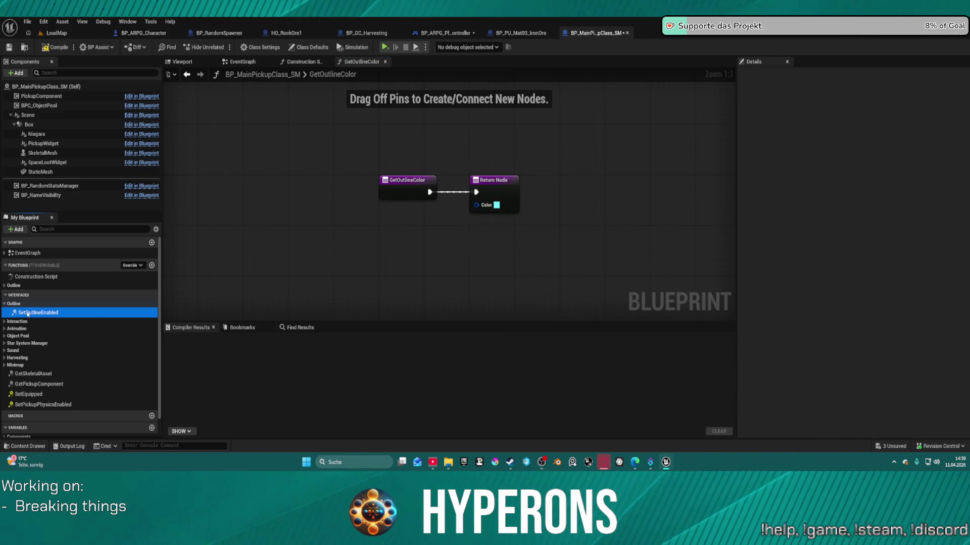
pyautogui.doubleClick(29, 312)
pyautogui.click(504, 194)
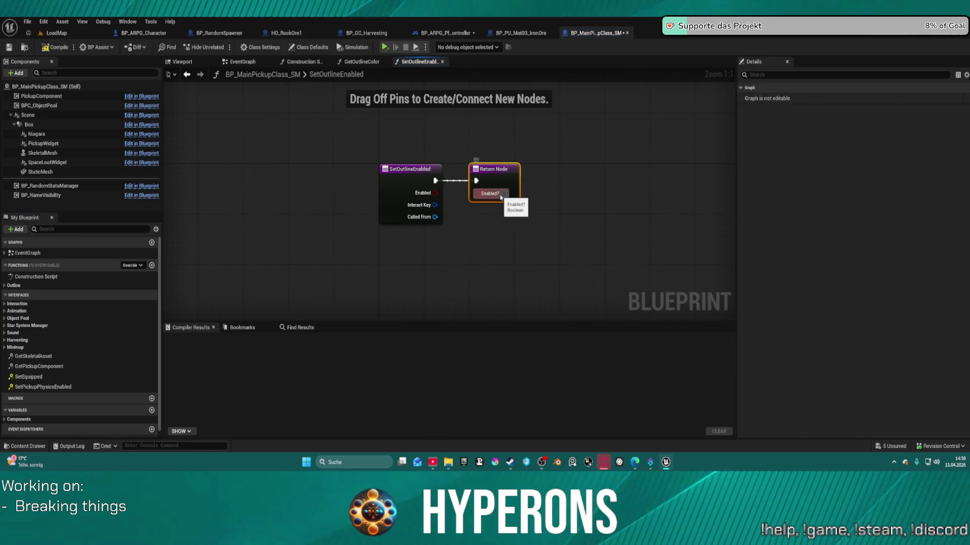
# Compile the pickup class and play-test in a New Editor Window despite the compile-error warning
pyautogui.click(57, 36)
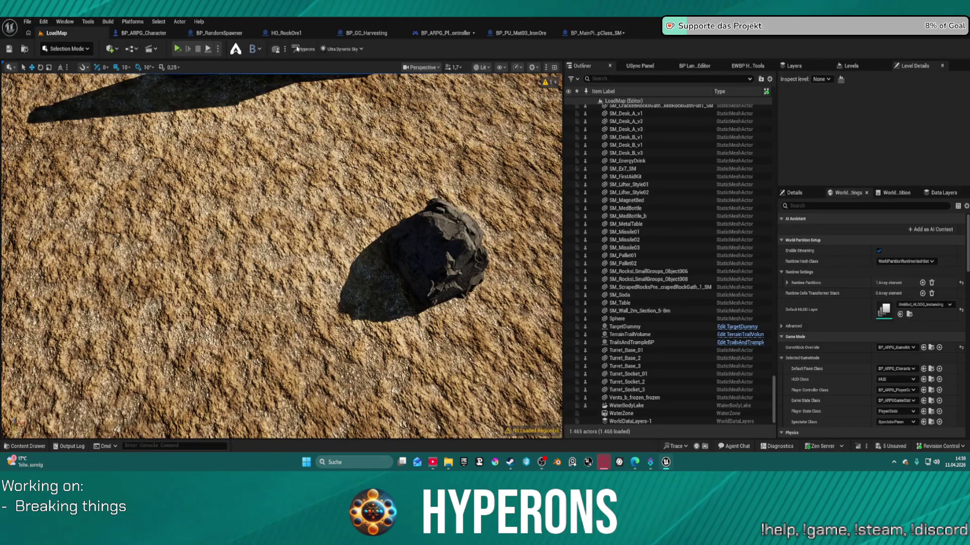
pyautogui.click(219, 49)
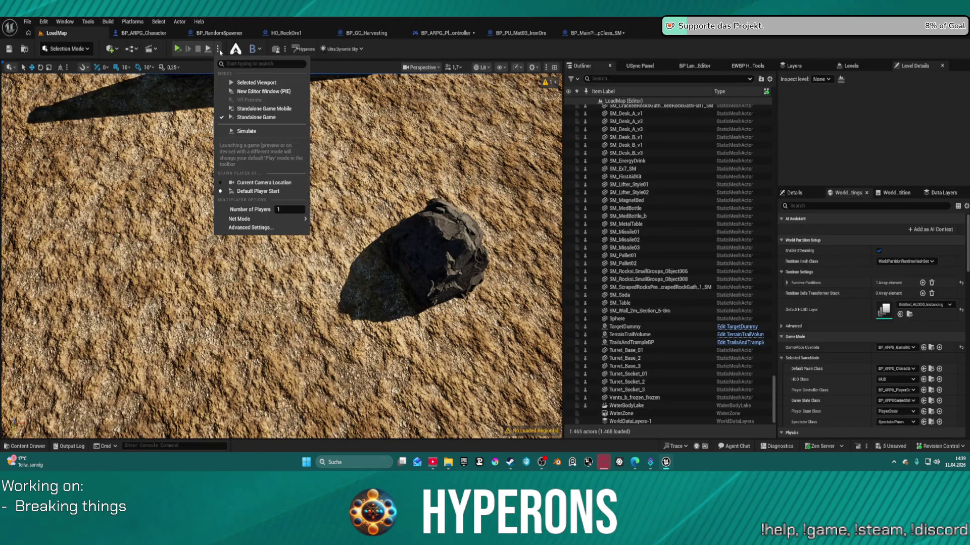
pyautogui.click(247, 92)
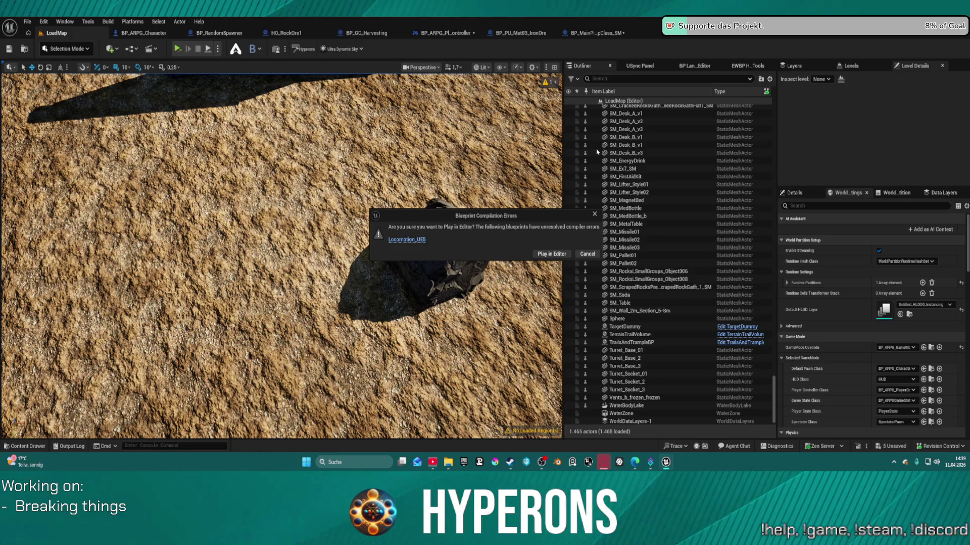
pyautogui.click(557, 252)
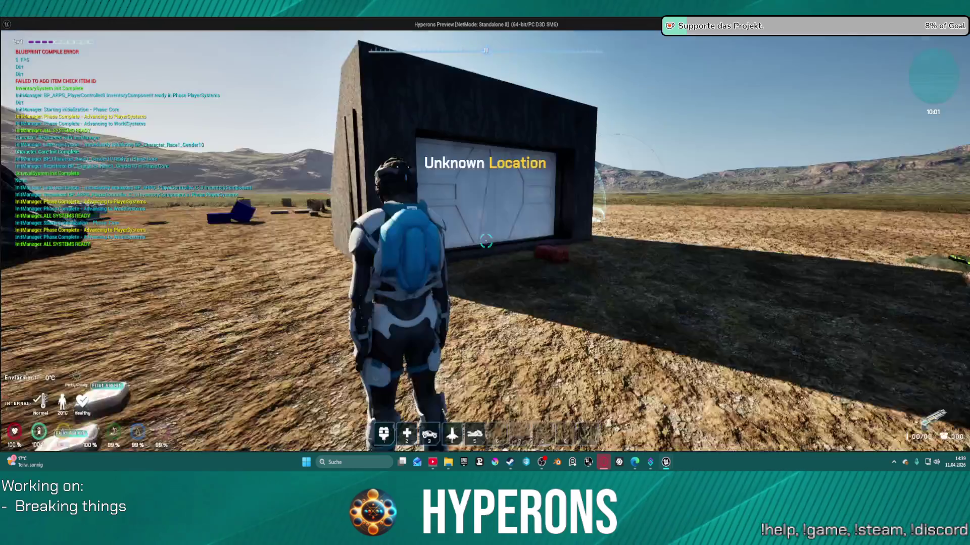
# Walk to the rocks by the pillars and equip the Harvester from the inventory
pyautogui.press('w')
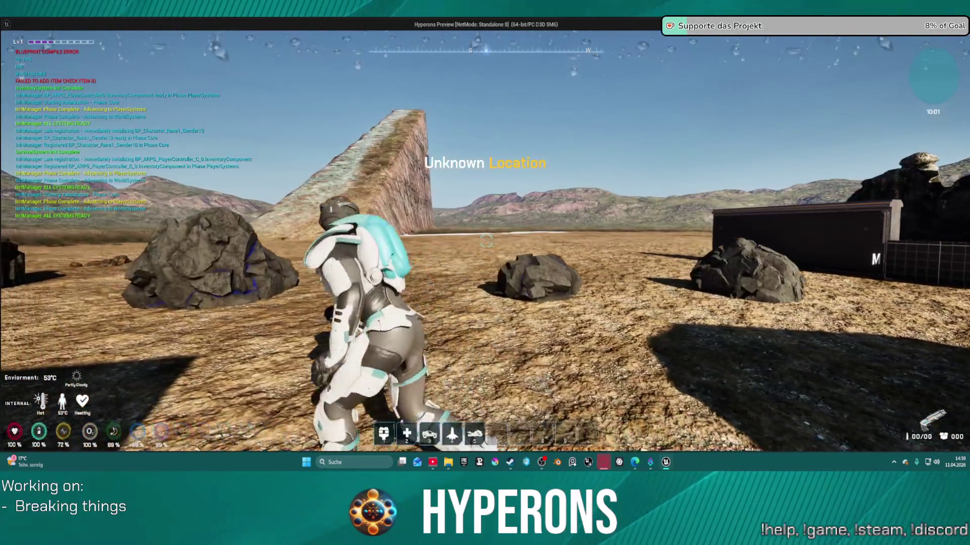
pyautogui.press('w')
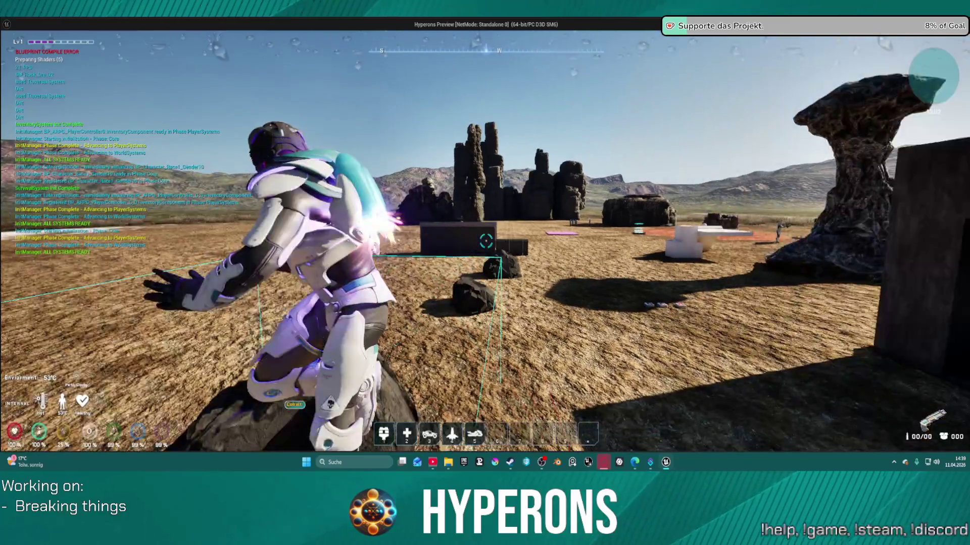
pyautogui.press('w')
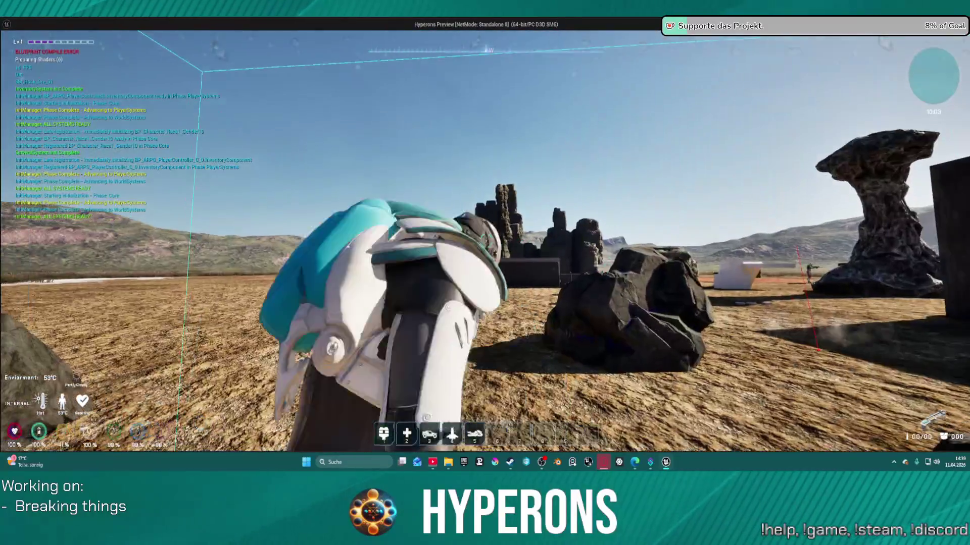
pyautogui.press('i')
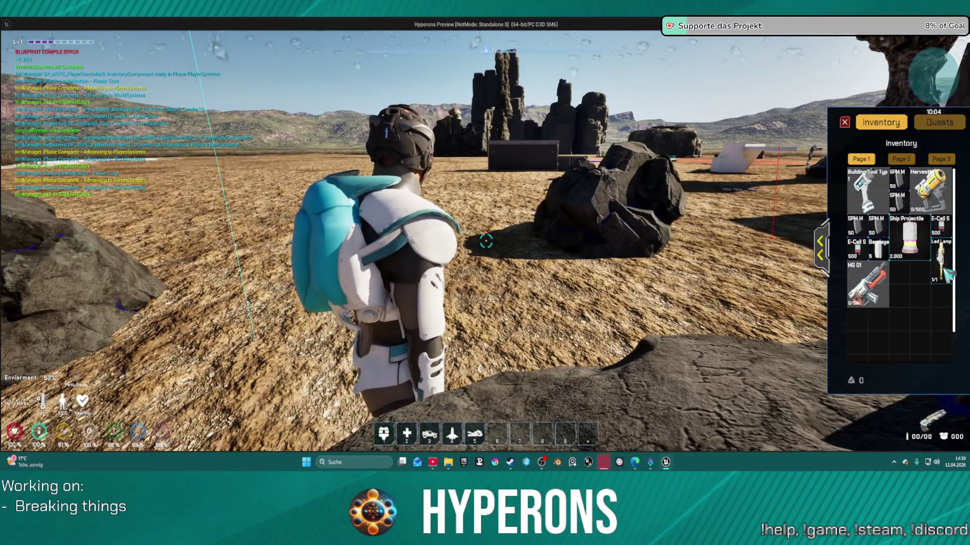
pyautogui.moveTo(940, 187)
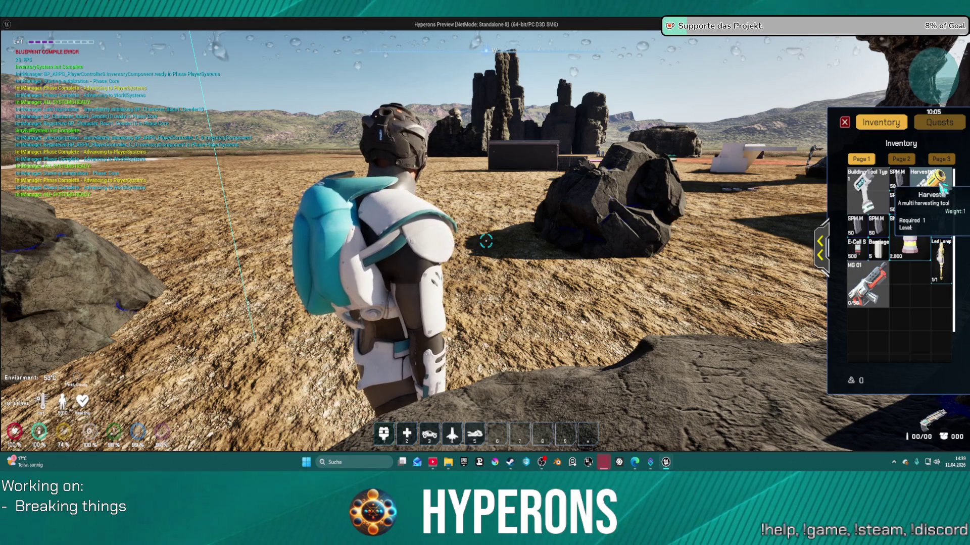
pyautogui.click(939, 187)
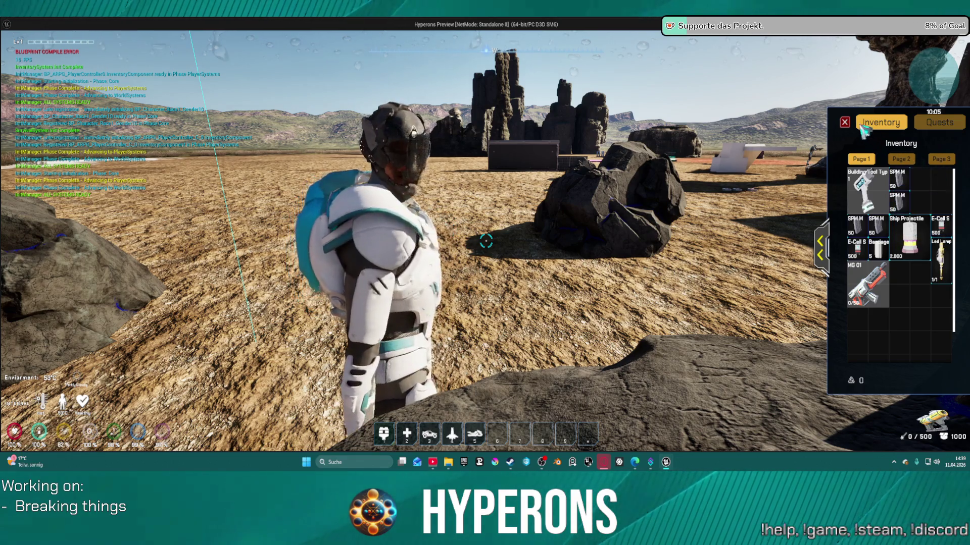
pyautogui.press('i')
# Reload the Harvester, mine the Cobalt rock into Cobalt Ore, then stop the play session
pyautogui.press('r')
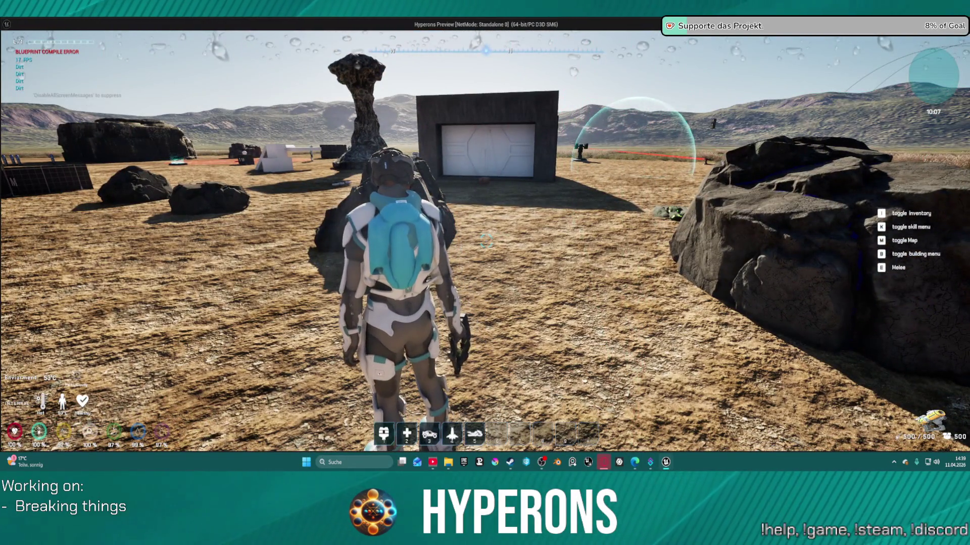
pyautogui.press('w')
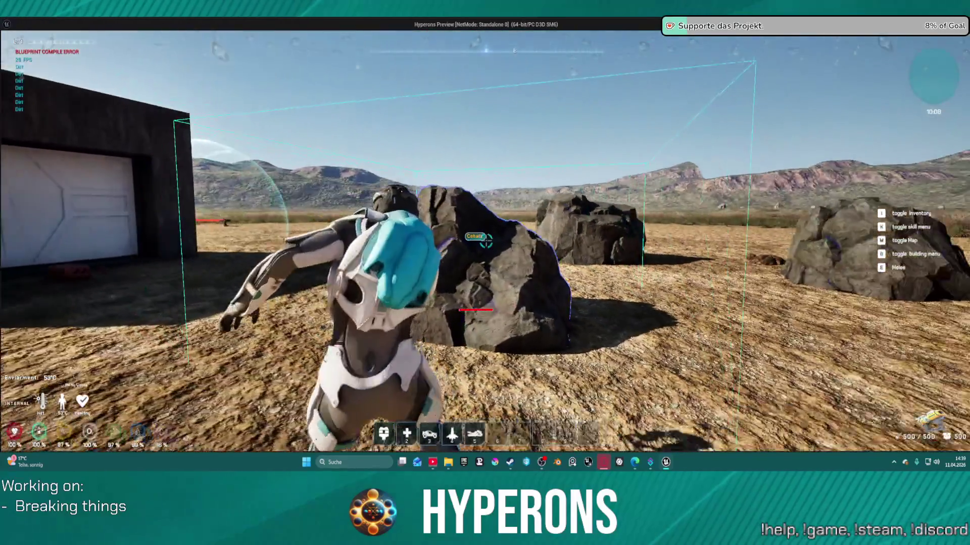
pyautogui.click(485, 243)
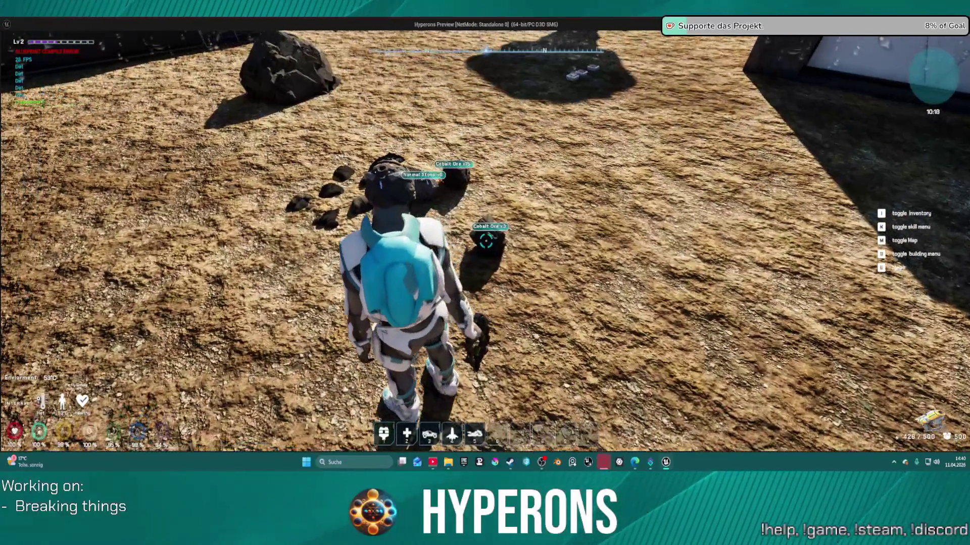
pyautogui.press('Escape')
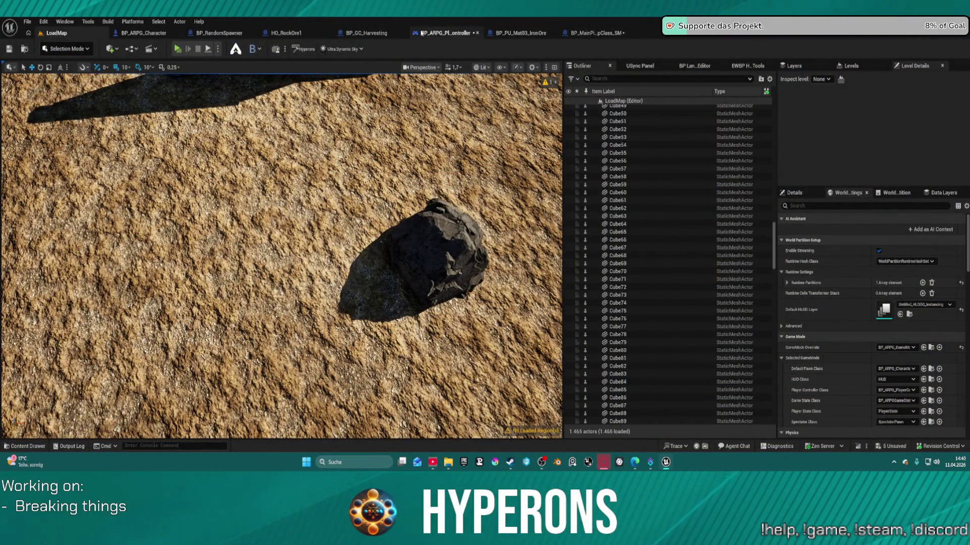
# In the SetOutlineEnabled graph, move the function node left and the Return Node right, then reopen the Content Drawer
pyautogui.hotkey('ctrl', 'space')
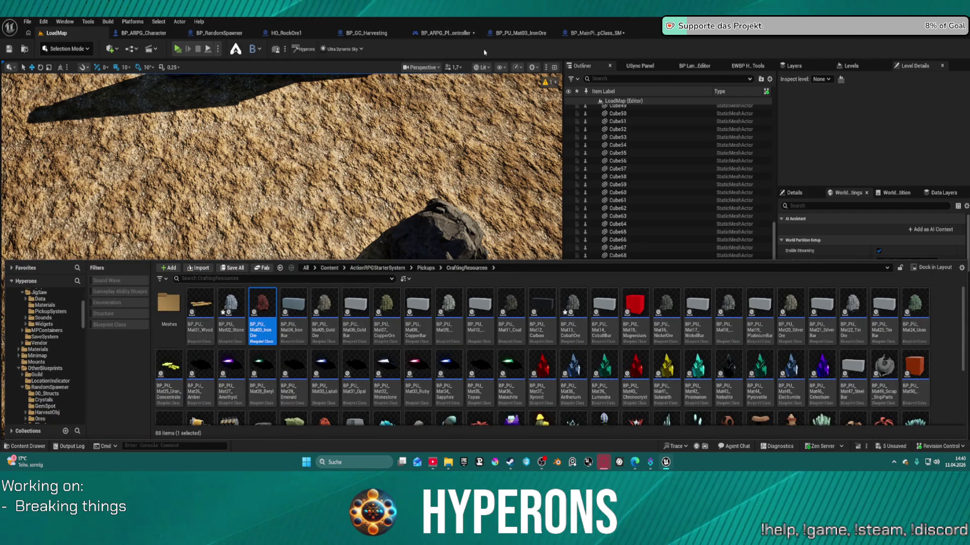
pyautogui.click(595, 33)
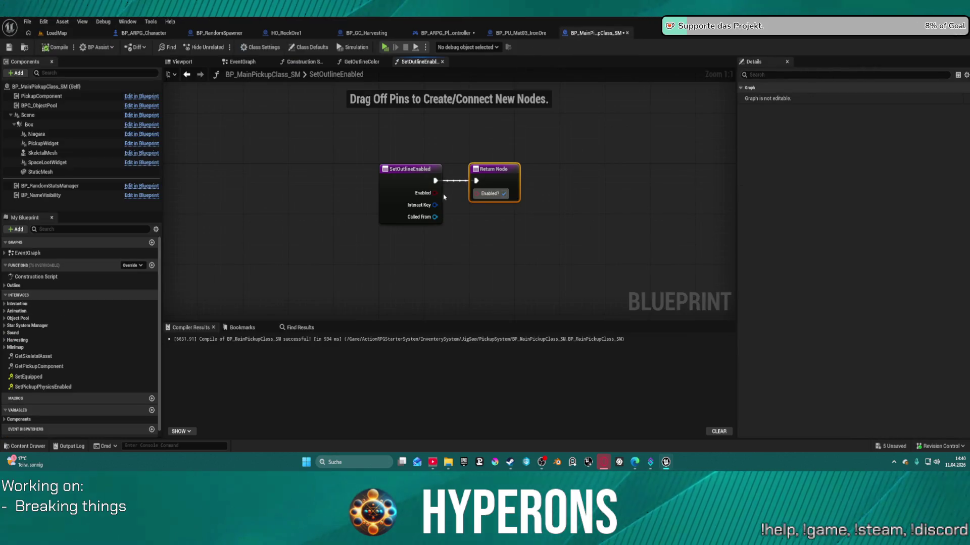
pyautogui.moveTo(437, 169); pyautogui.dragTo(279, 169)
pyautogui.moveTo(489, 173); pyautogui.dragTo(557, 167)
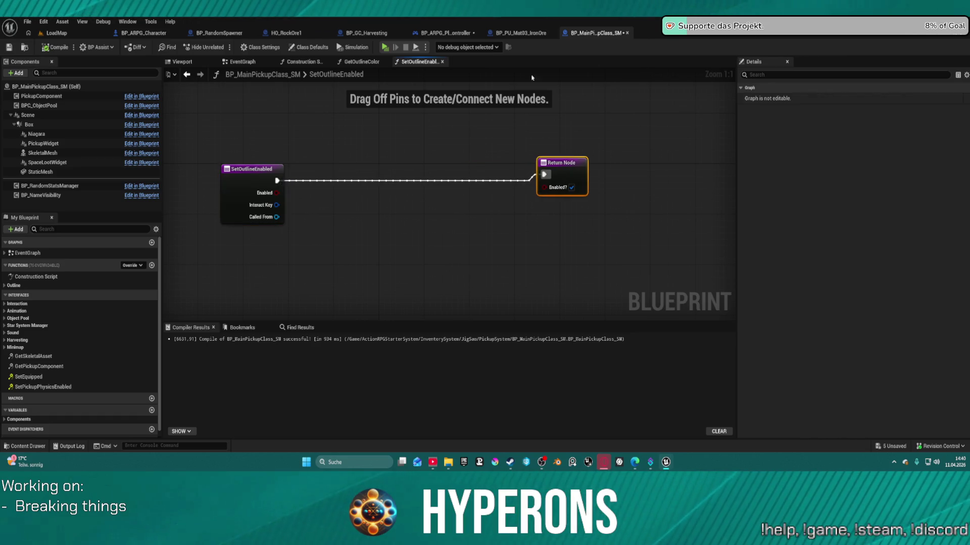
pyautogui.hotkey('ctrl', 'space')
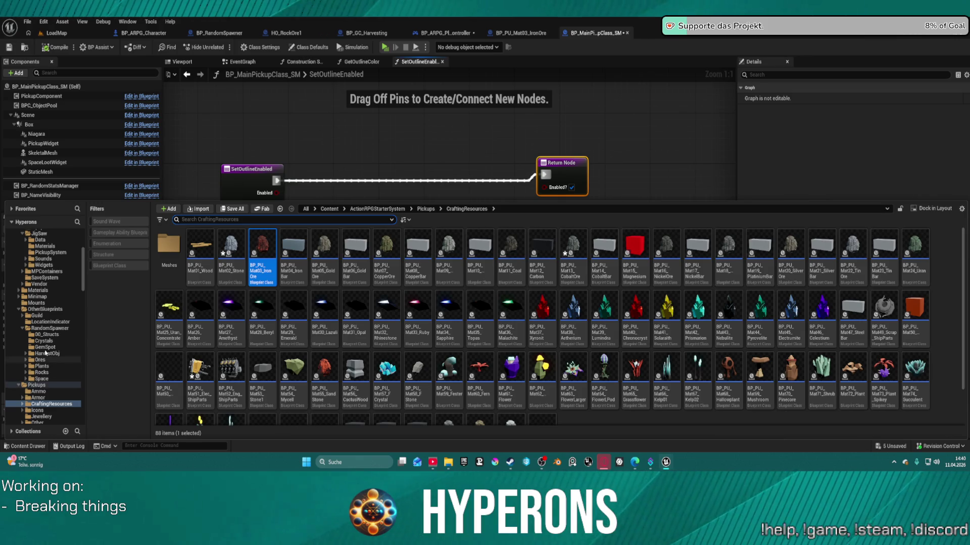
# Browse to Pickups > Other > Health and open BP_PU_FirstAidKit
pyautogui.scroll(-2, 55, 366)
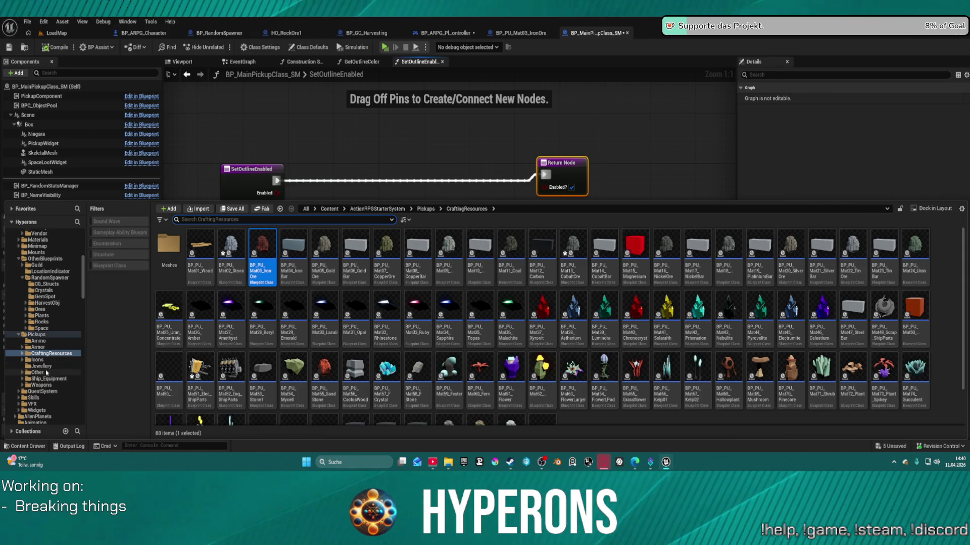
pyautogui.click(45, 374)
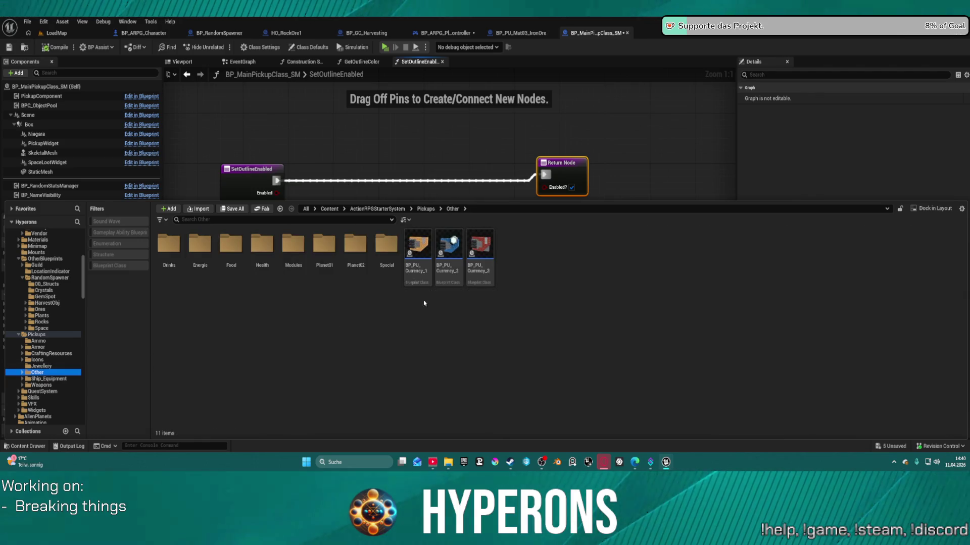
pyautogui.doubleClick(262, 246)
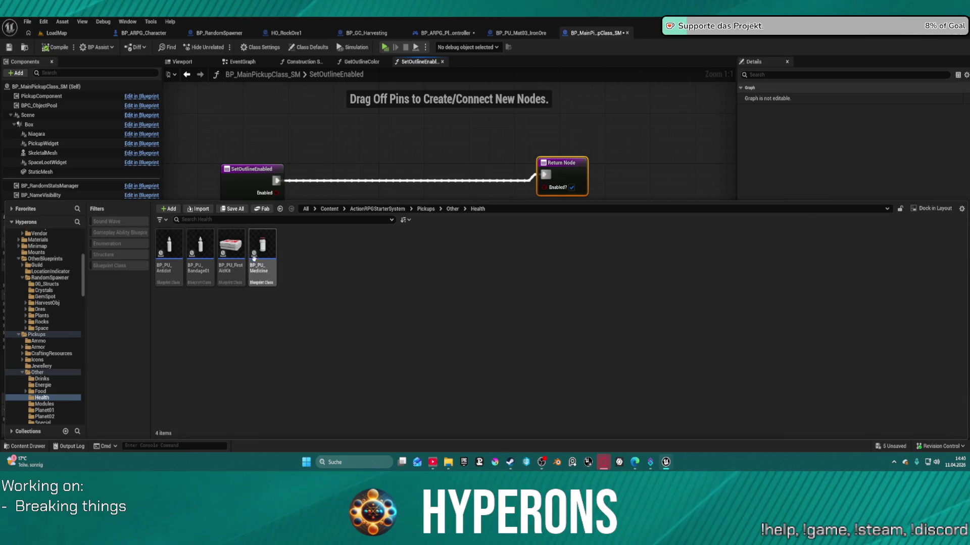
pyautogui.click(223, 240)
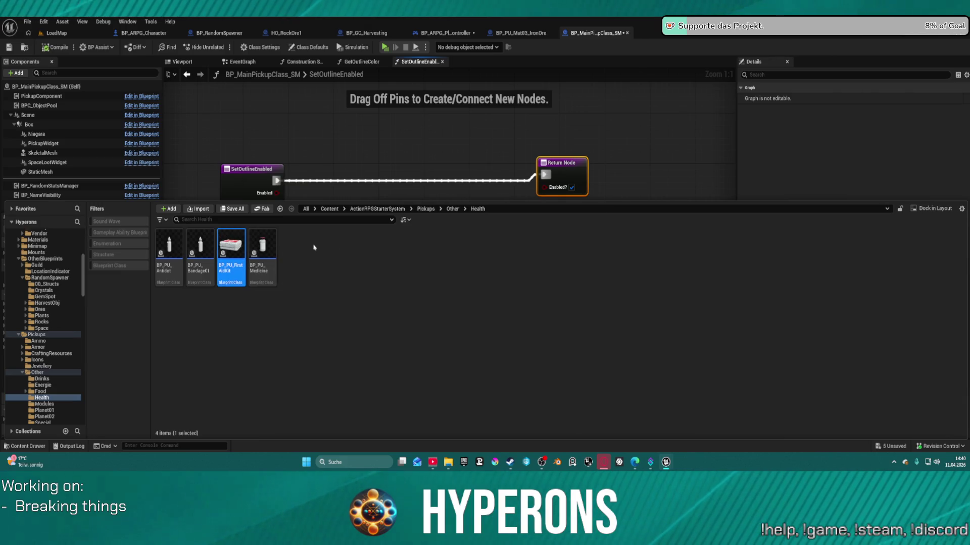
pyautogui.press('Return')
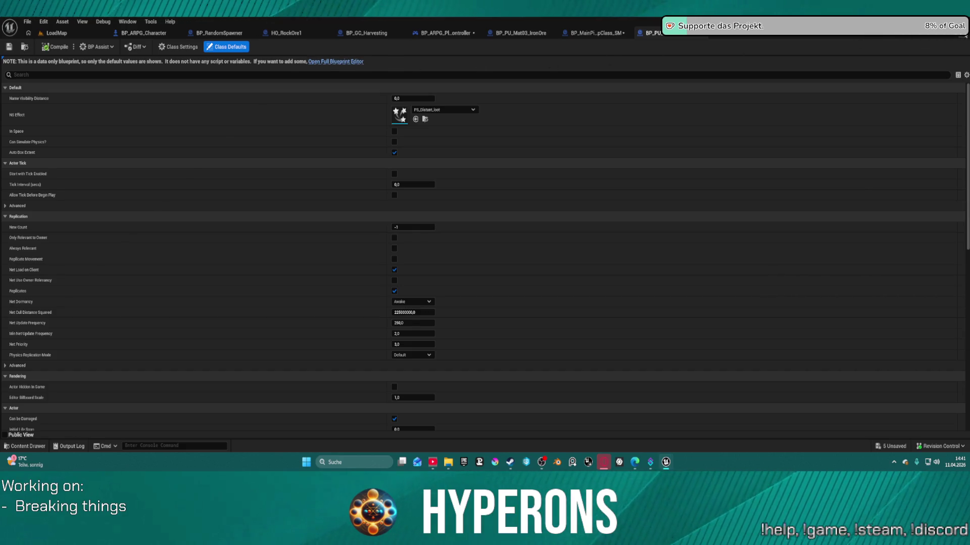
# Find GetAcceptableDistance with an 'intera' search and set its returned Distance to 100.0
pyautogui.click(595, 33)
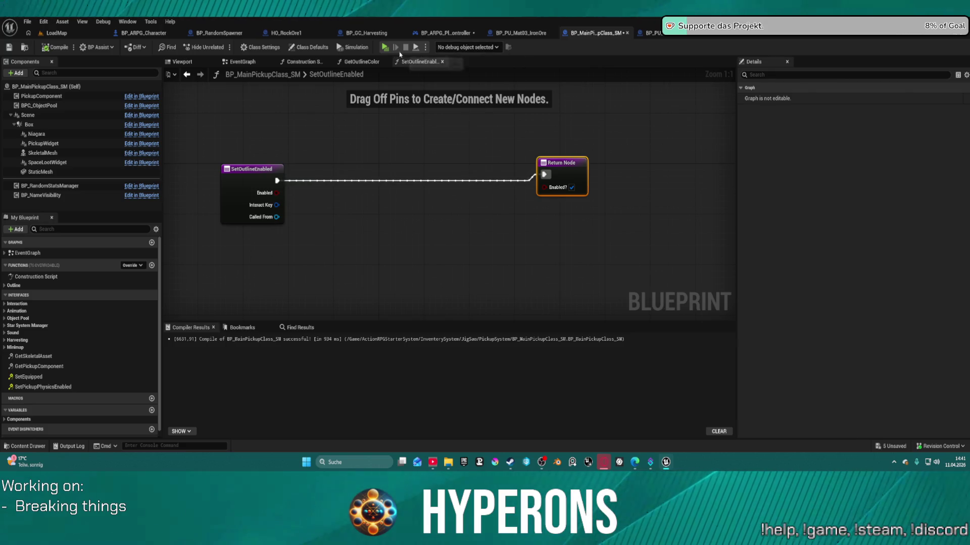
pyautogui.click(66, 230)
pyautogui.write('ntera')
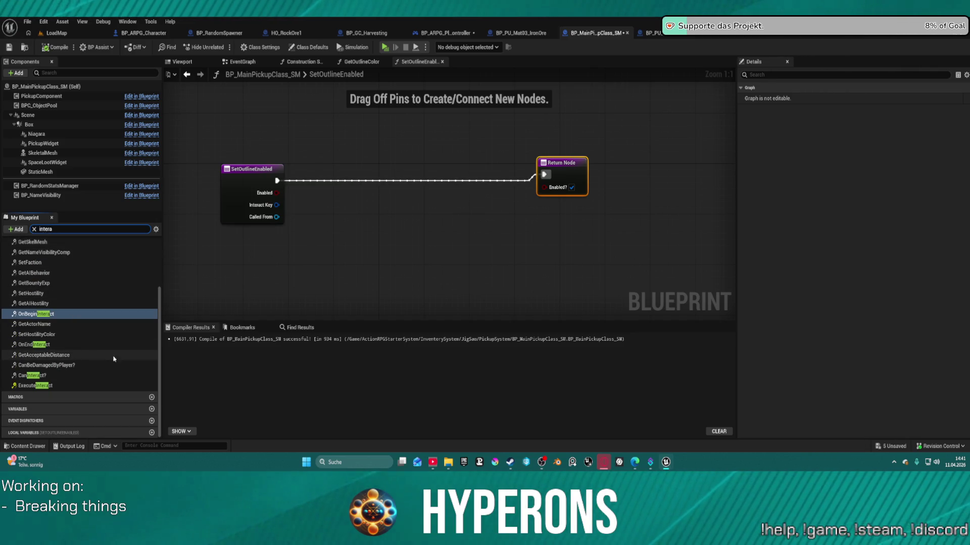
pyautogui.doubleClick(71, 355)
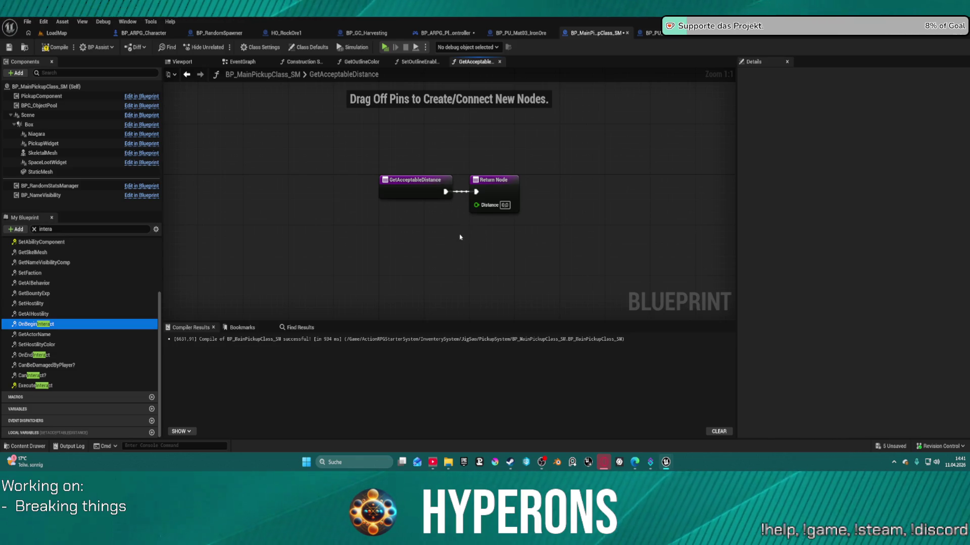
pyautogui.click(502, 202)
pyautogui.write('100')
pyautogui.press('Return')
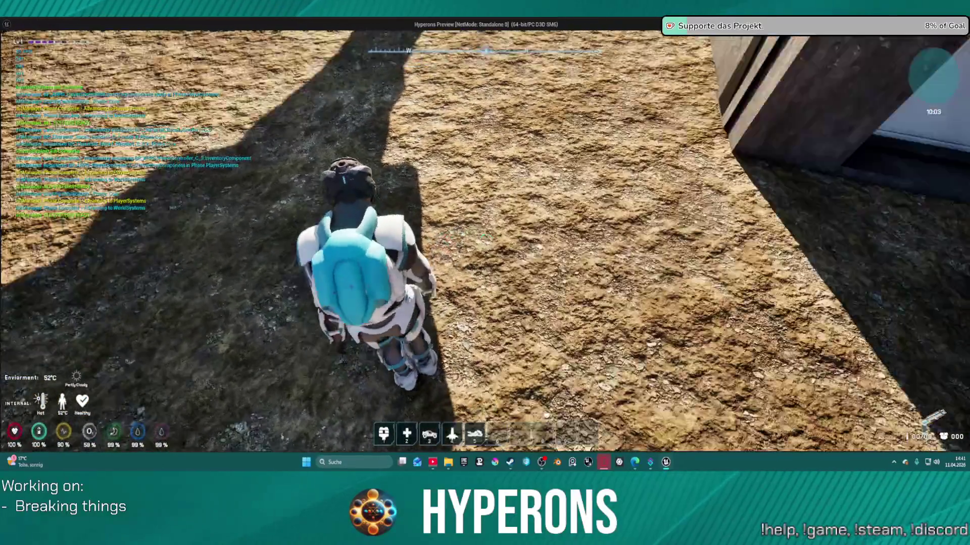
# Drop a First Aid Kit, all 500 E-Cell S and the MG 01 from the inventory, then stop playing
pyautogui.press('i')
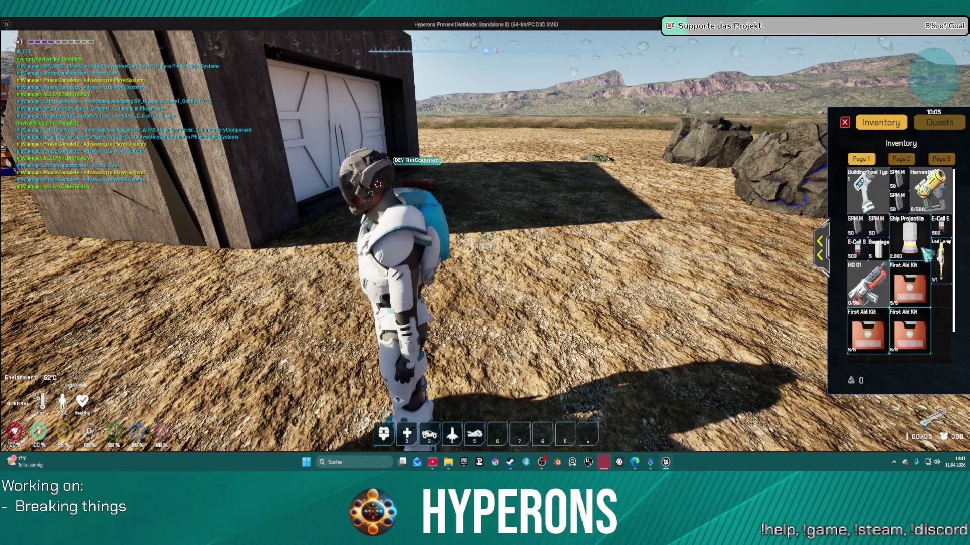
pyautogui.moveTo(926, 289); pyautogui.dragTo(565, 235)
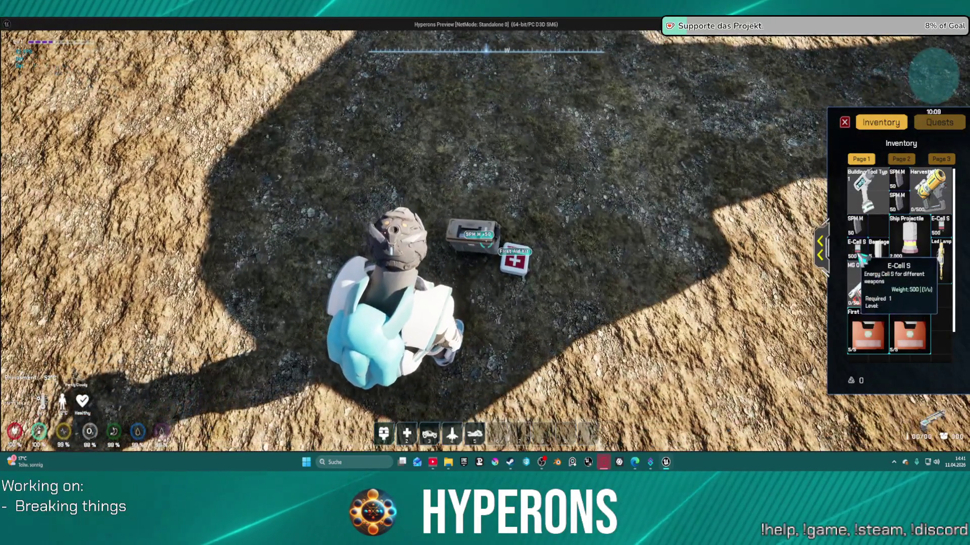
pyautogui.moveTo(861, 257); pyautogui.dragTo(504, 178)
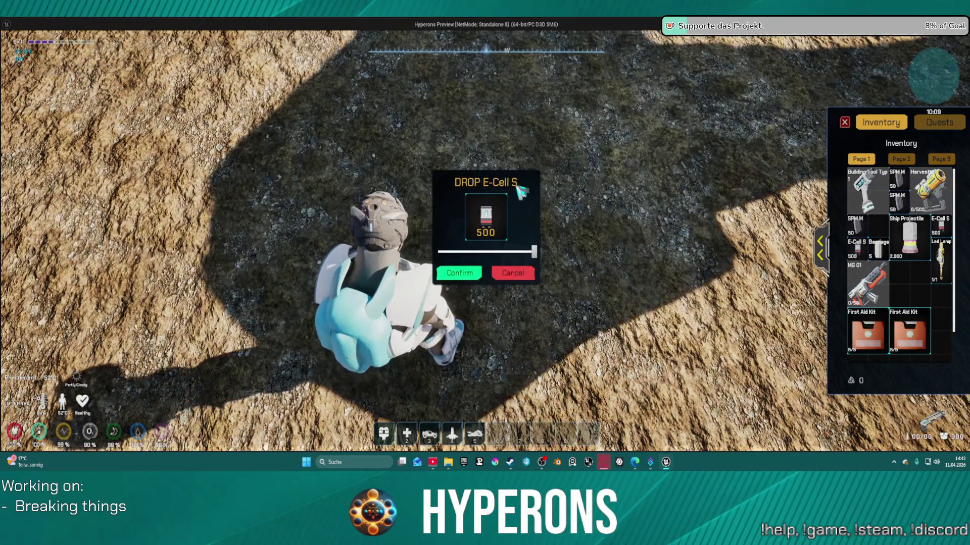
pyautogui.click(456, 272)
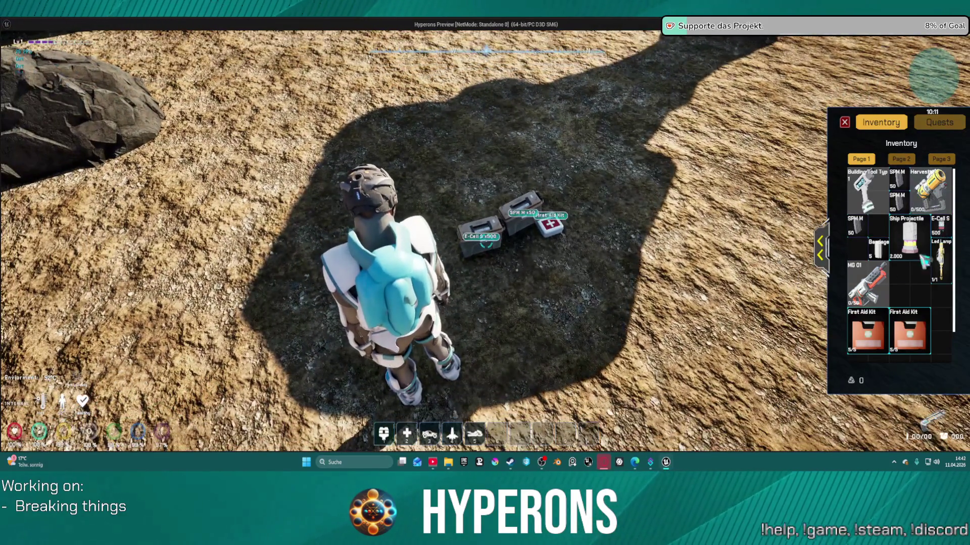
pyautogui.moveTo(868, 283)
pyautogui.mouseDown()
pyautogui.moveTo(573, 173)
pyautogui.moveTo(475, 159)
pyautogui.mouseUp()
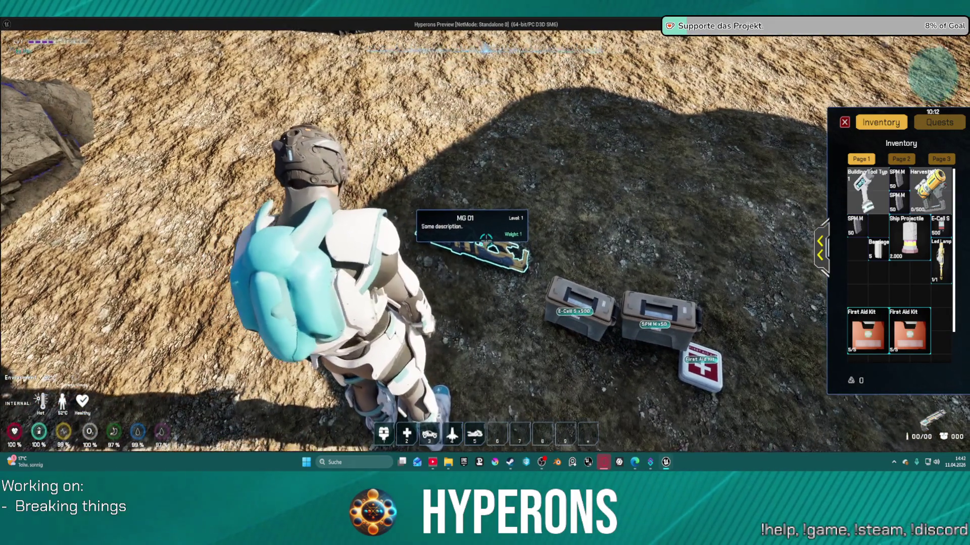
pyautogui.press('Escape')
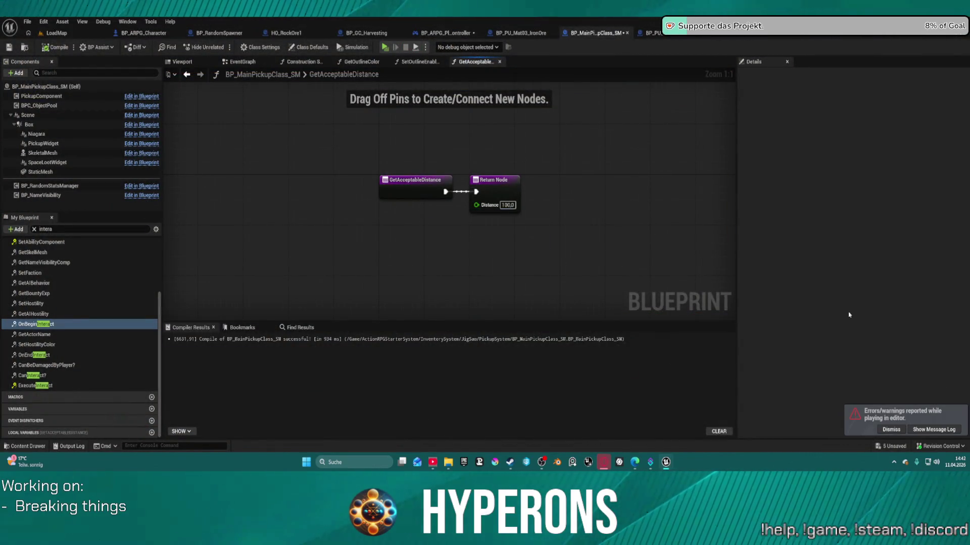
pyautogui.click(933, 430)
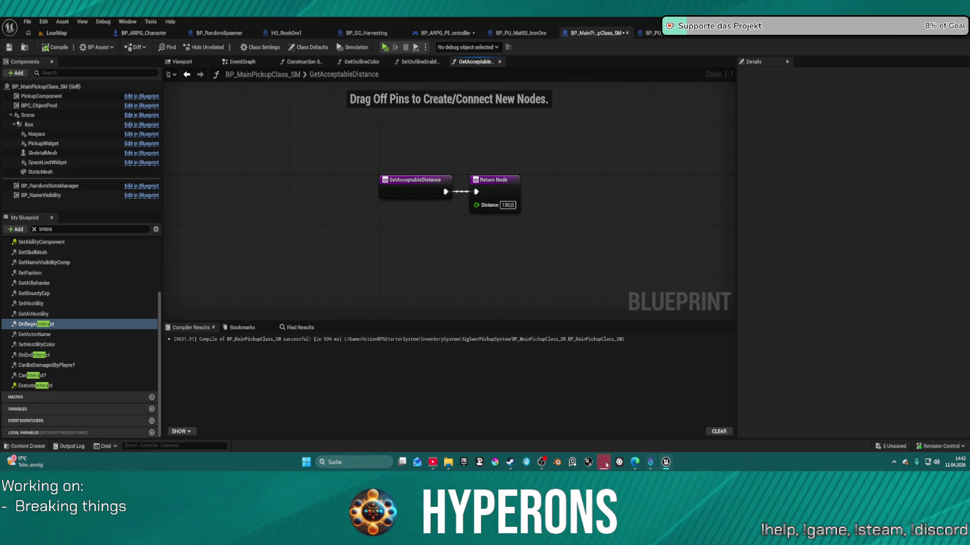
pyautogui.moveTo(665, 462)
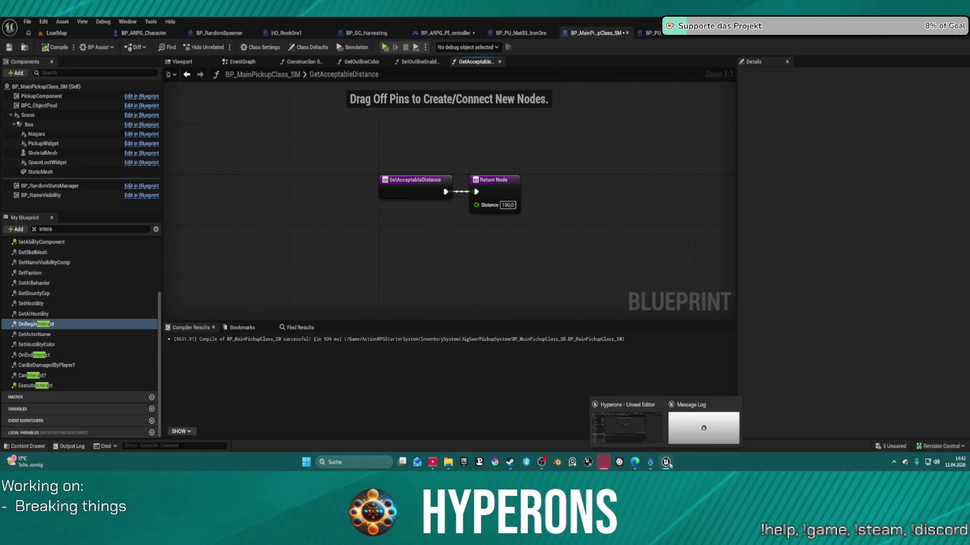
pyautogui.click(710, 427)
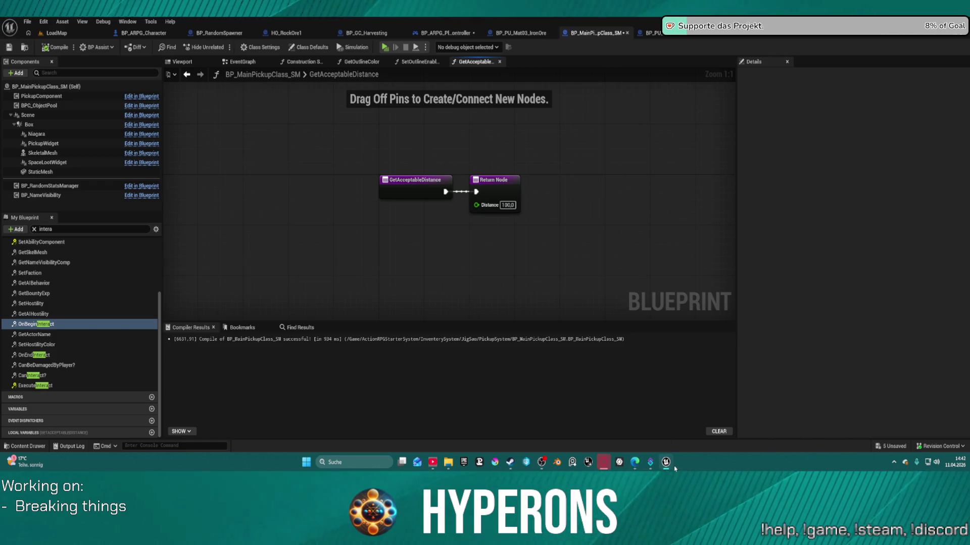
pyautogui.moveTo(667, 464)
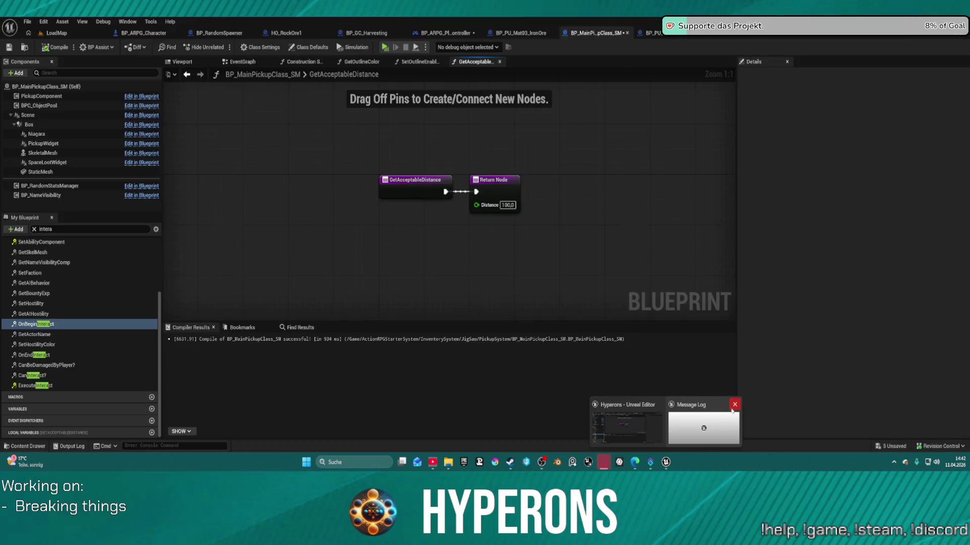
pyautogui.click(732, 408)
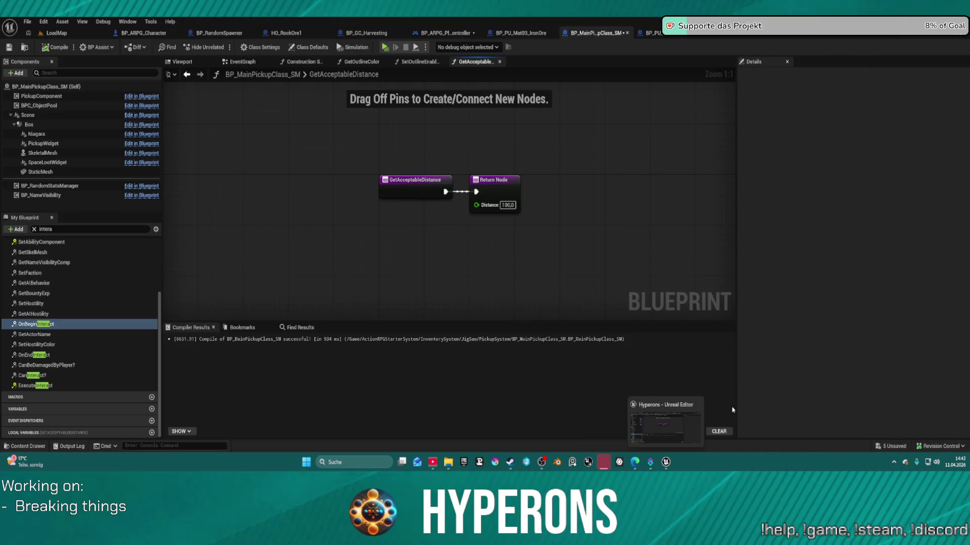
pyautogui.click(126, 23)
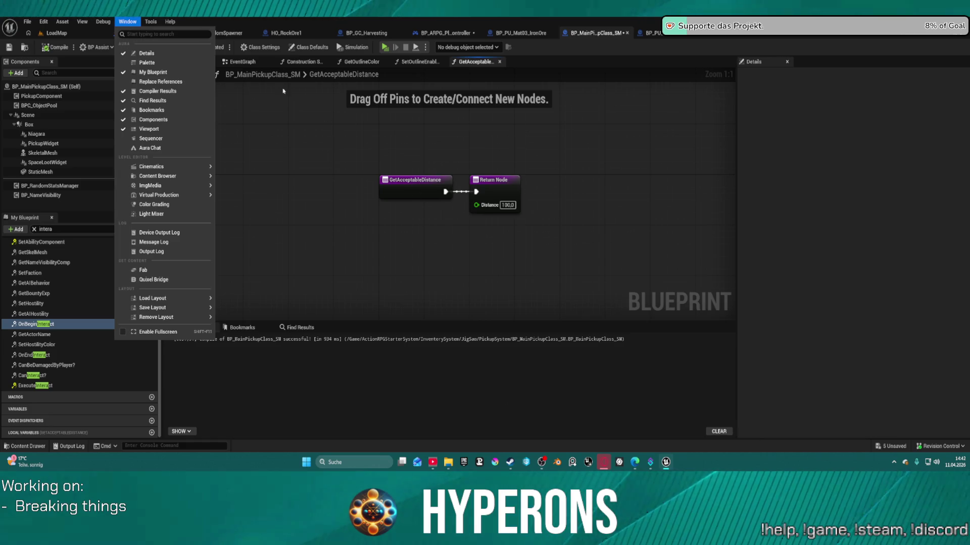
pyautogui.moveTo(204, 167)
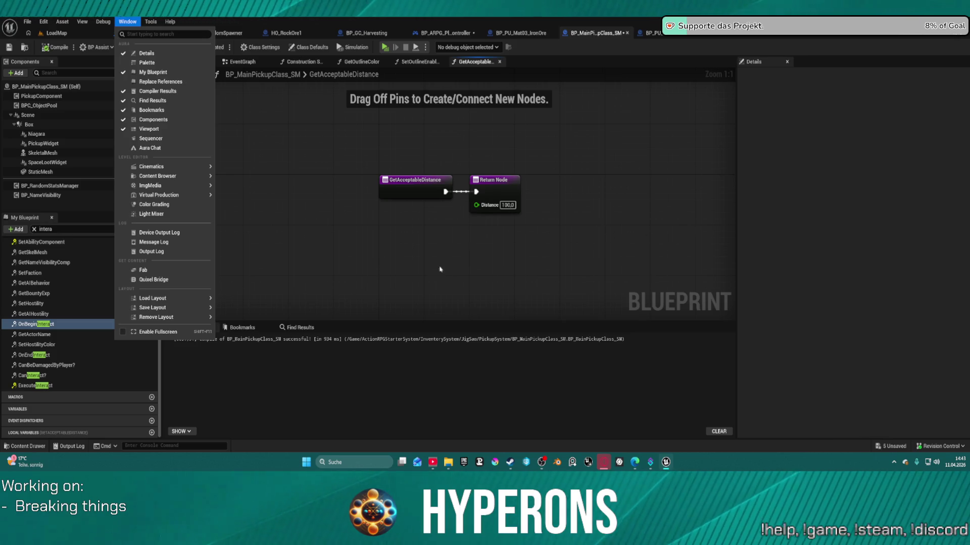
pyautogui.click(513, 149)
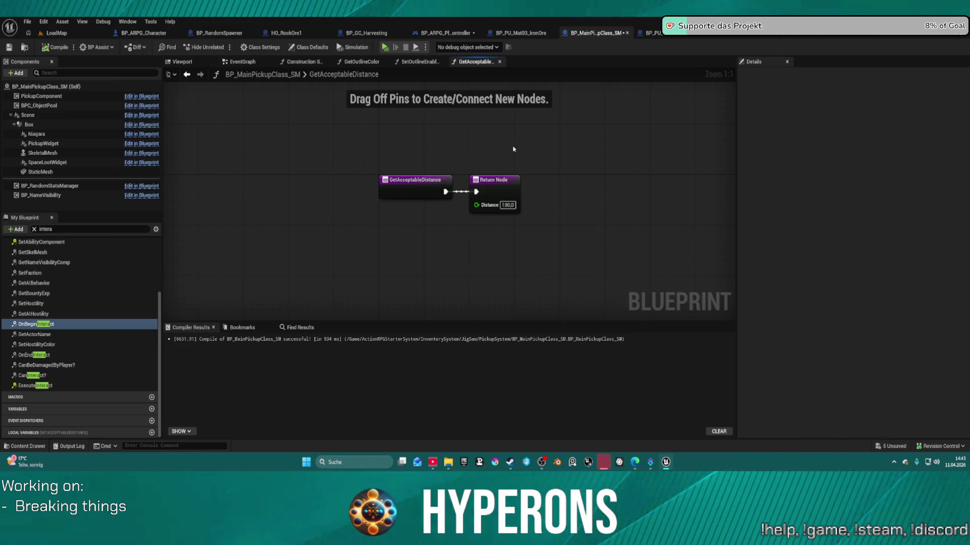
pyautogui.hotkey('ctrl', 'space')
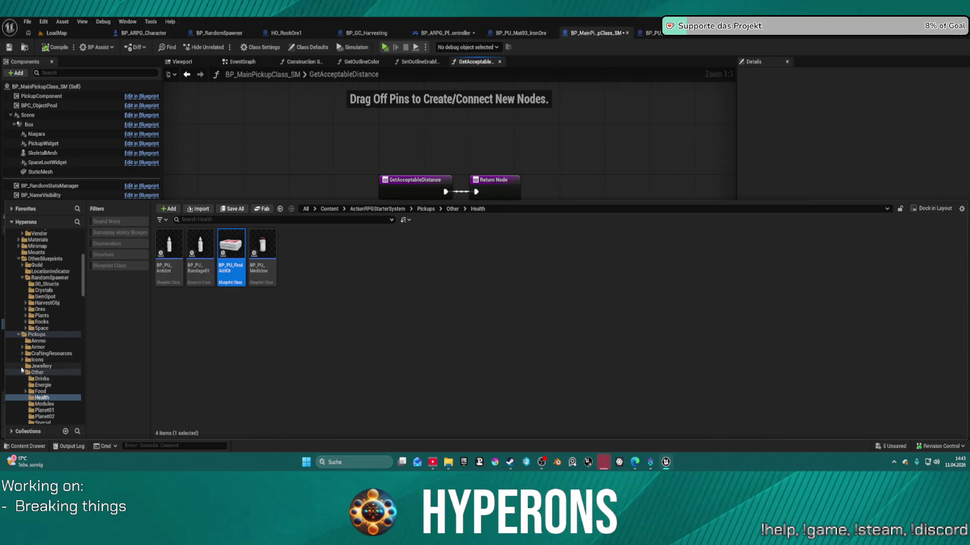
pyautogui.click(22, 372)
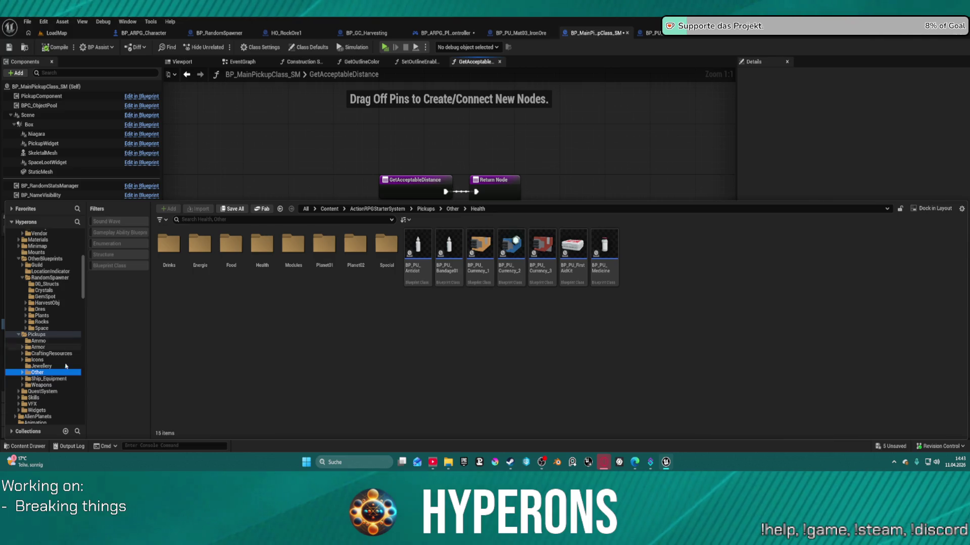
pyautogui.scroll(-1, 65, 367)
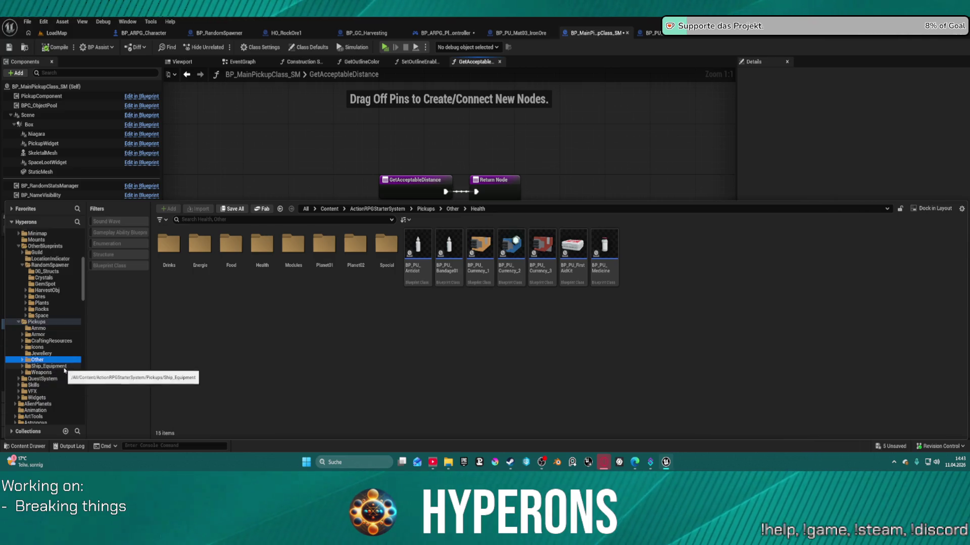
pyautogui.click(51, 373)
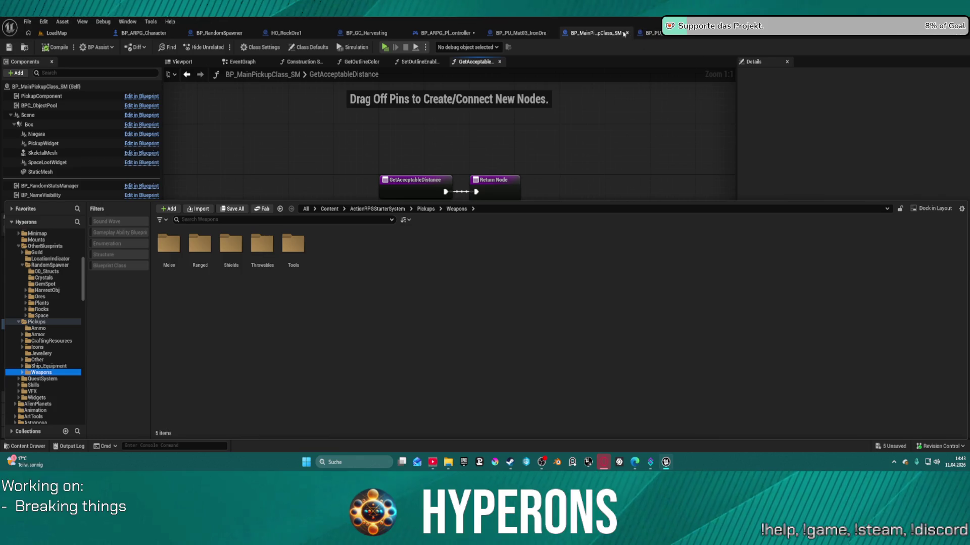
pyautogui.click(955, 43)
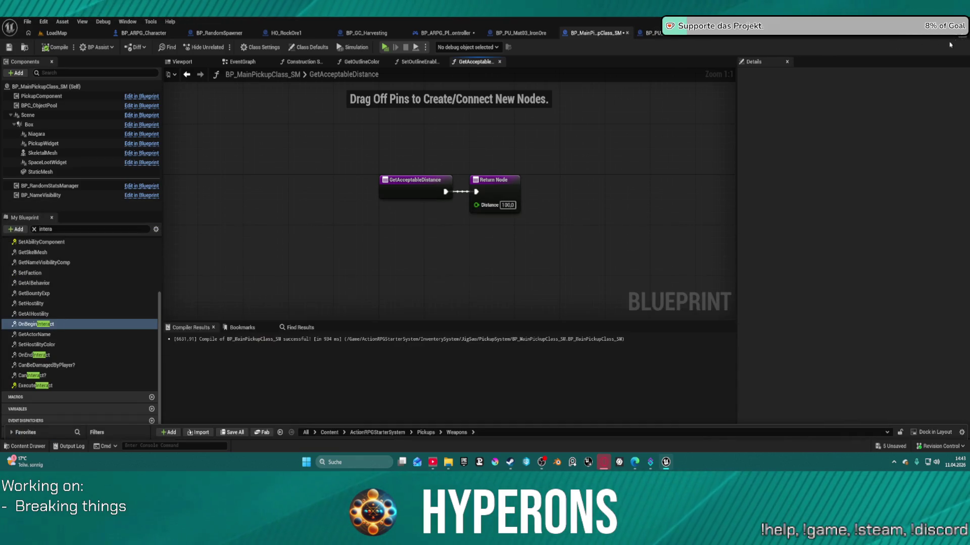
pyautogui.hotkey('ctrl', 'Tab')
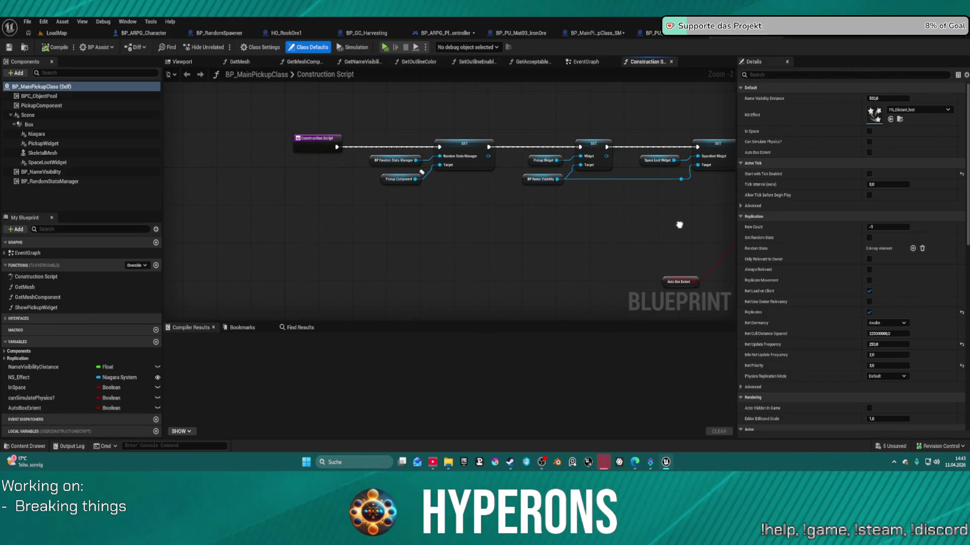
pyautogui.click(294, 63)
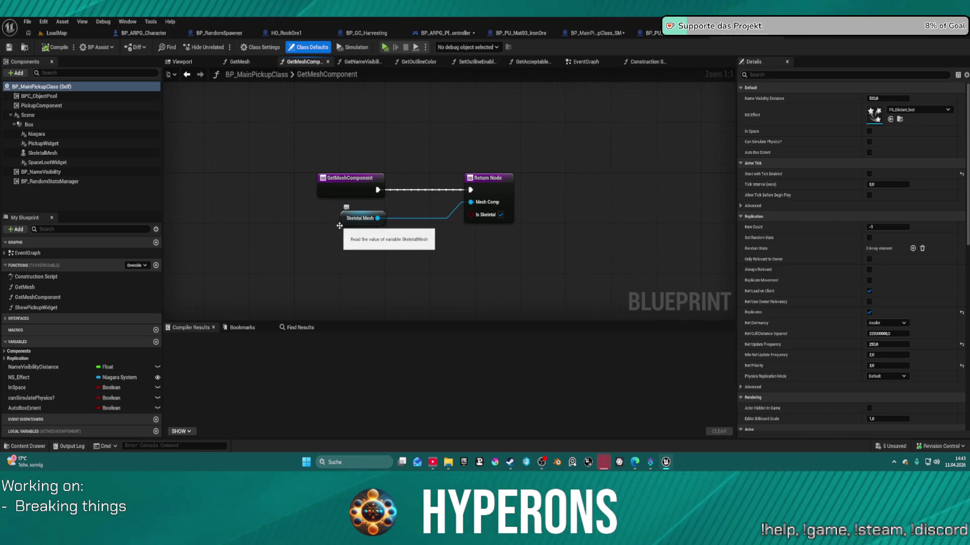
pyautogui.click(240, 62)
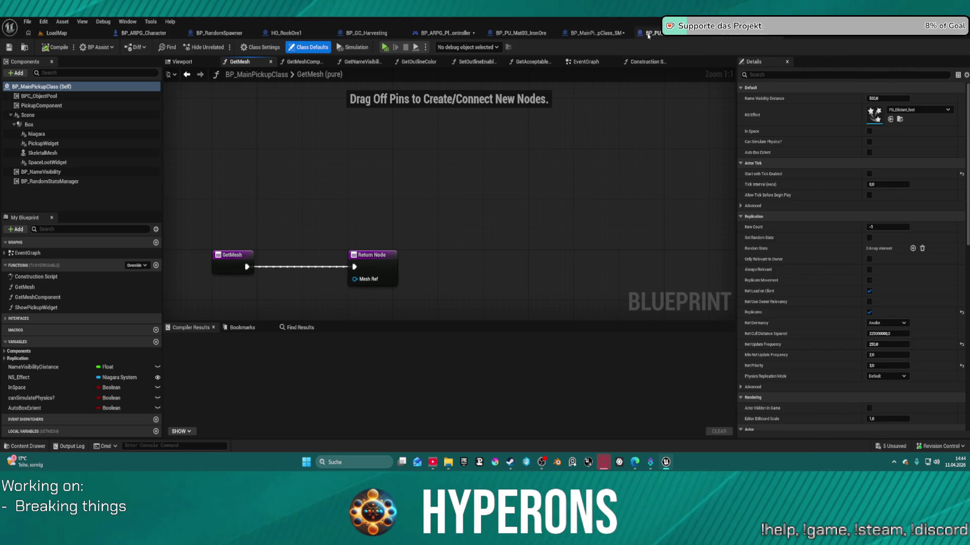
pyautogui.click(597, 33)
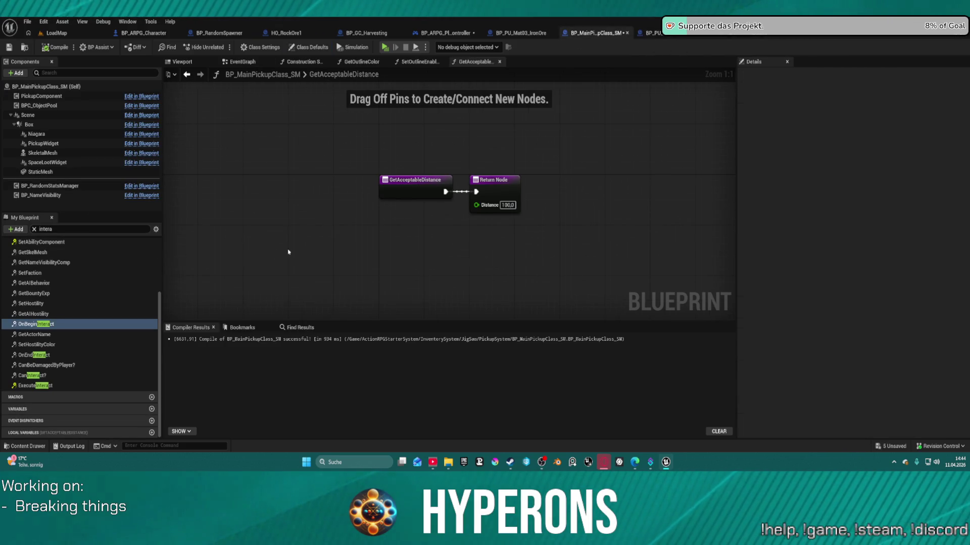
# Open the GetSkelMesh function graph and add a StaticMesh getter node to it
pyautogui.scroll(3, 52, 248)
pyautogui.click(55, 231)
pyautogui.write('get mesh')
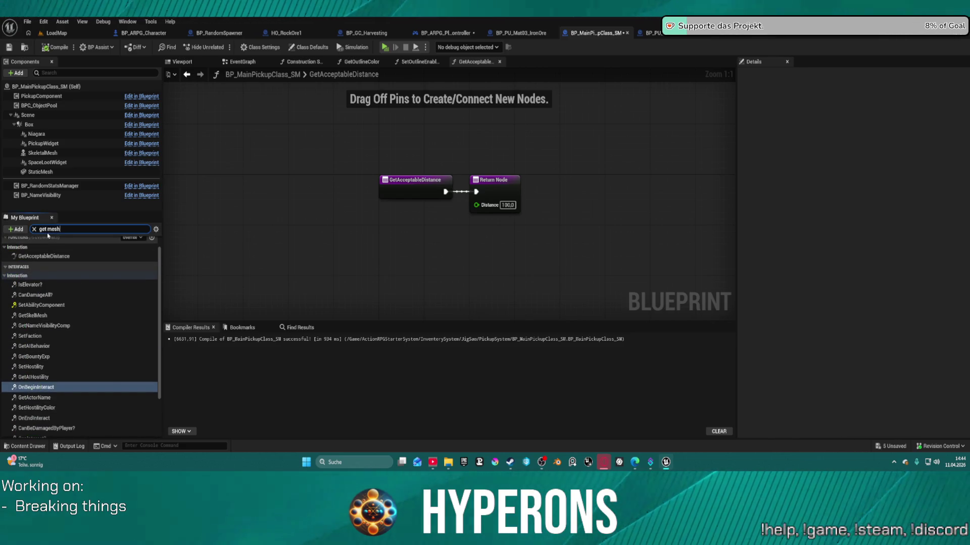
pyautogui.doubleClick(39, 285)
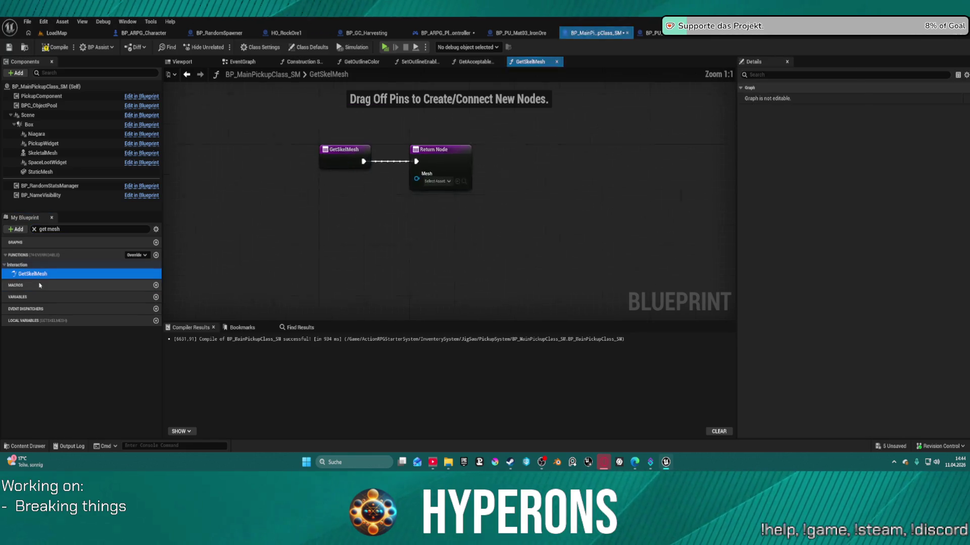
pyautogui.click(43, 172)
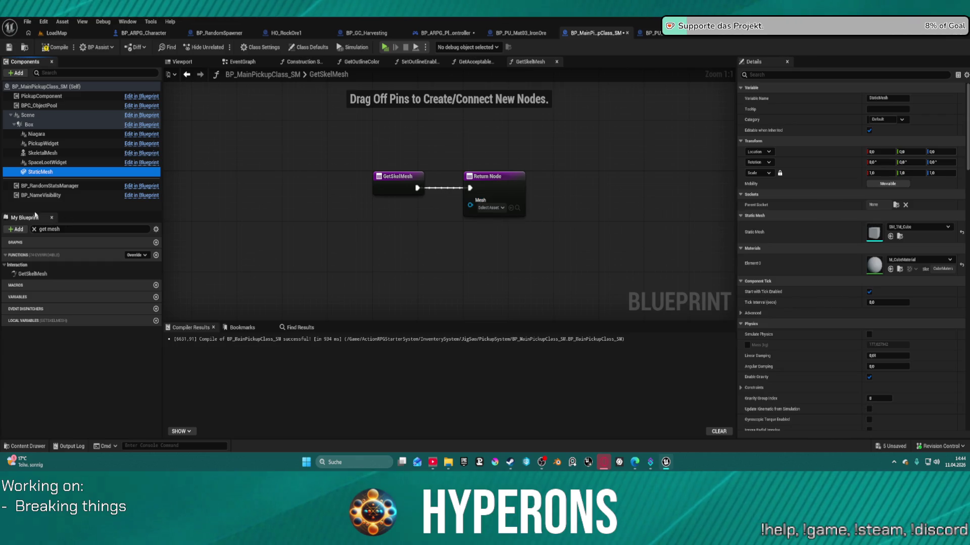
pyautogui.moveTo(42, 172)
pyautogui.mouseDown()
pyautogui.moveTo(409, 215)
pyautogui.moveTo(465, 204)
pyautogui.moveTo(474, 228)
pyautogui.mouseUp()
pyautogui.press('Escape')
# Search actions off the StaticMesh wire for 'get compo' and 'static', then dismiss without adding
pyautogui.moveTo(406, 210)
pyautogui.mouseDown()
pyautogui.moveTo(311, 211)
pyautogui.moveTo(352, 246)
pyautogui.mouseUp()
pyautogui.write('get compo')
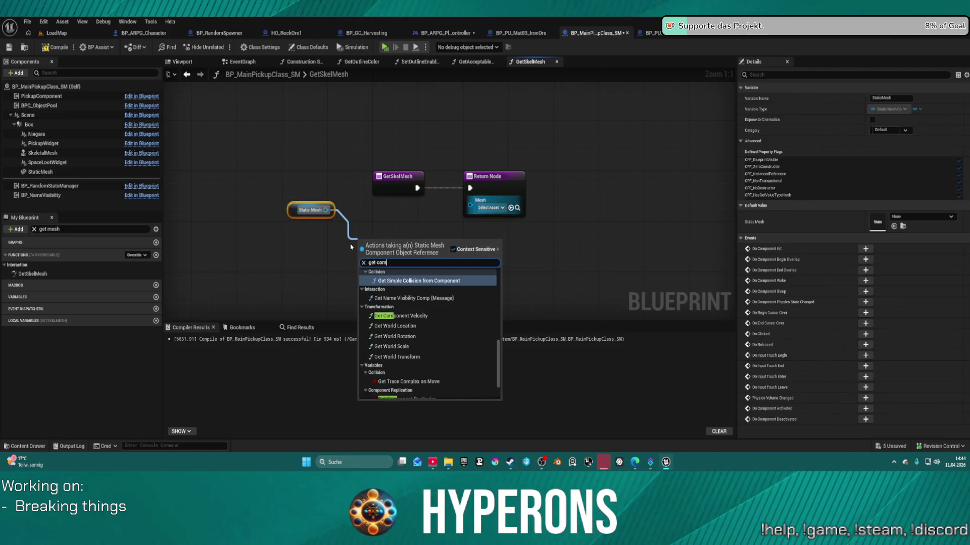
pyautogui.scroll(3, 444, 362)
pyautogui.scroll(5, 444, 363)
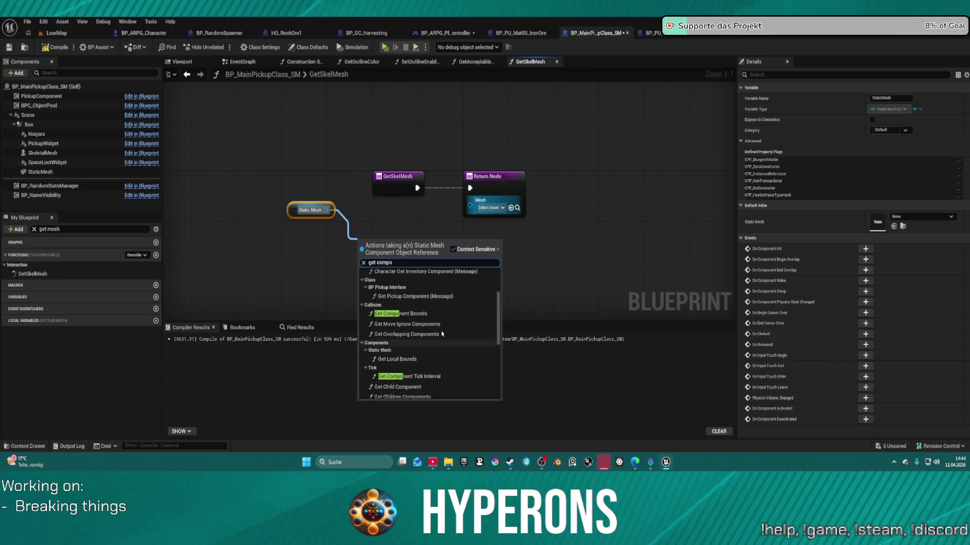
pyautogui.scroll(2, 402, 273)
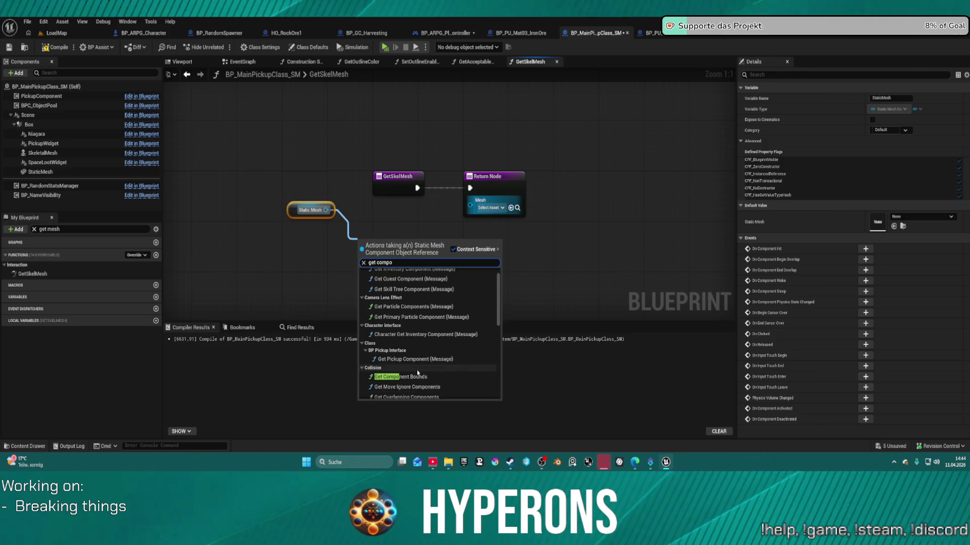
pyautogui.hotkey('ctrl', 'a')
pyautogui.write('static')
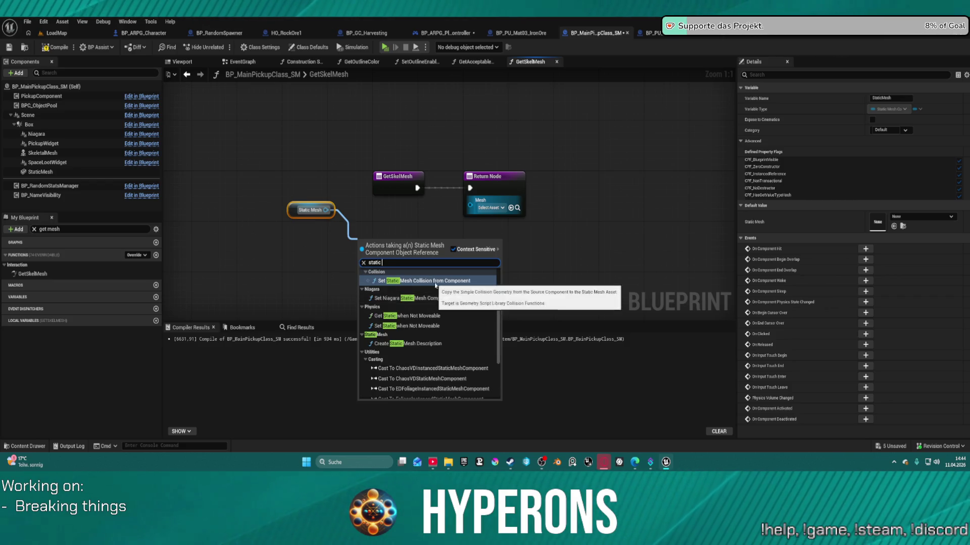
pyautogui.scroll(3, 469, 332)
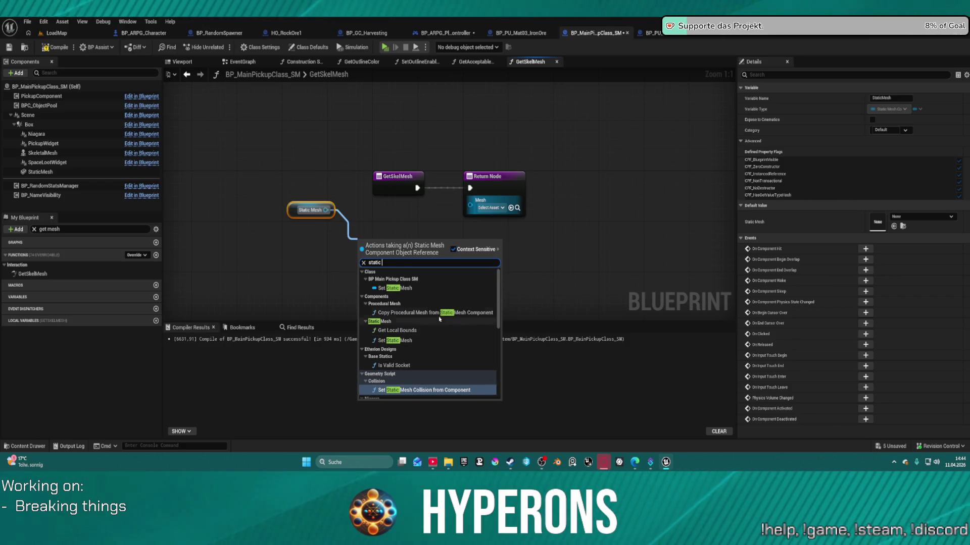
pyautogui.scroll(-5, 425, 345)
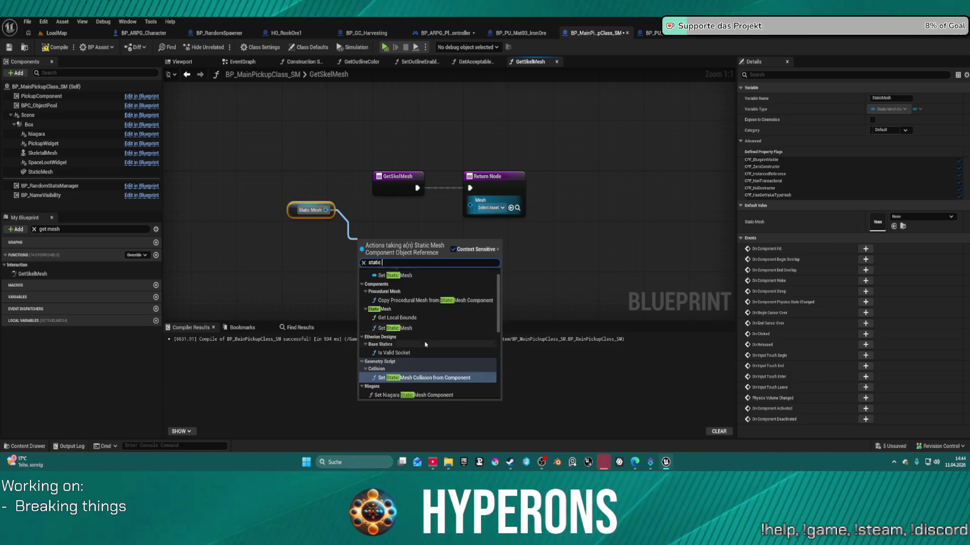
pyautogui.scroll(-5, 427, 344)
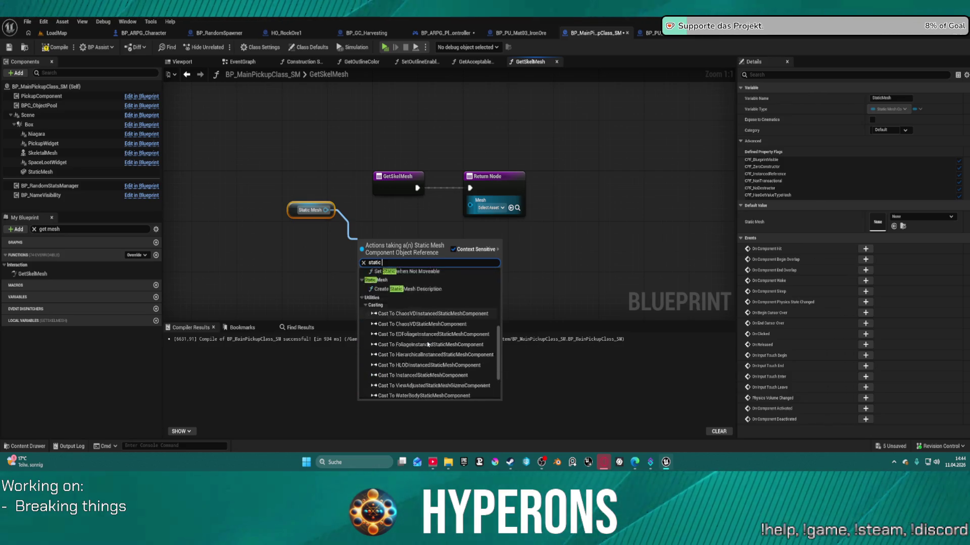
pyautogui.click(404, 400)
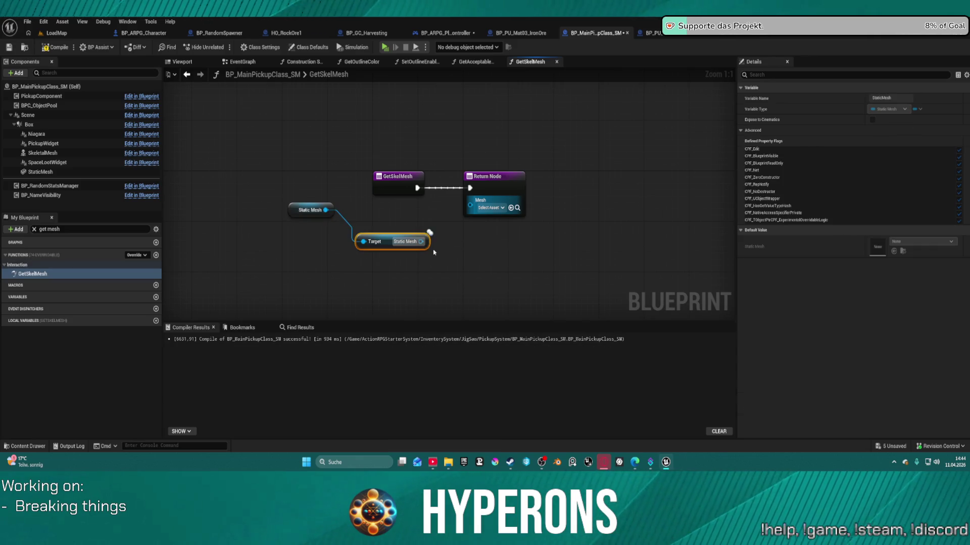
# Try wiring the static mesh to the Mesh return, then delete both trial StaticMesh nodes
pyautogui.moveTo(421, 241); pyautogui.dragTo(470, 206)
pyautogui.click(569, 185)
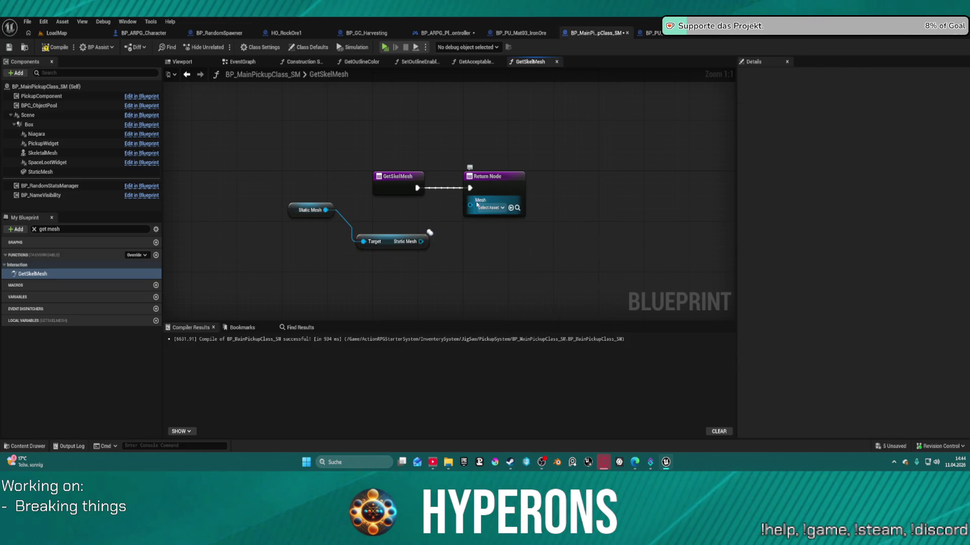
pyautogui.moveTo(404, 264); pyautogui.dragTo(286, 200)
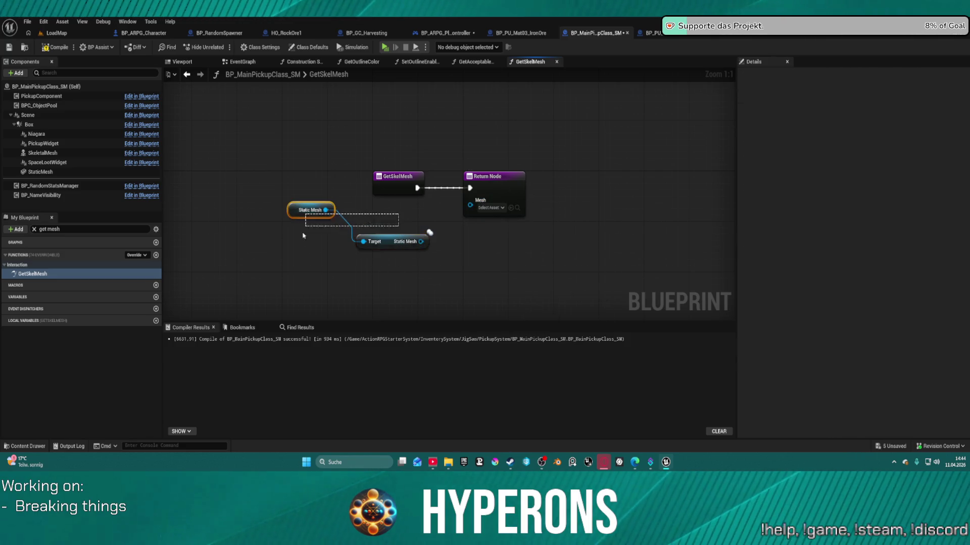
pyautogui.press('Delete')
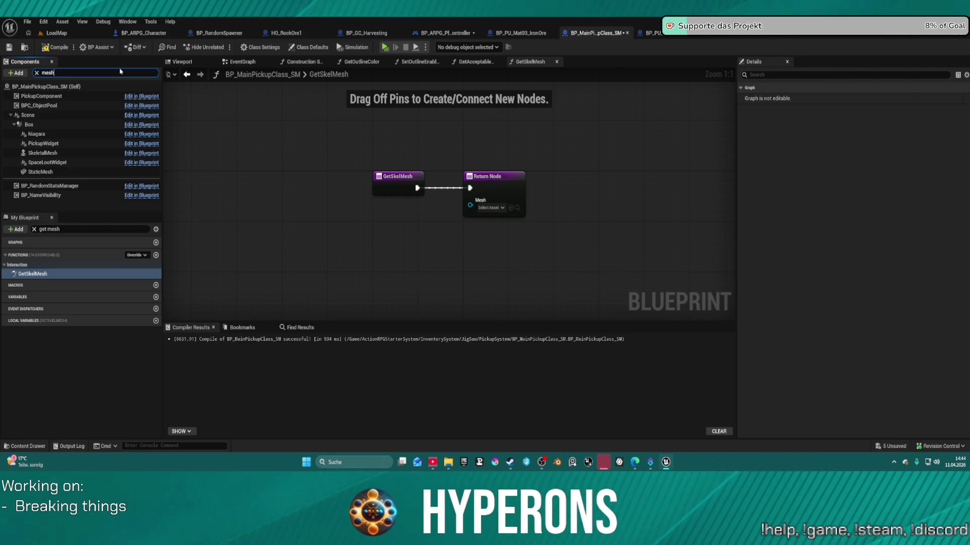
# Clear the filter, expand Interfaces > Interaction, and briefly check parent BP_MainPickupClass before returning
pyautogui.press('Return')
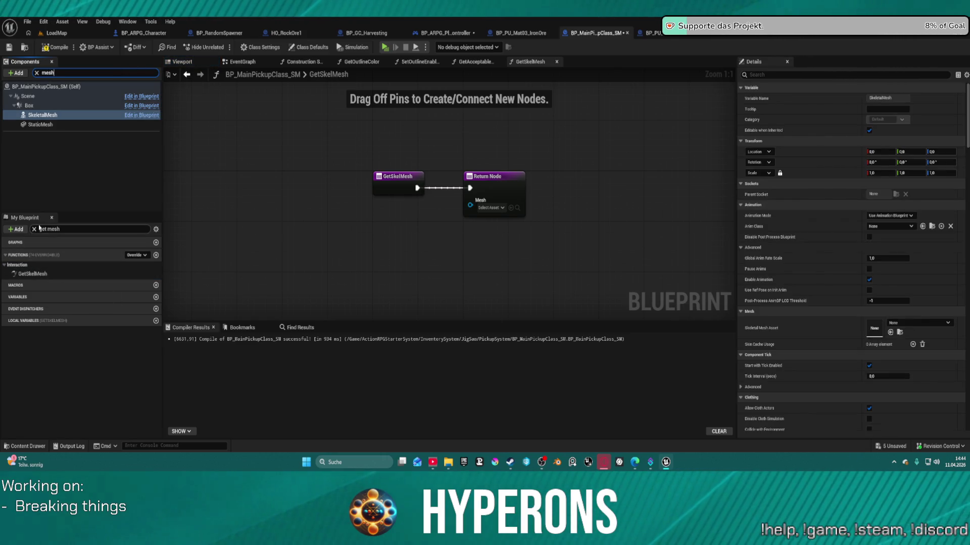
pyautogui.click(33, 229)
pyautogui.click(5, 267)
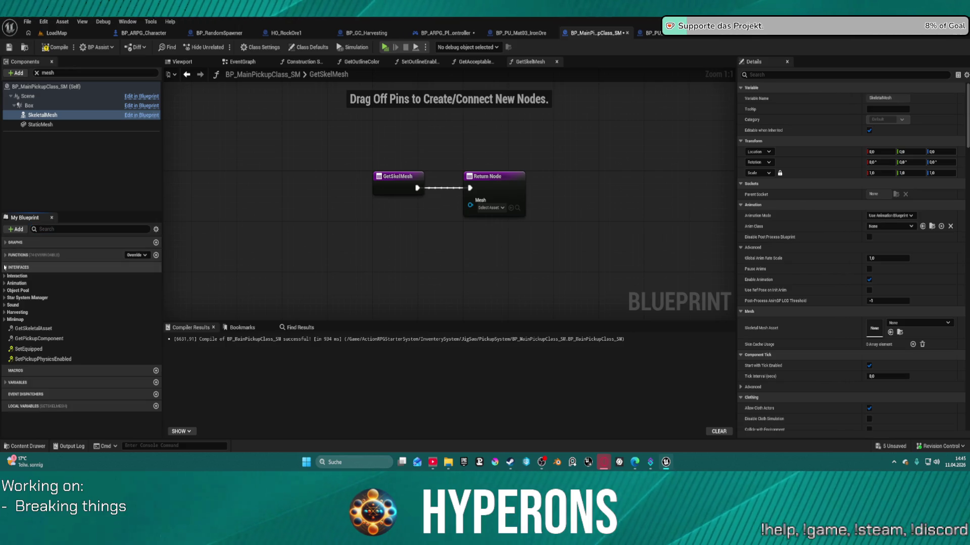
pyautogui.click(5, 277)
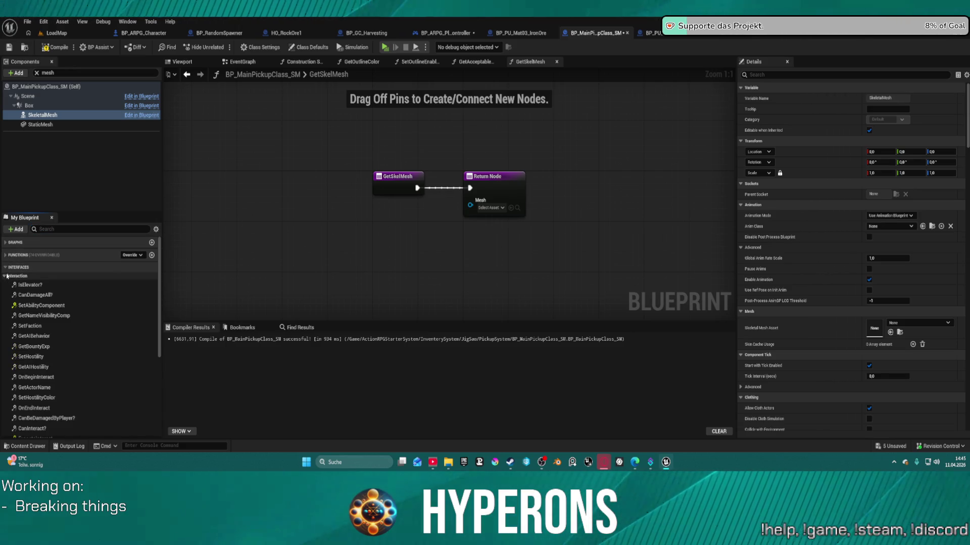
pyautogui.scroll(-1, 23, 253)
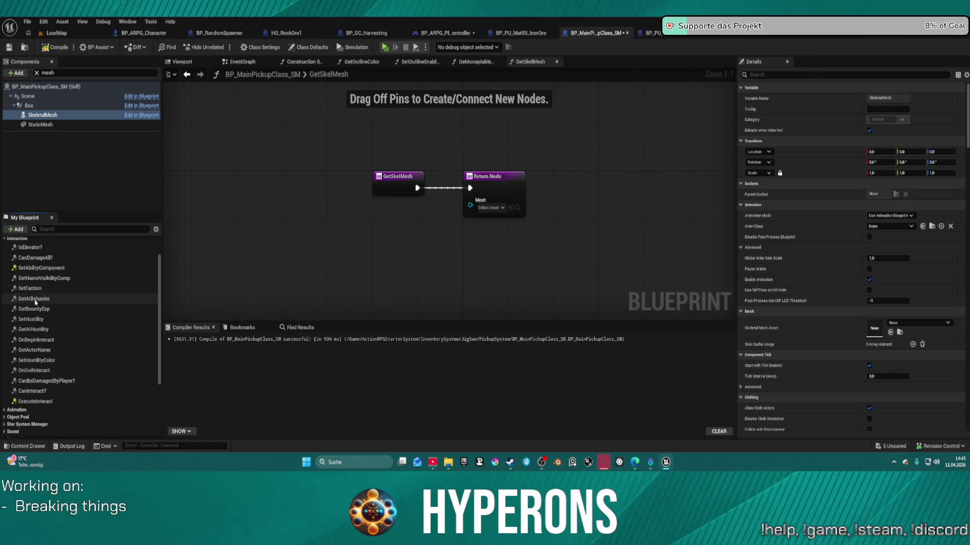
pyautogui.scroll(1, 23, 253)
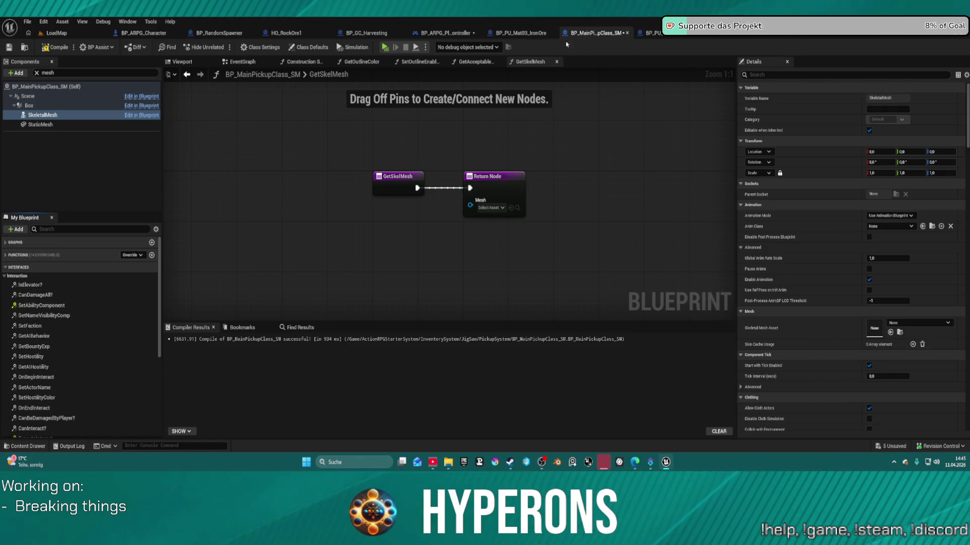
pyautogui.click(747, 35)
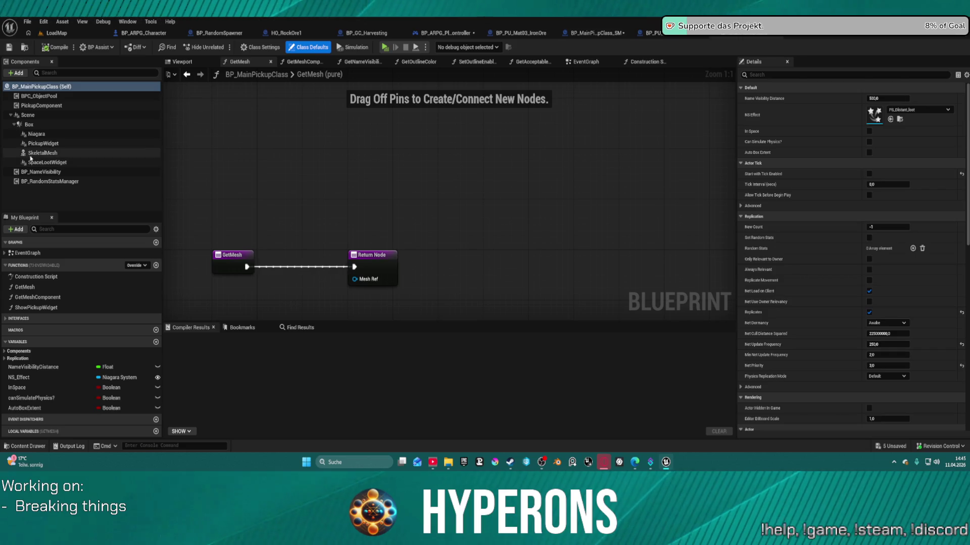
pyautogui.click(606, 33)
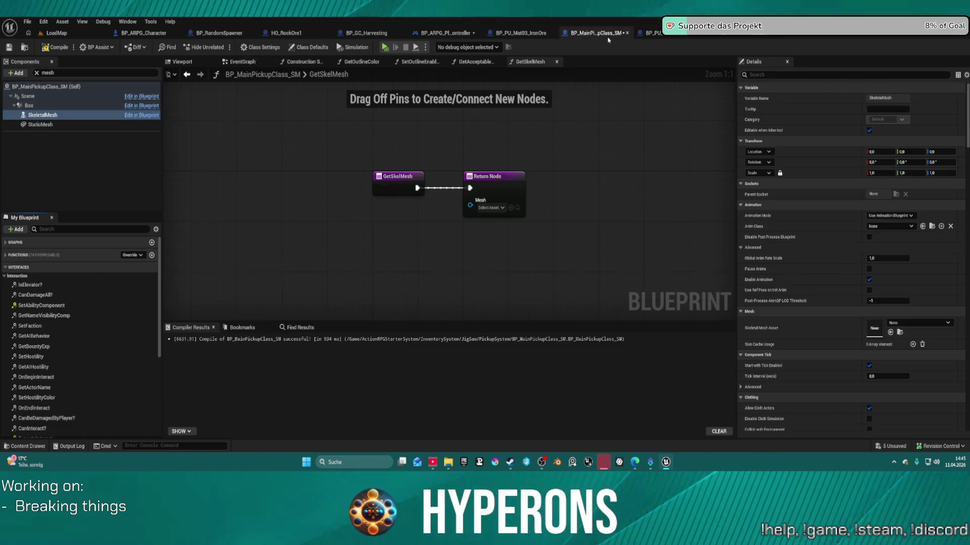
# Search the graph's node menu for 'get mesh' and close it without adding anything
pyautogui.rightClick(328, 220)
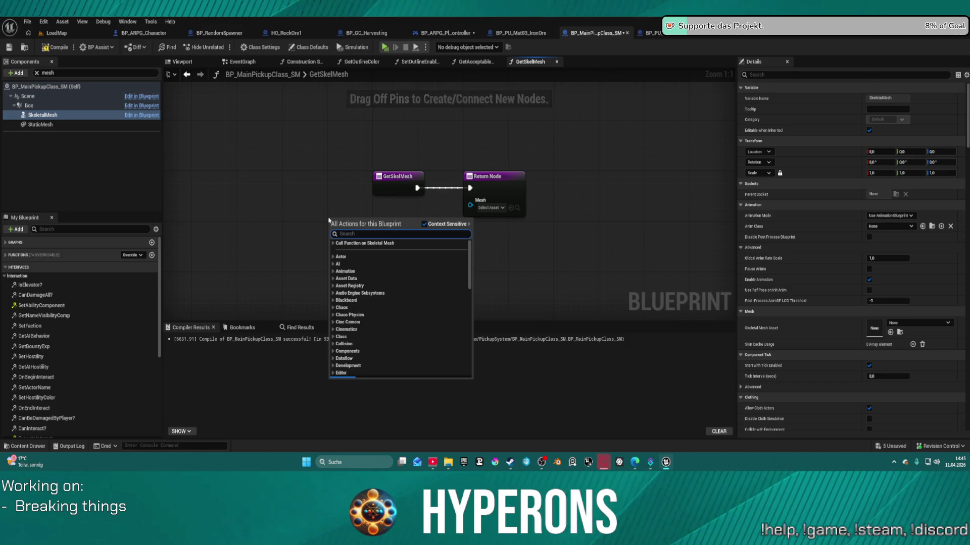
pyautogui.write('get mesh')
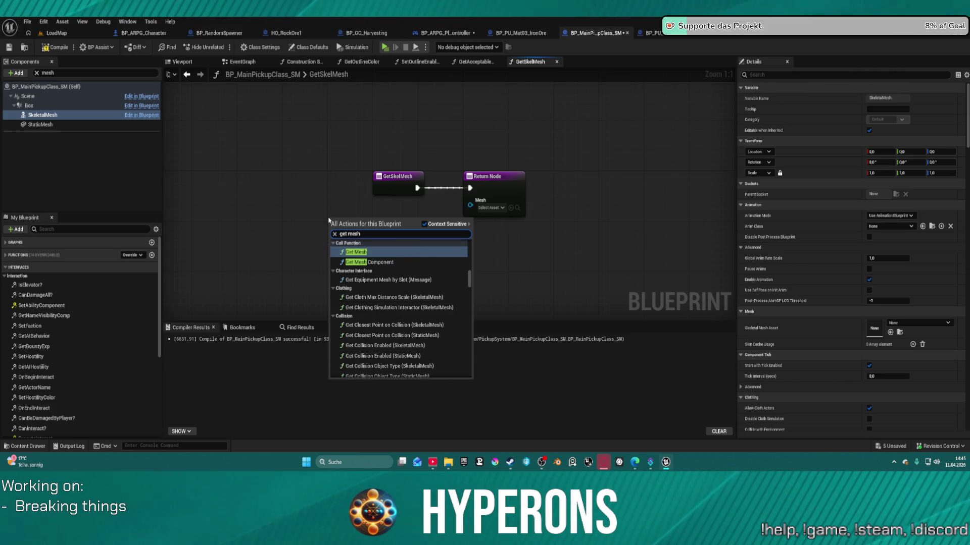
pyautogui.scroll(-10, 401, 255)
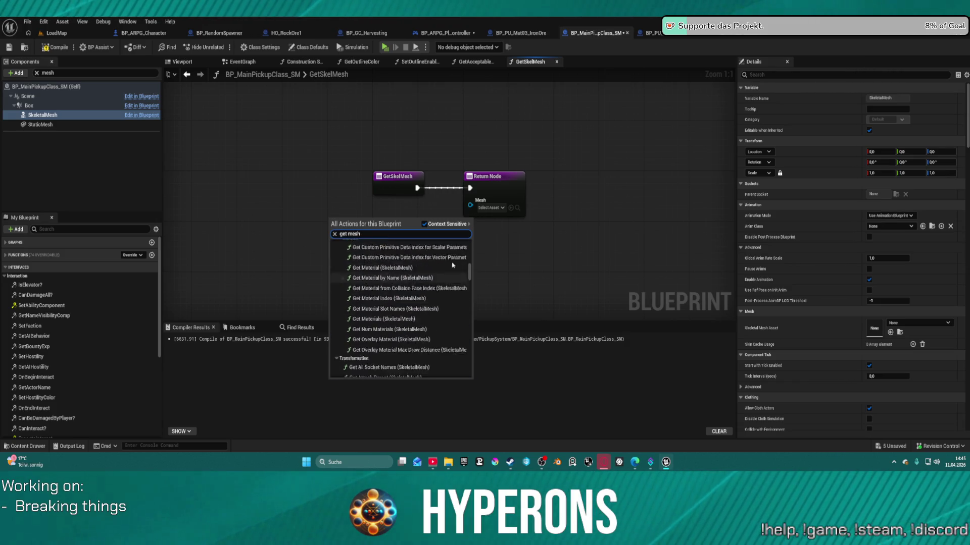
pyautogui.scroll(-5, 464, 259)
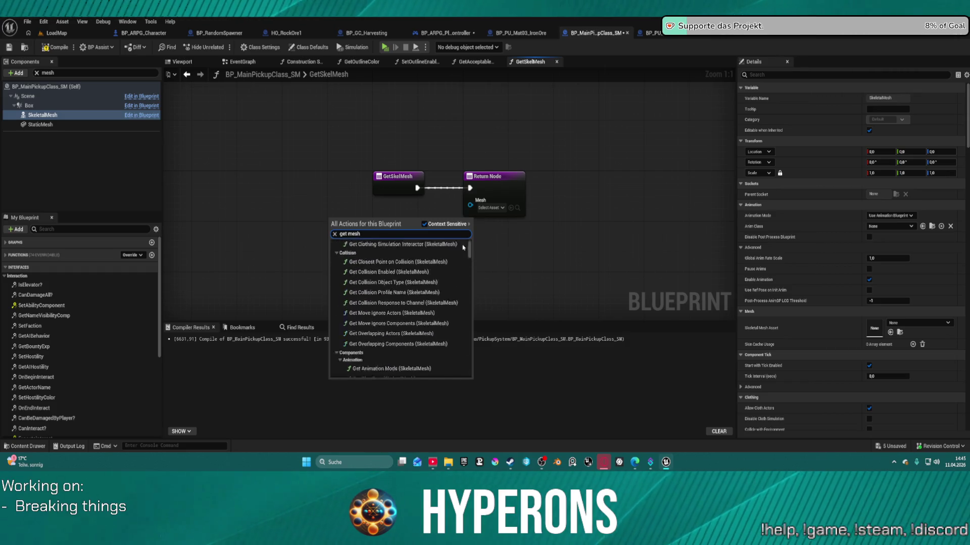
pyautogui.scroll(-12, 474, 260)
pyautogui.moveTo(471, 290); pyautogui.dragTo(467, 385)
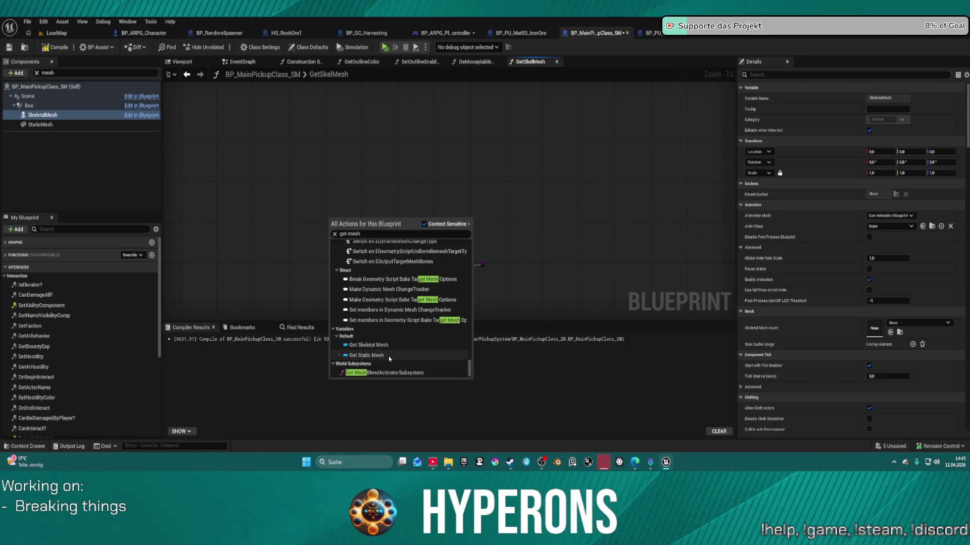
pyautogui.click(423, 217)
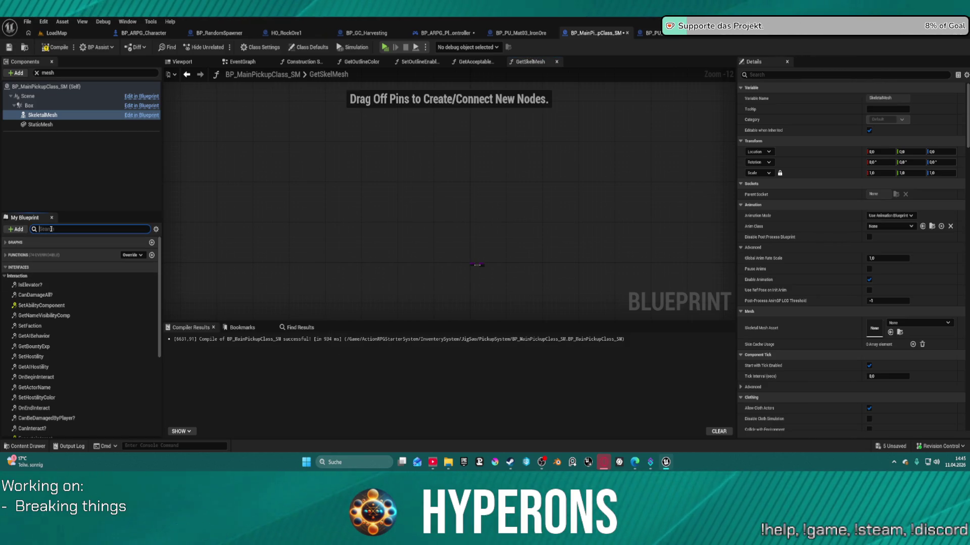
# Filter the My Blueprint list to 'get' and scroll through the matching entries
pyautogui.write('get')
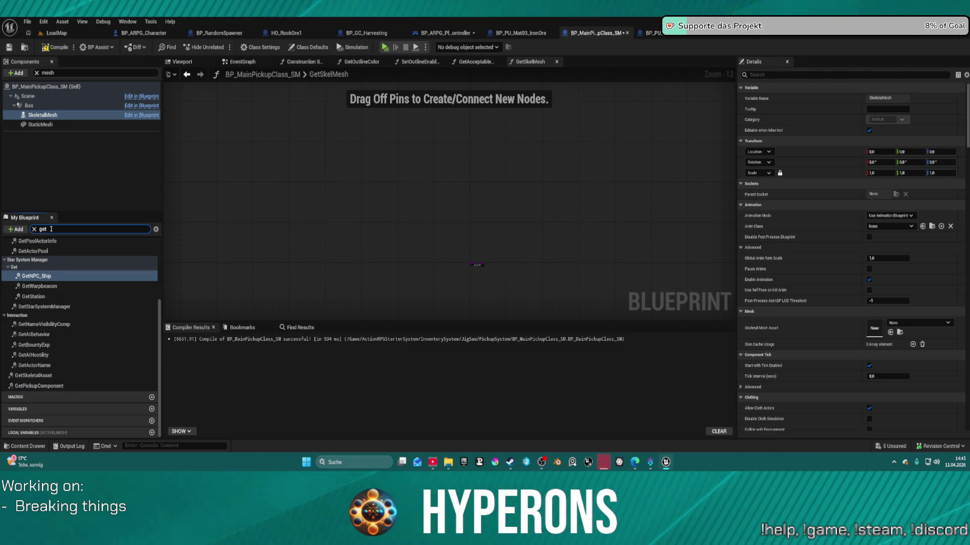
pyautogui.scroll(3, 65, 333)
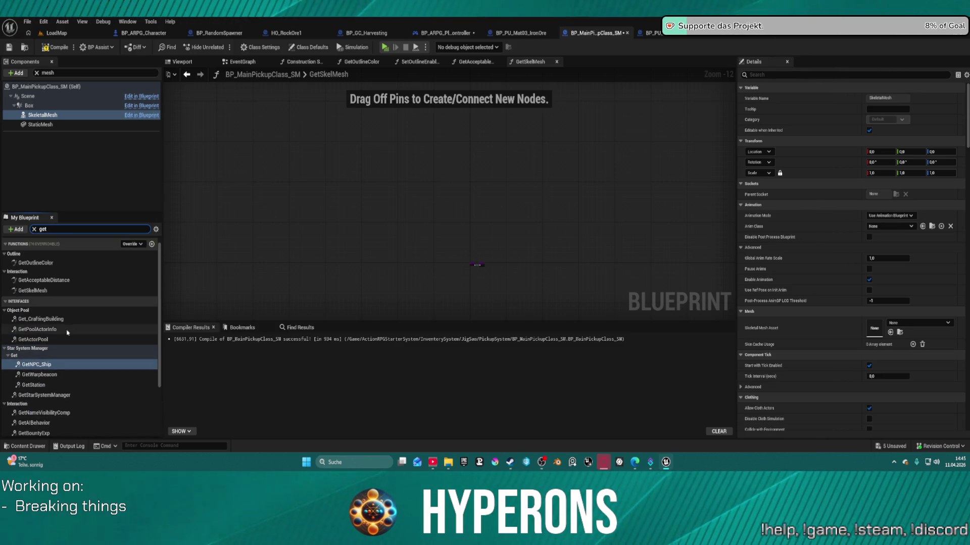
pyautogui.scroll(1, 54, 300)
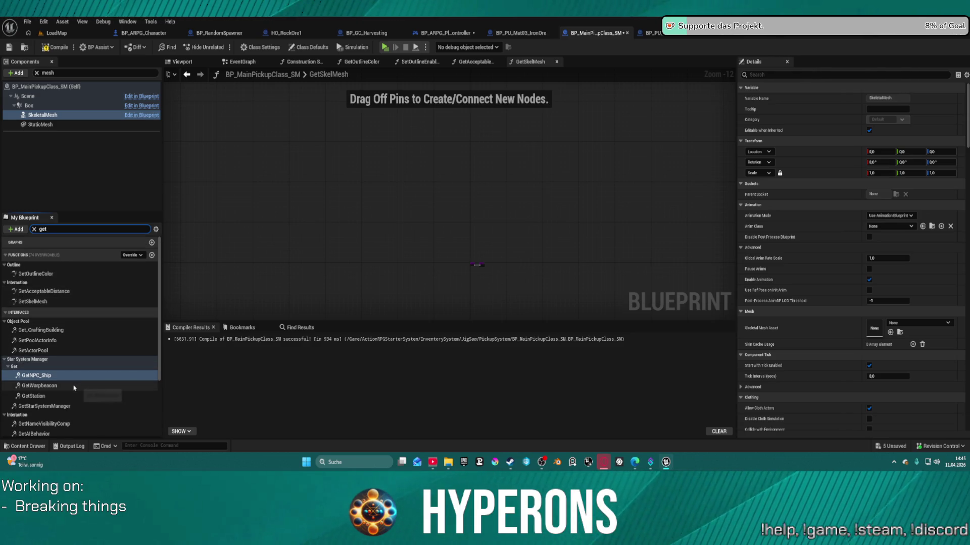
pyautogui.scroll(-5, 94, 376)
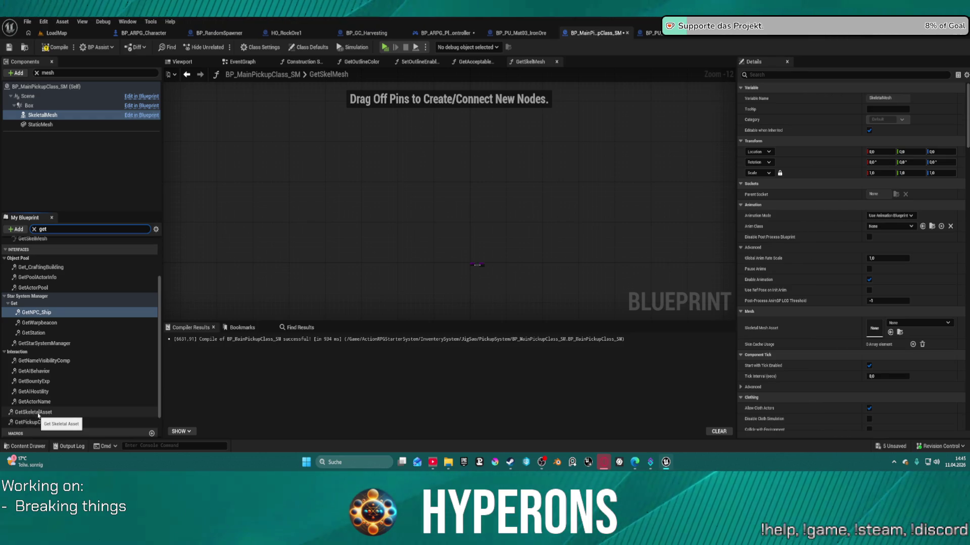
pyautogui.scroll(4, 45, 328)
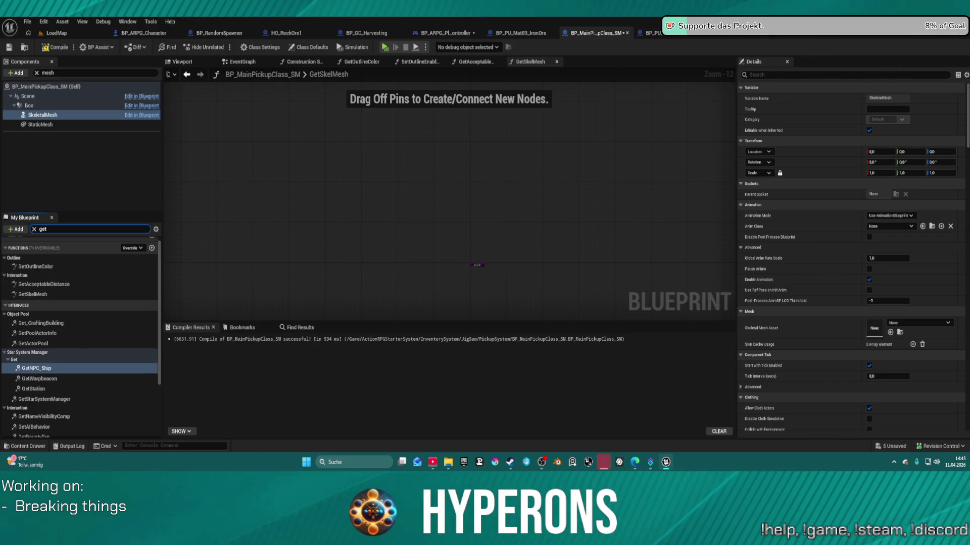
# In parent BP_MainPickupClass, view GetMesh's MeshRef output settings and place a Box component getter
pyautogui.click(676, 33)
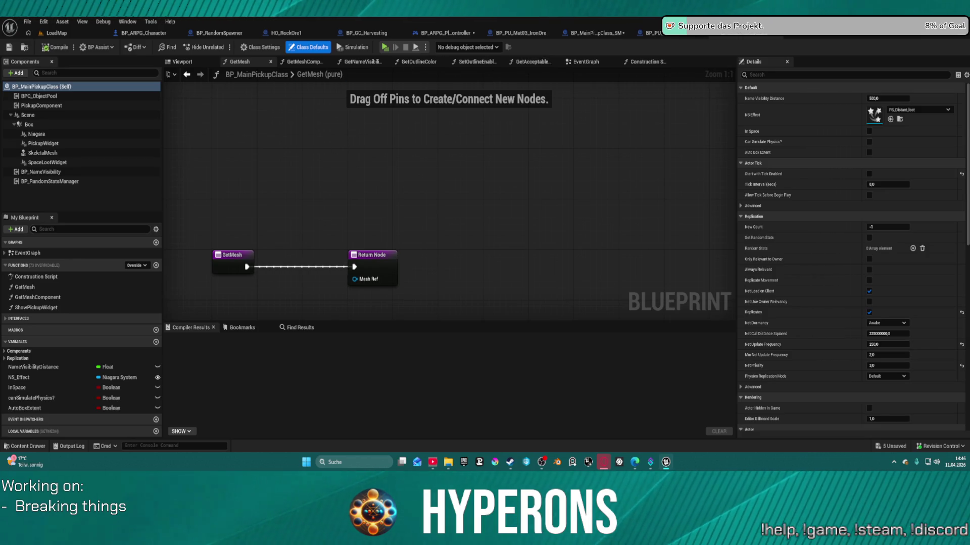
pyautogui.click(589, 36)
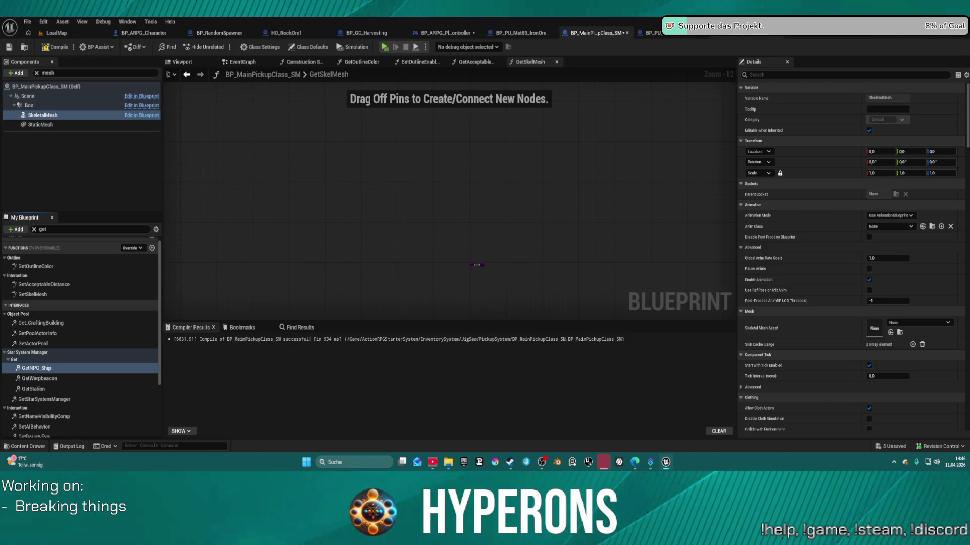
pyautogui.click(700, 34)
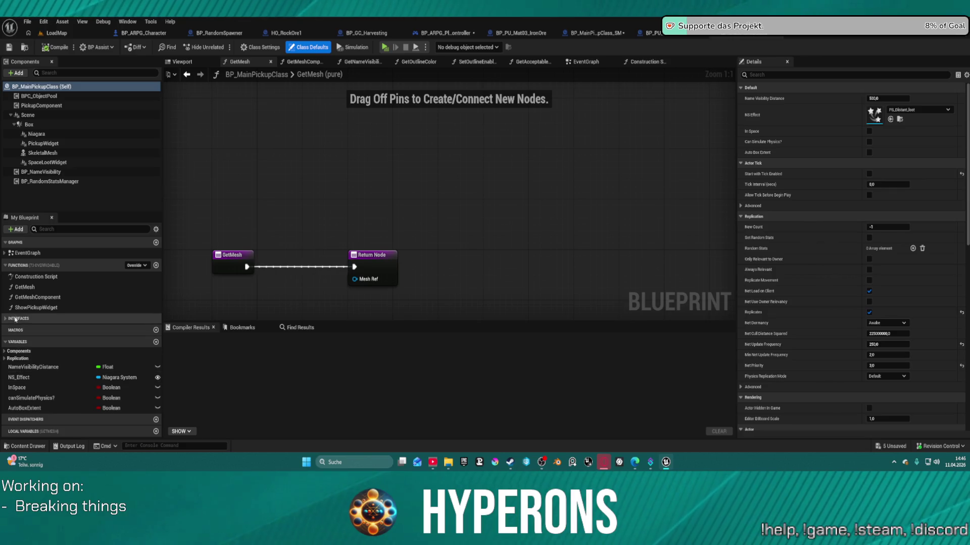
pyautogui.click(31, 287)
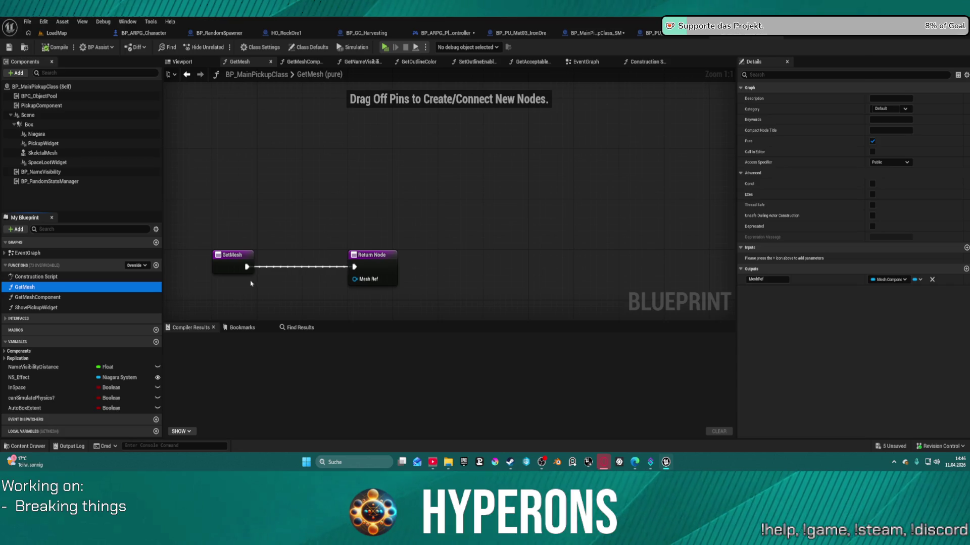
pyautogui.moveTo(29, 125); pyautogui.dragTo(356, 174)
# Add a Get Child Component node off the Box reference and line it up beside Box
pyautogui.write('get')
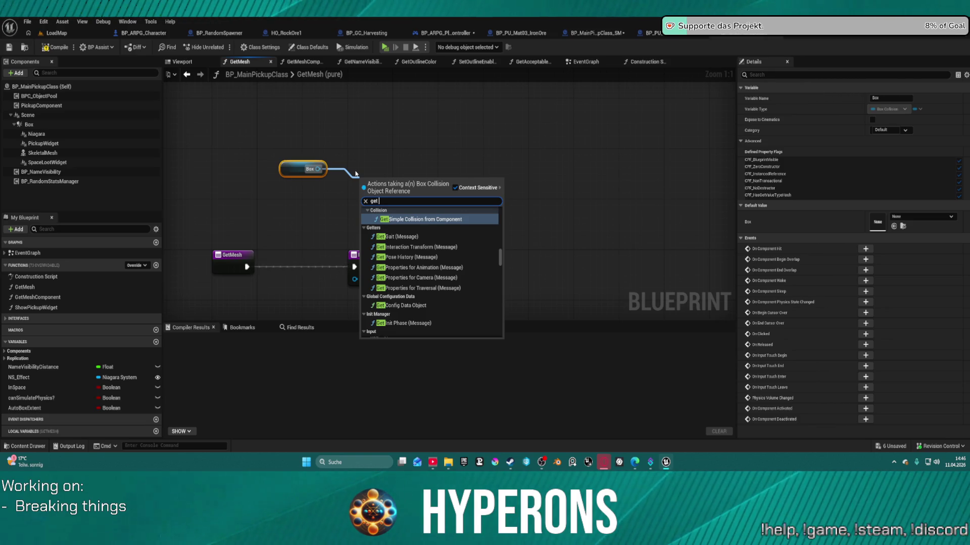
pyautogui.write(' childe')
pyautogui.press('BackSpace')
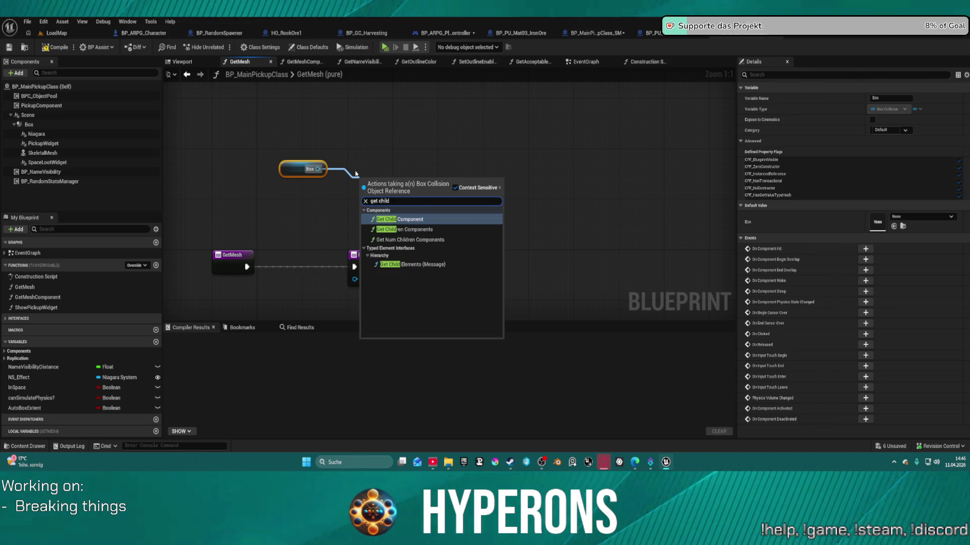
pyautogui.press('Return')
pyautogui.moveTo(315, 170); pyautogui.dragTo(241, 170)
pyautogui.moveTo(427, 177); pyautogui.dragTo(353, 177)
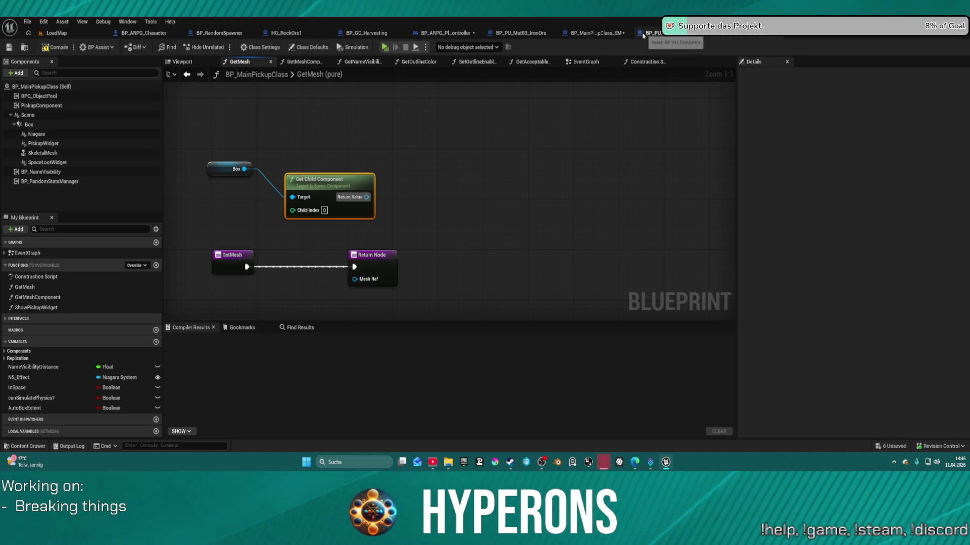
# Check BP_MainPickupClass_SM's component order under Box, then shift the Return Node up and right
pyautogui.click(585, 33)
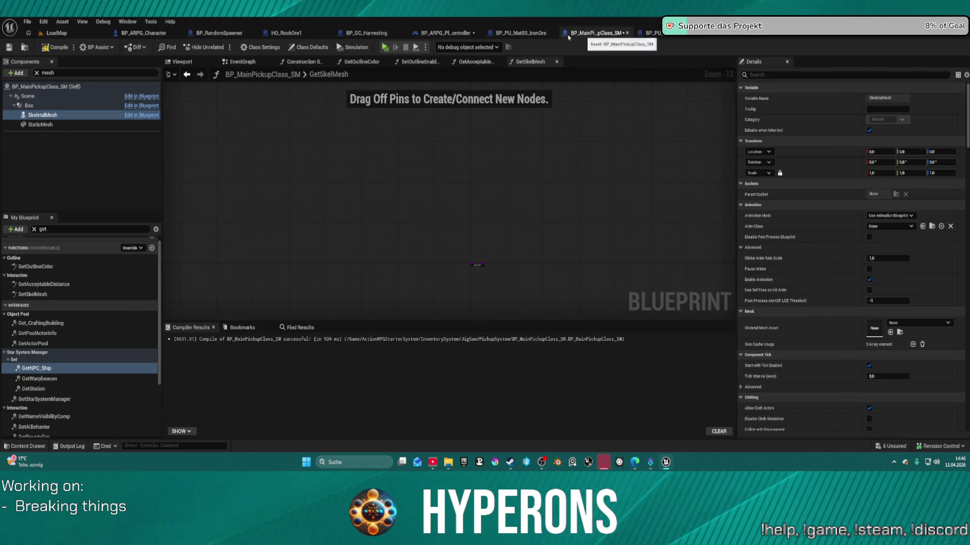
pyautogui.click(54, 87)
pyautogui.click(36, 73)
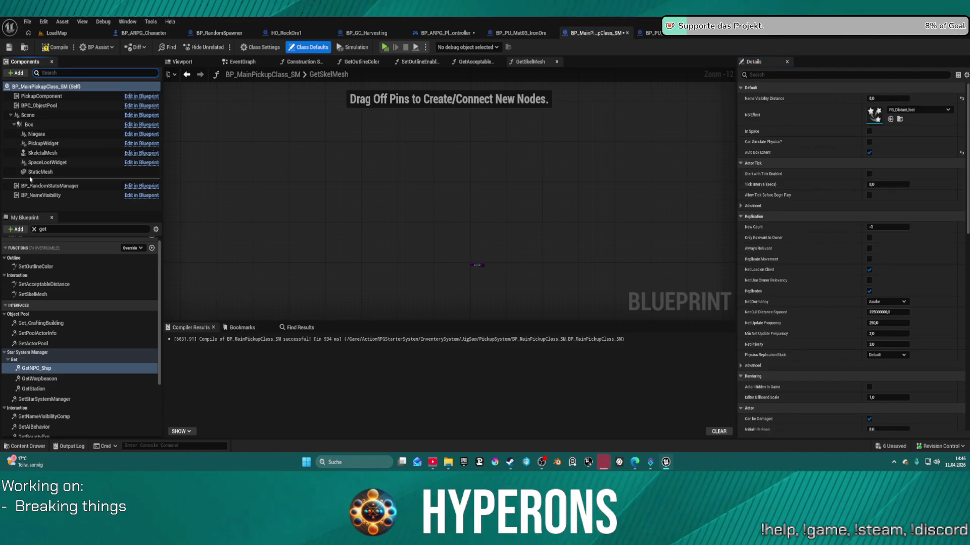
pyautogui.hotkey('ctrl', 'Tab')
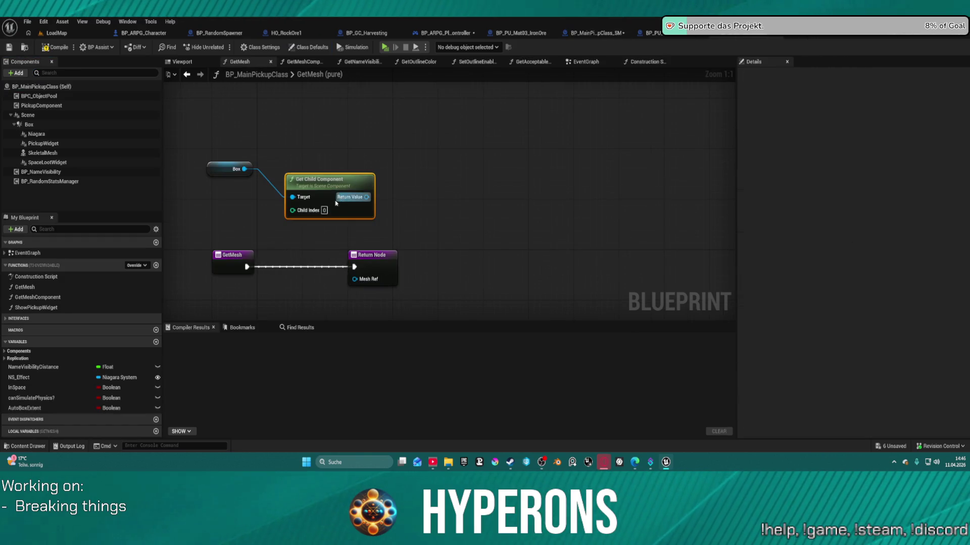
pyautogui.click(592, 35)
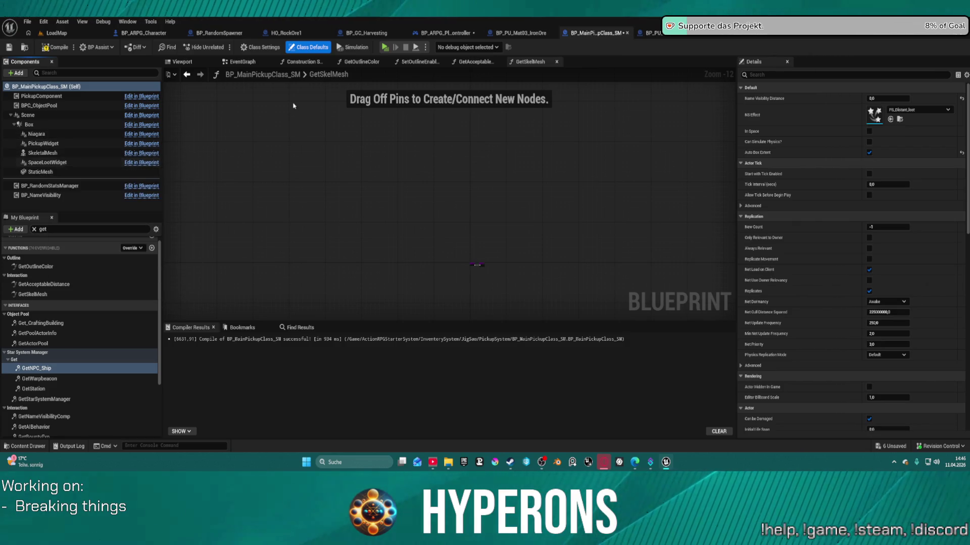
pyautogui.click(746, 32)
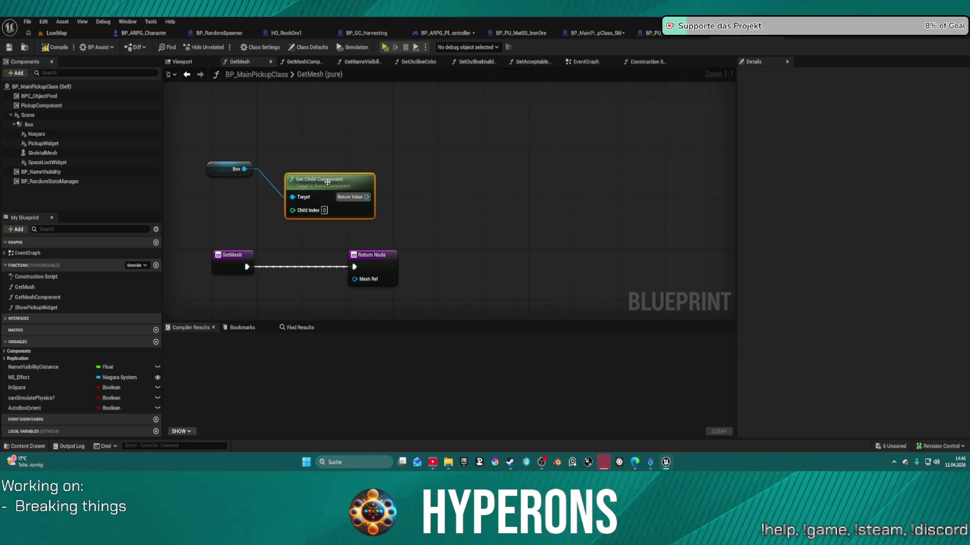
pyautogui.click(407, 181)
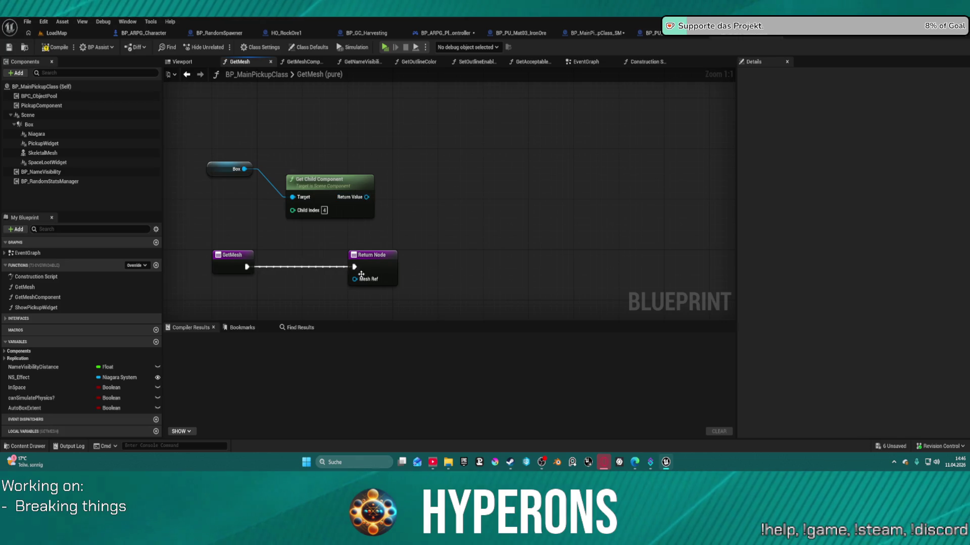
pyautogui.moveTo(369, 252); pyautogui.dragTo(446, 246)
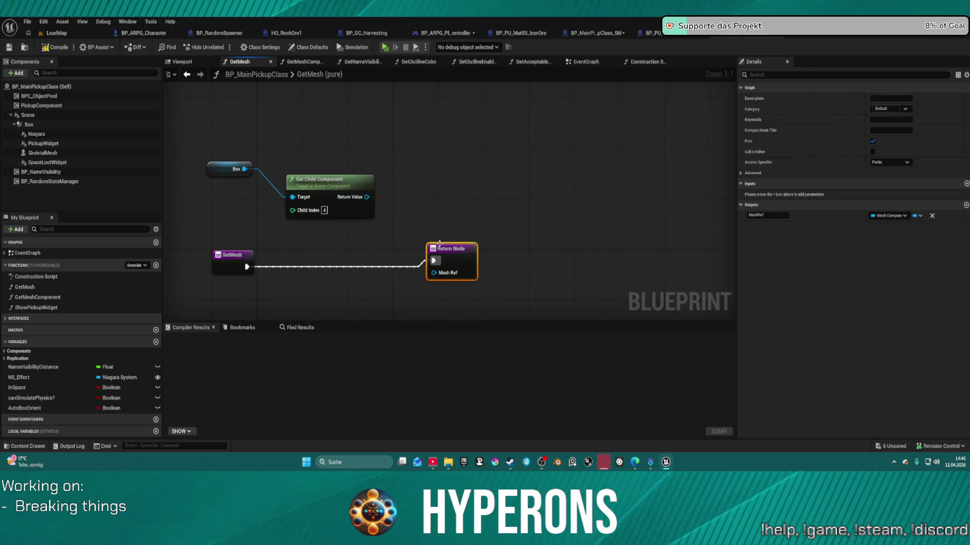
# Search for a static mesh action off the child's return value, then dismiss the search
pyautogui.moveTo(363, 197); pyautogui.dragTo(407, 199)
pyautogui.write('get s')
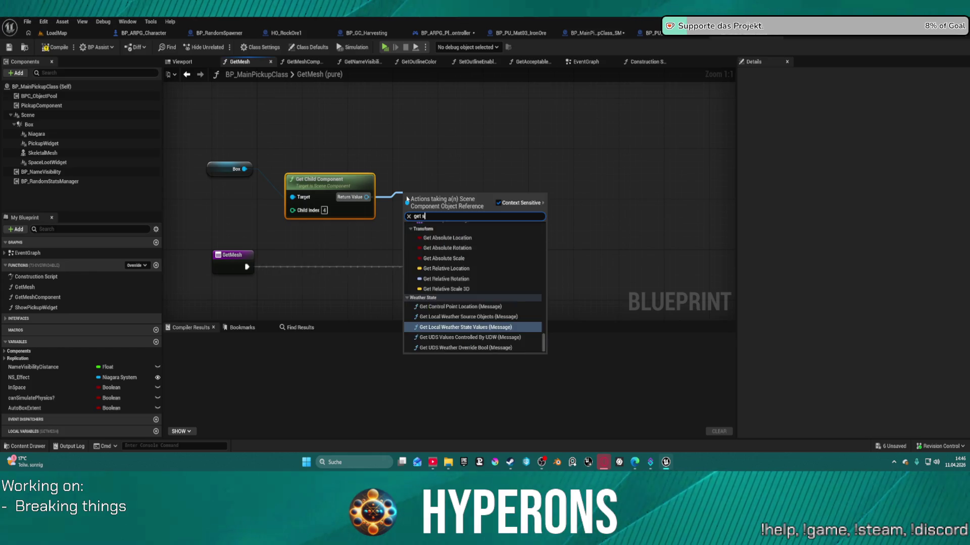
pyautogui.write('taticm')
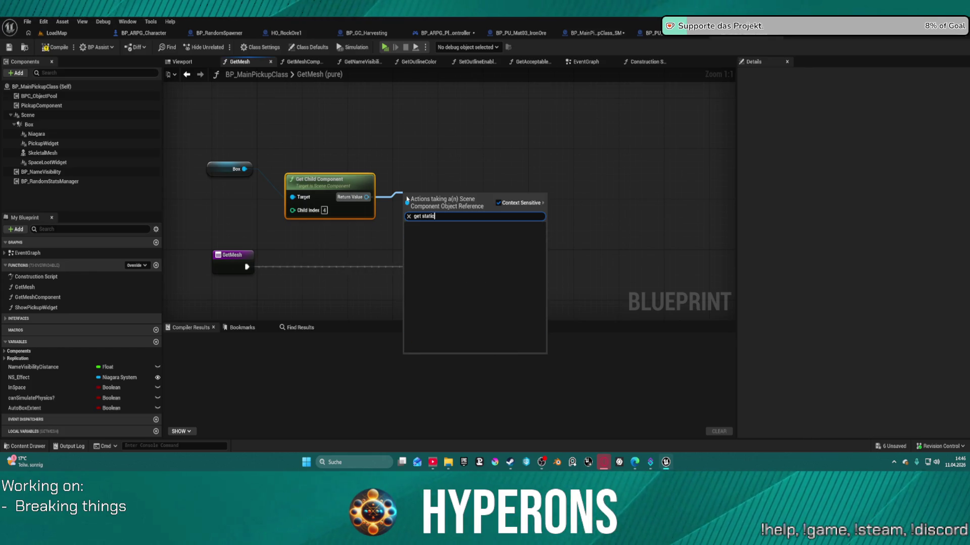
pyautogui.press('BackSpace')
pyautogui.press('BackSpace')
pyautogui.press('BackSpace')
pyautogui.write('calto')
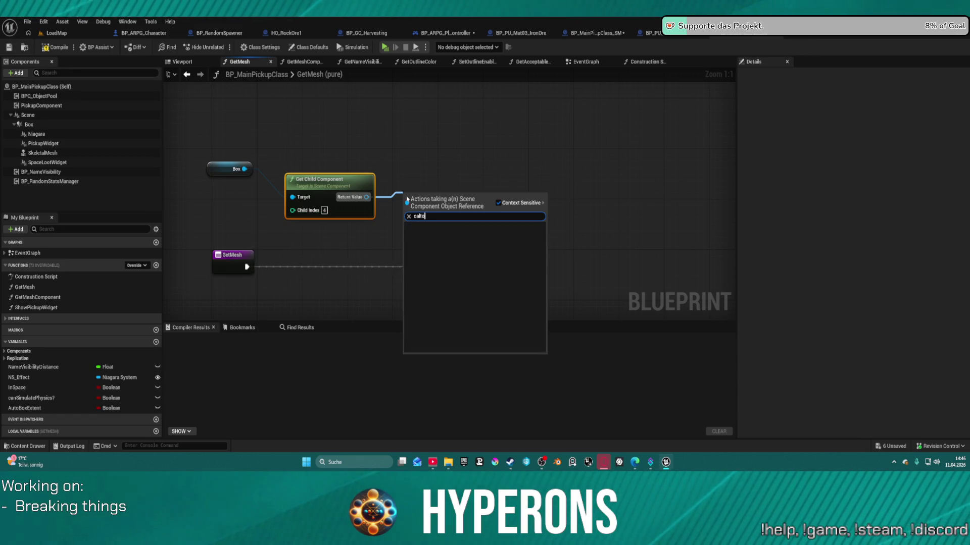
pyautogui.click(249, 266)
# Add a Cast To StaticMeshComponent node off GetMesh's execution output
pyautogui.moveTo(250, 267); pyautogui.dragTo(292, 276)
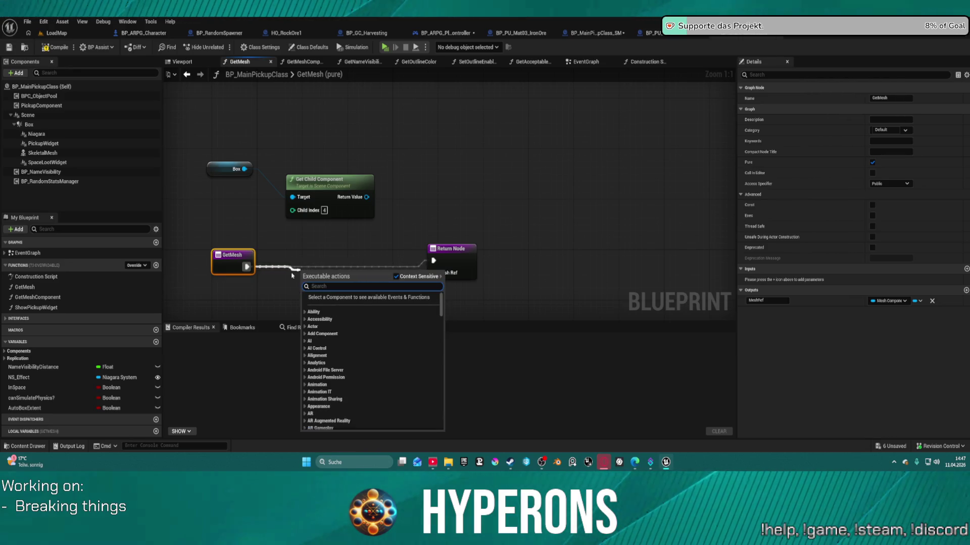
pyautogui.write('call')
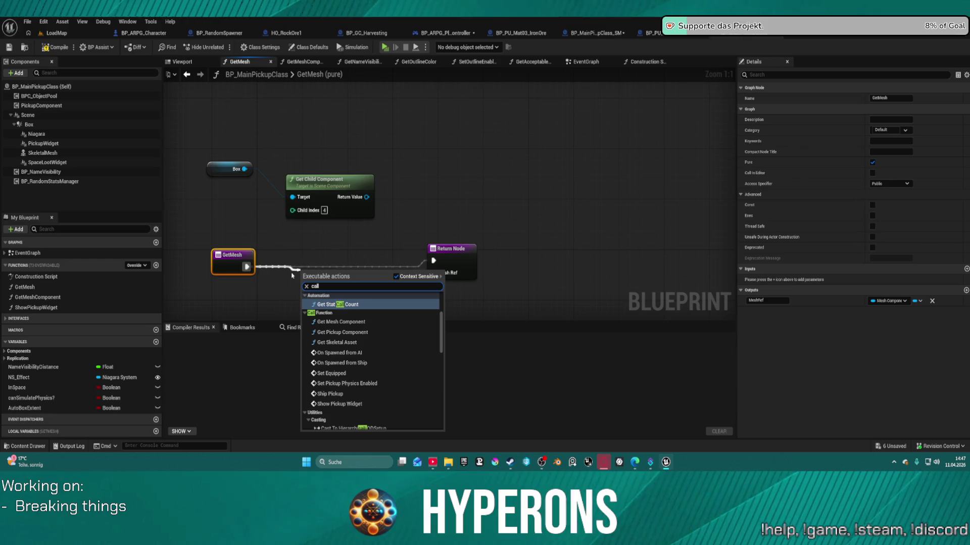
pyautogui.write(' st')
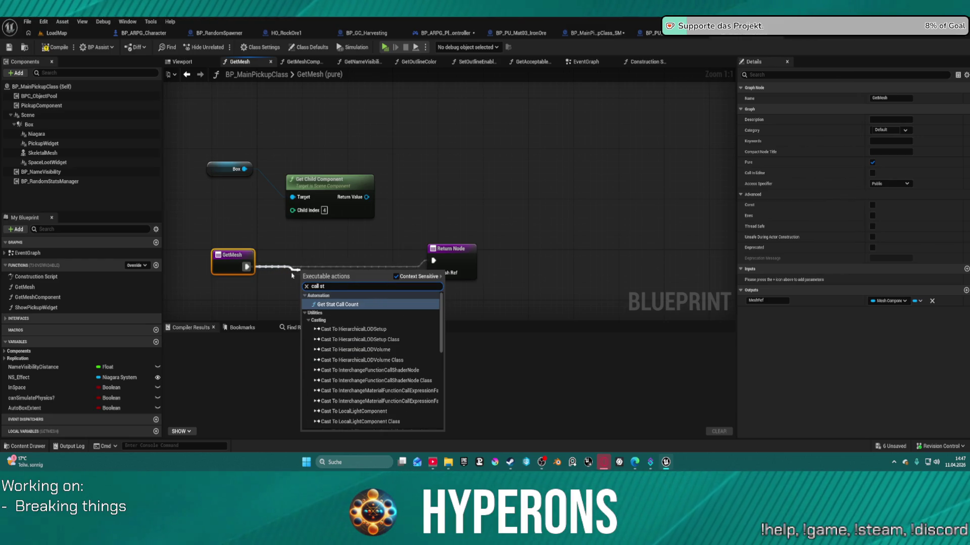
pyautogui.write('atic')
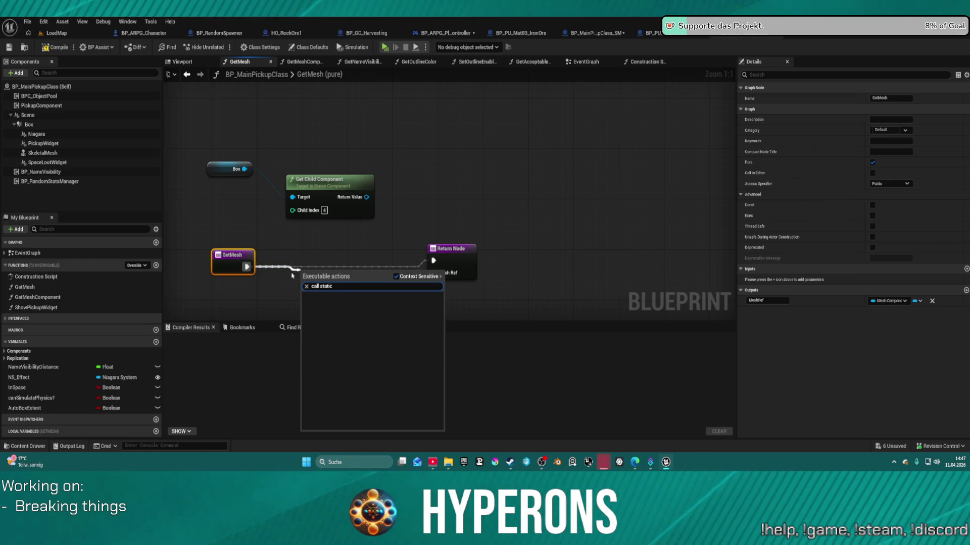
pyautogui.press('BackSpace')
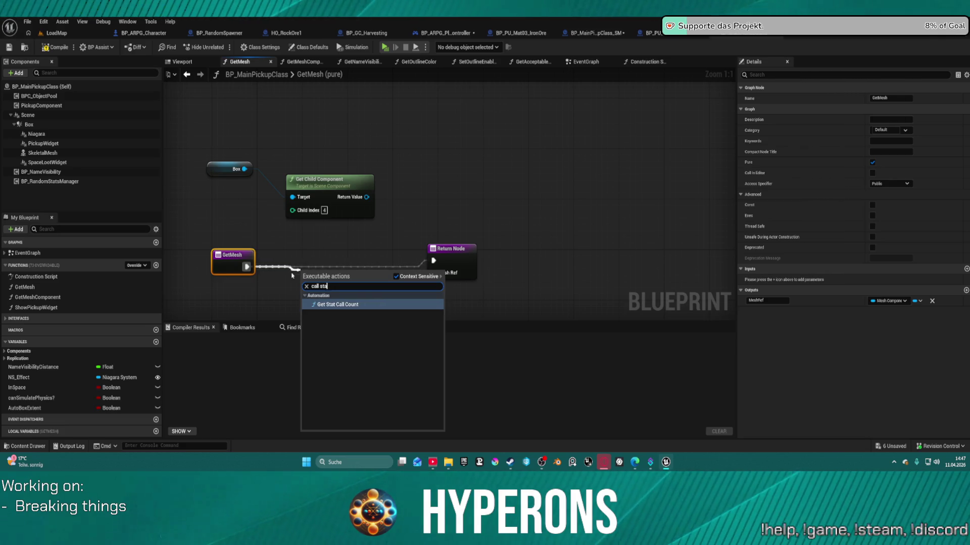
pyautogui.press('BackSpace')
pyautogui.press('BackSpace')
pyautogui.press('BackSpace')
pyautogui.write('st')
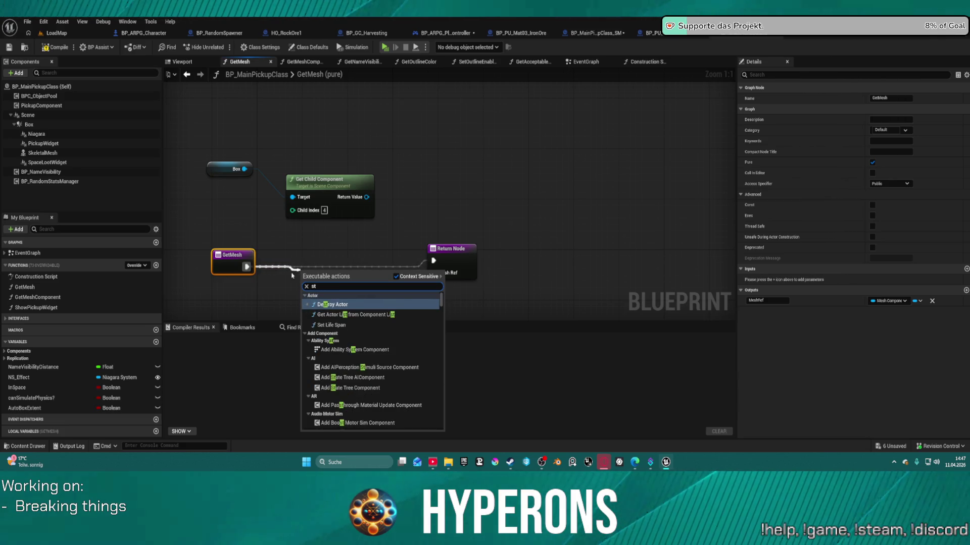
pyautogui.write('aticmens')
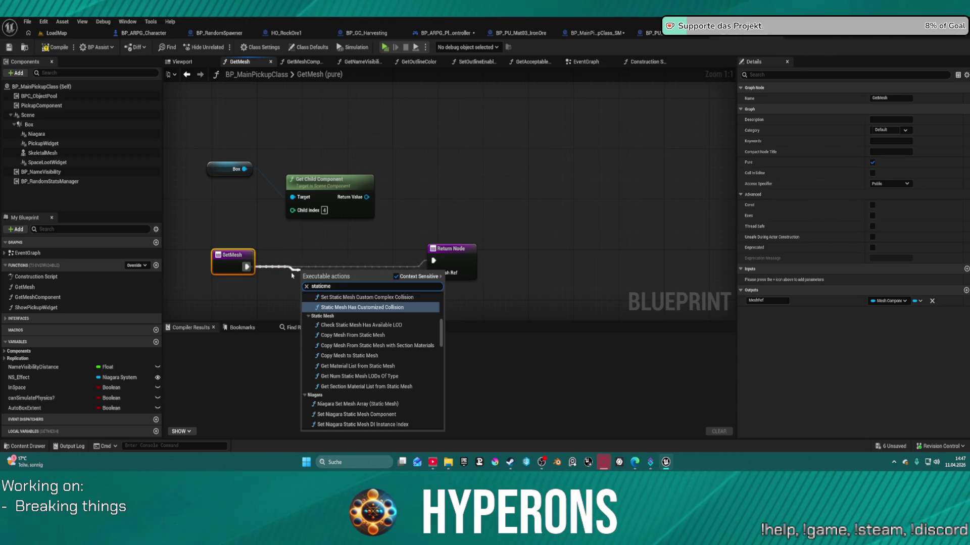
pyautogui.write('compo')
pyautogui.scroll(-10, 386, 419)
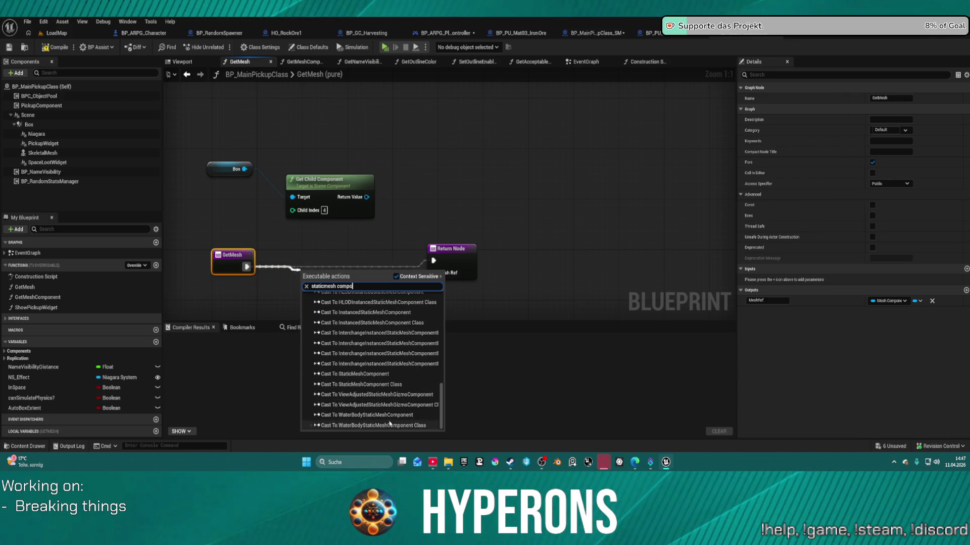
pyautogui.click(365, 373)
# Wire Get Child Component's Return Value into the cast and the cast result into Mesh Ref
pyautogui.moveTo(381, 294); pyautogui.dragTo(393, 268)
pyautogui.moveTo(367, 197)
pyautogui.mouseDown()
pyautogui.moveTo(314, 255)
pyautogui.moveTo(318, 273)
pyautogui.mouseUp()
pyautogui.moveTo(399, 285); pyautogui.dragTo(429, 275)
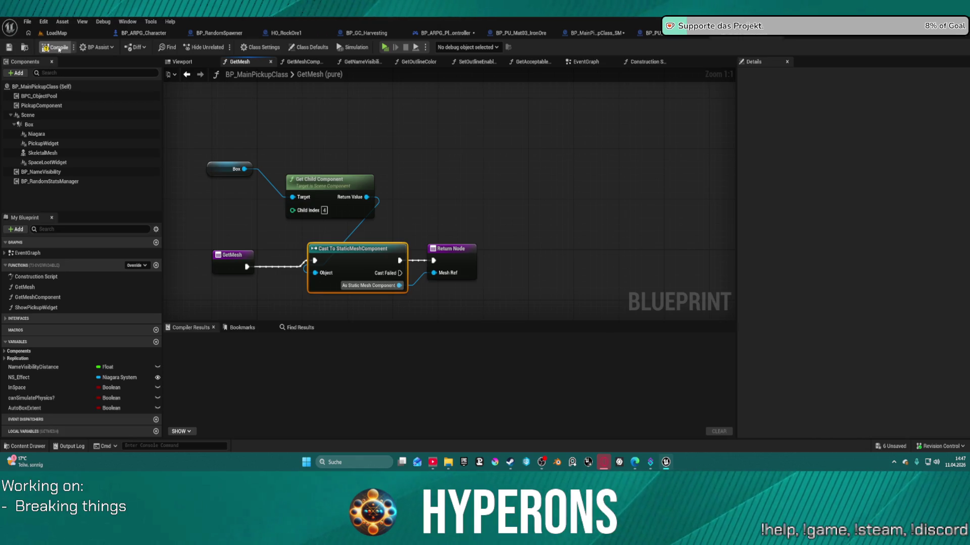
pyautogui.click(59, 49)
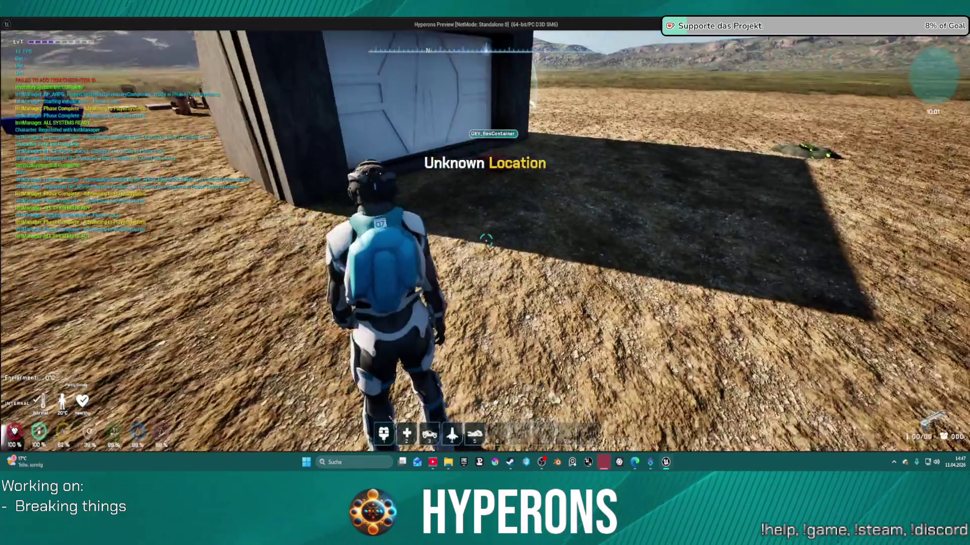
pyautogui.press('i')
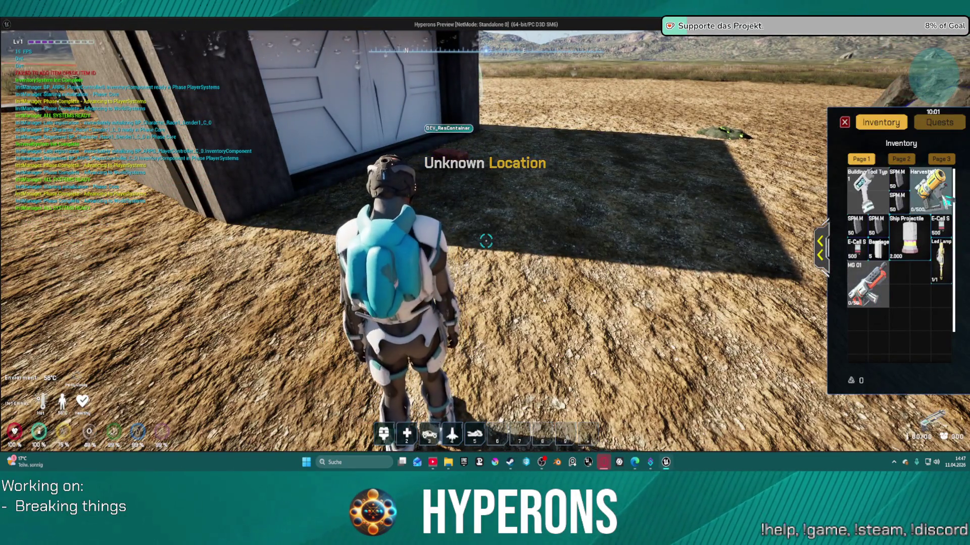
pyautogui.press('i')
pyautogui.press('w')
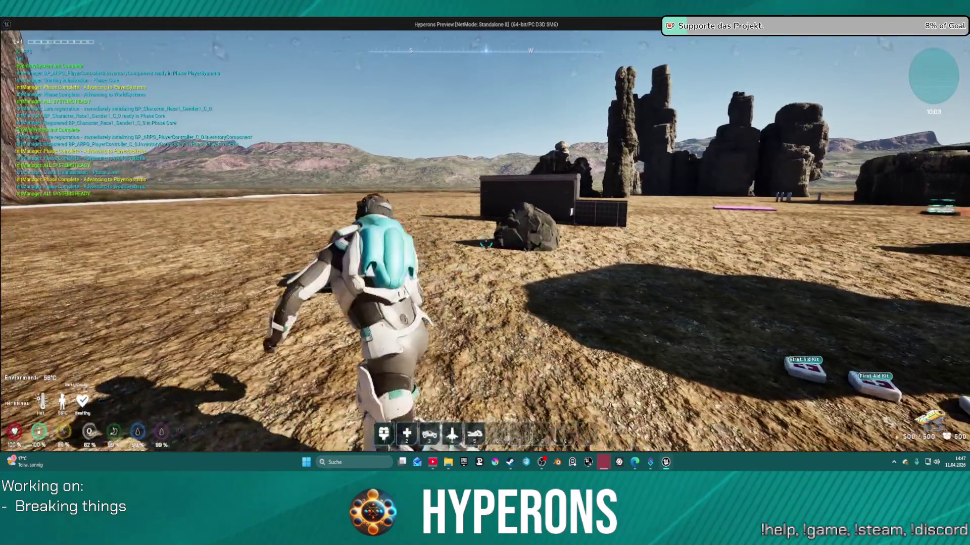
pyautogui.press('w')
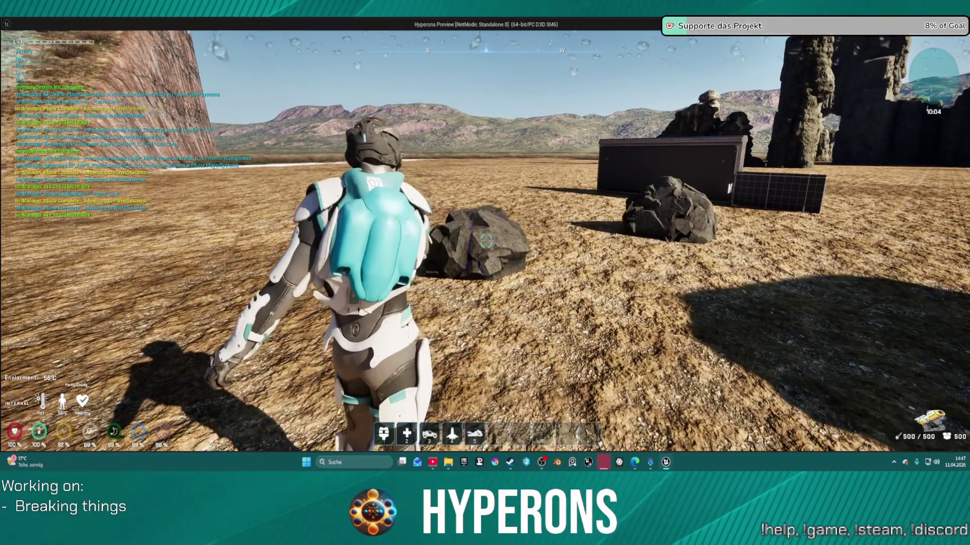
pyautogui.moveTo(486, 241); pyautogui.dragTo(486, 241)
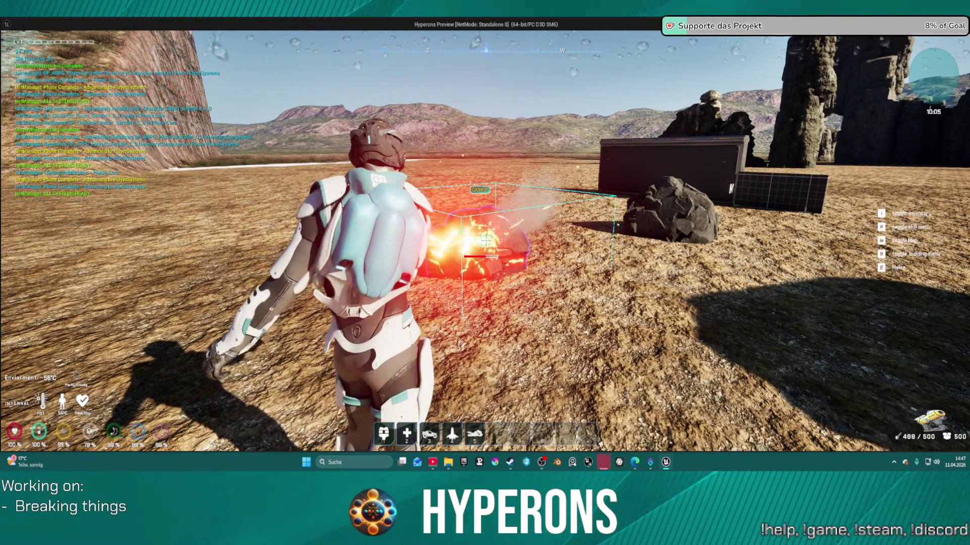
pyautogui.press('w')
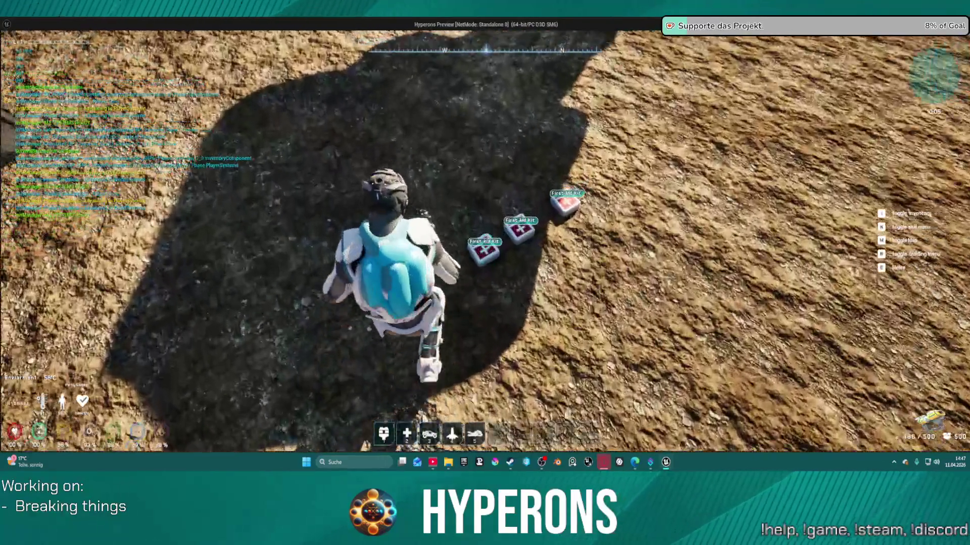
pyautogui.press('w')
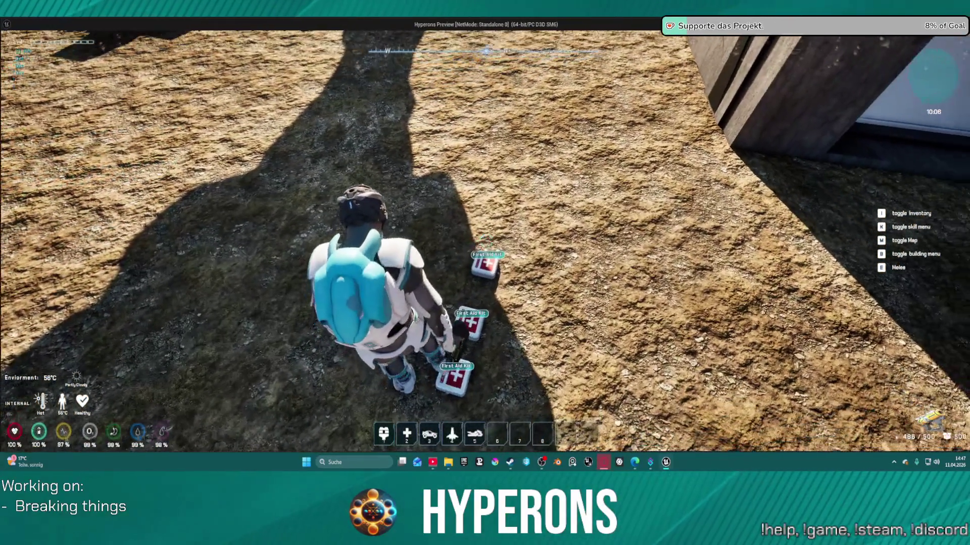
pyautogui.press('Escape')
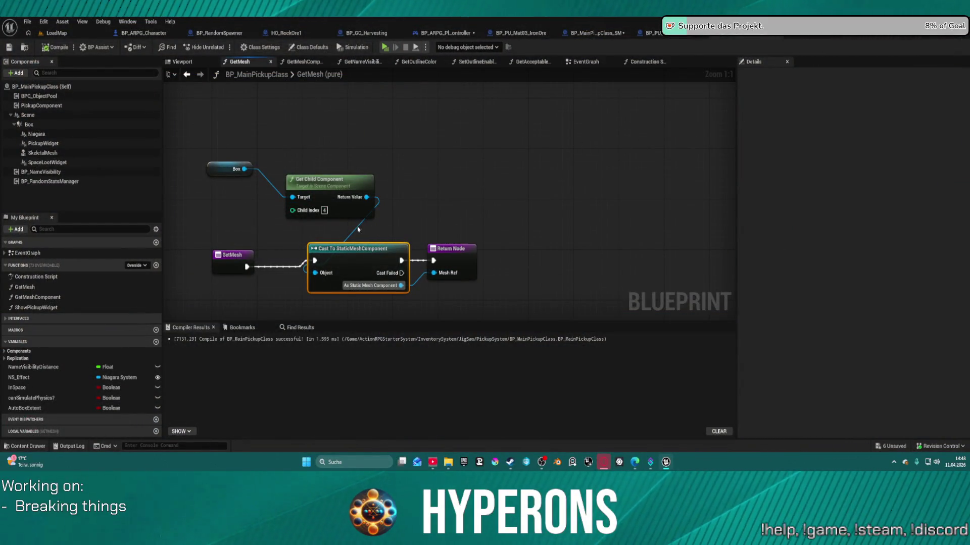
# Toggle a breakpoint on GetMesh's Return Node, then stop the play session after it runs
pyautogui.moveTo(229, 256); pyautogui.dragTo(191, 253)
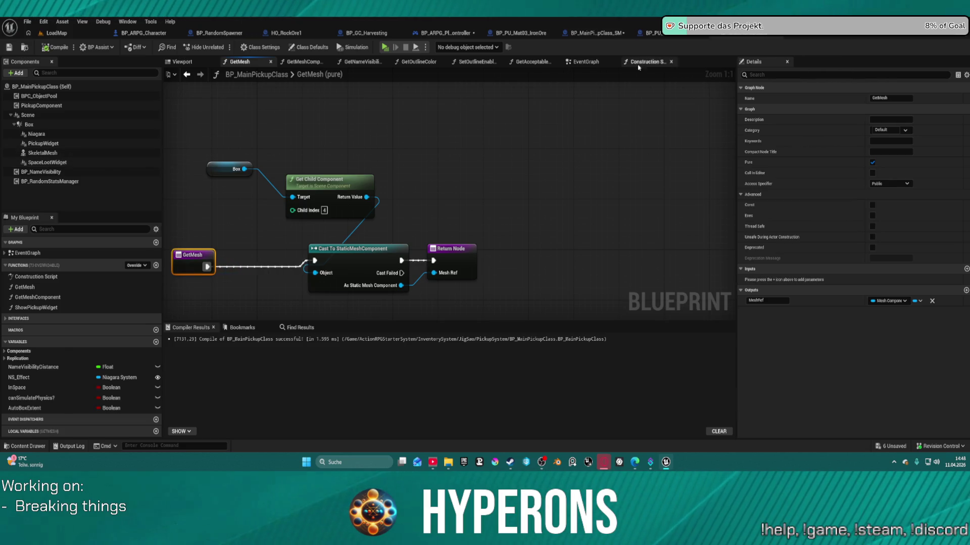
pyautogui.click(593, 33)
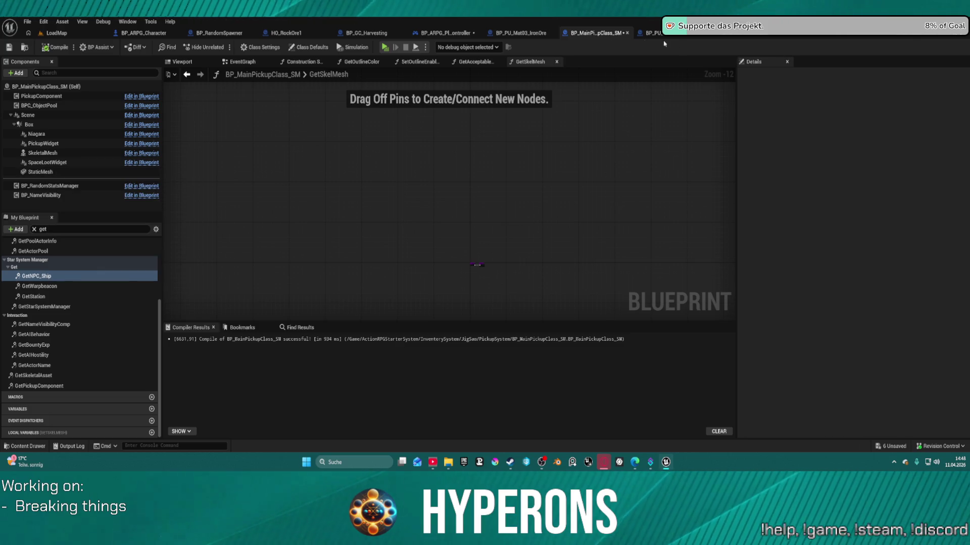
pyautogui.click(745, 34)
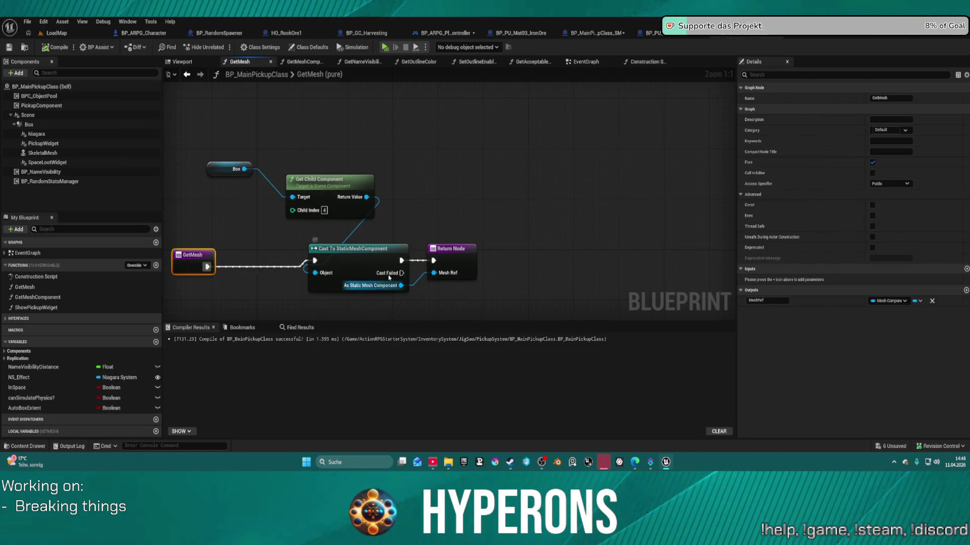
pyautogui.rightClick(461, 260)
pyautogui.click(505, 399)
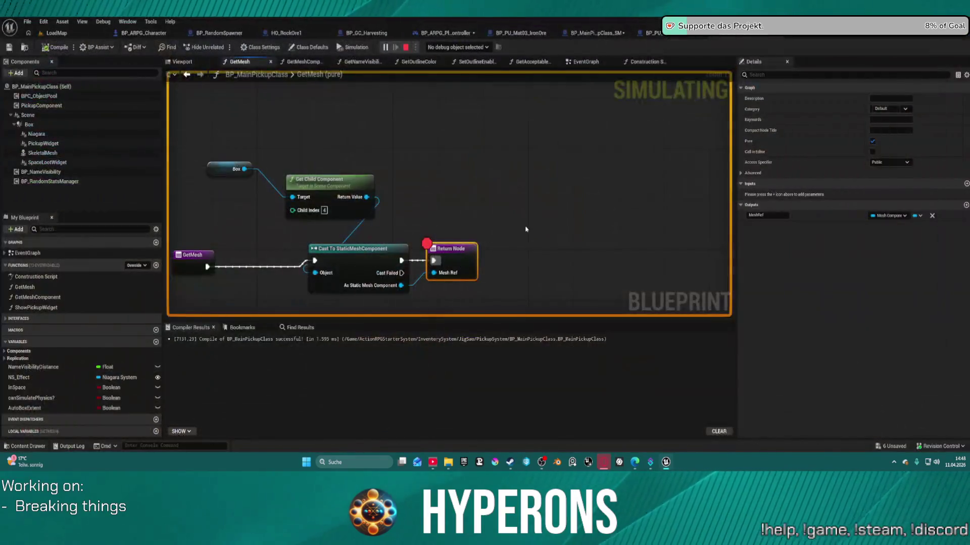
pyautogui.click(406, 46)
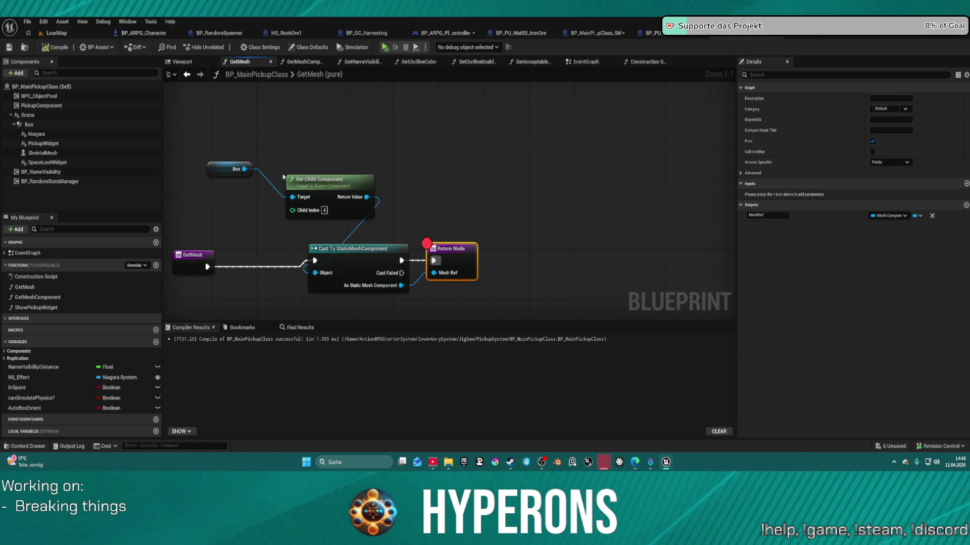
# Straighten the Box, Get Child Component and cast nodes into a row and commit Child Index 4
pyautogui.click(298, 179)
pyautogui.press('f')
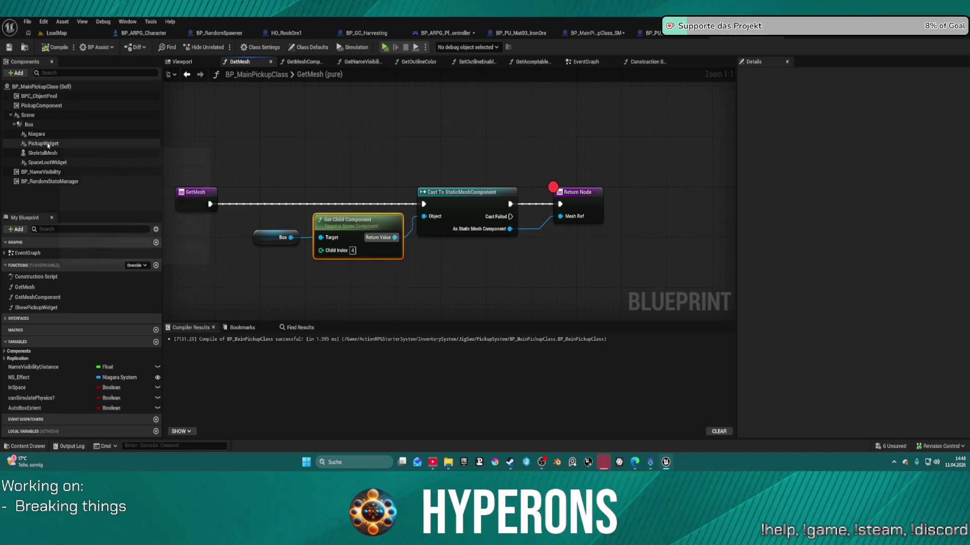
pyautogui.moveTo(52, 162)
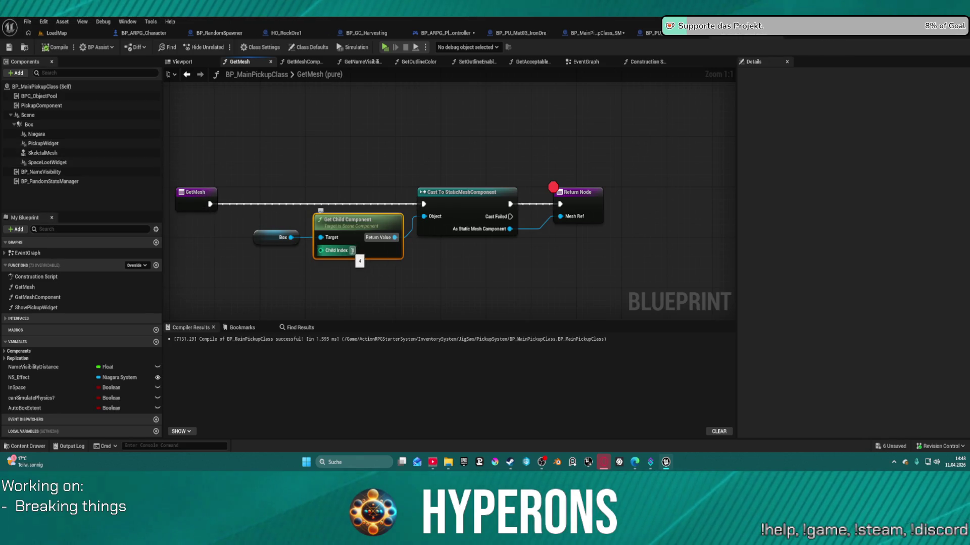
pyautogui.press('Return')
# Search for 'get with tag' actions off Box and on the graph without adding any node
pyautogui.moveTo(289, 238); pyautogui.dragTo(301, 151)
pyautogui.write('get comb')
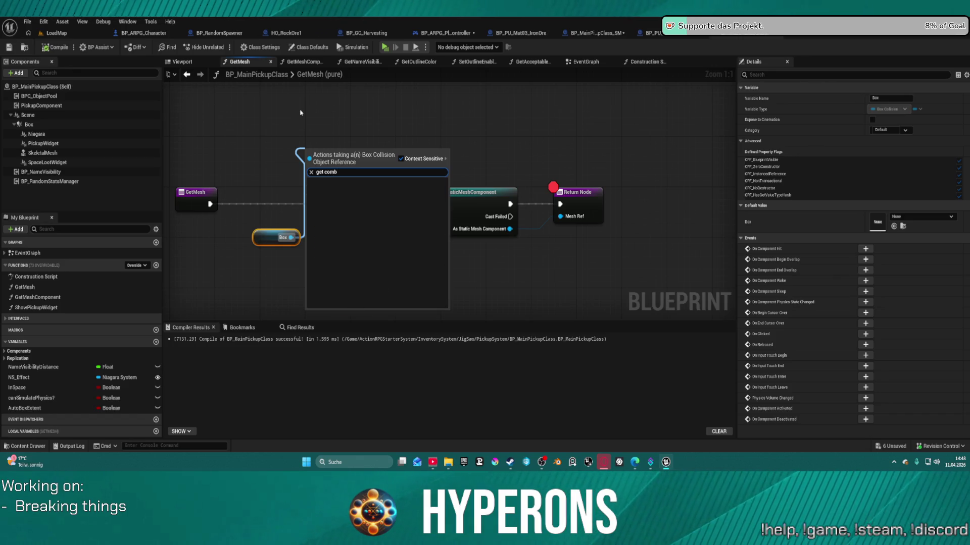
pyautogui.press('BackSpace')
pyautogui.press('BackSpace')
pyautogui.press('BackSpace')
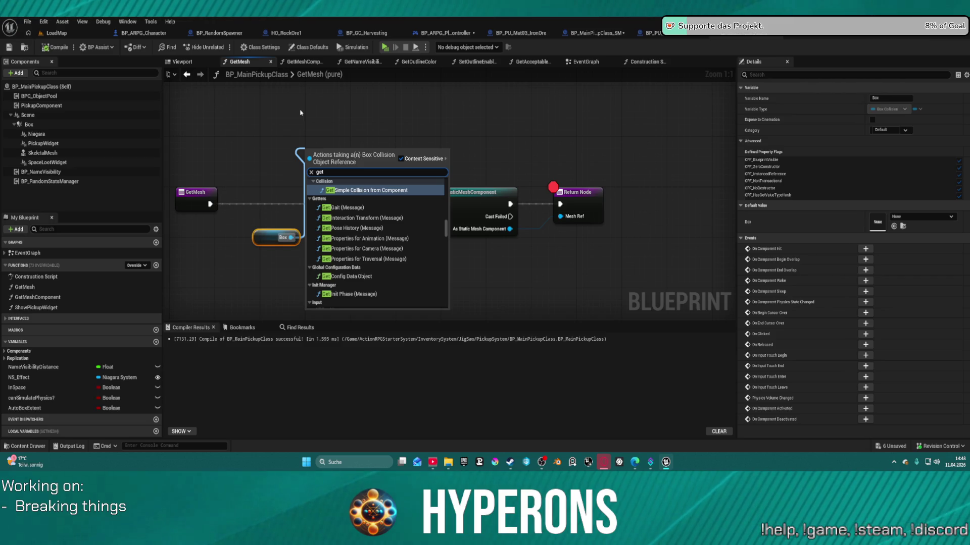
pyautogui.press('BackSpace')
pyautogui.press('BackSpace')
pyautogui.press('BackSpace')
pyautogui.write('with')
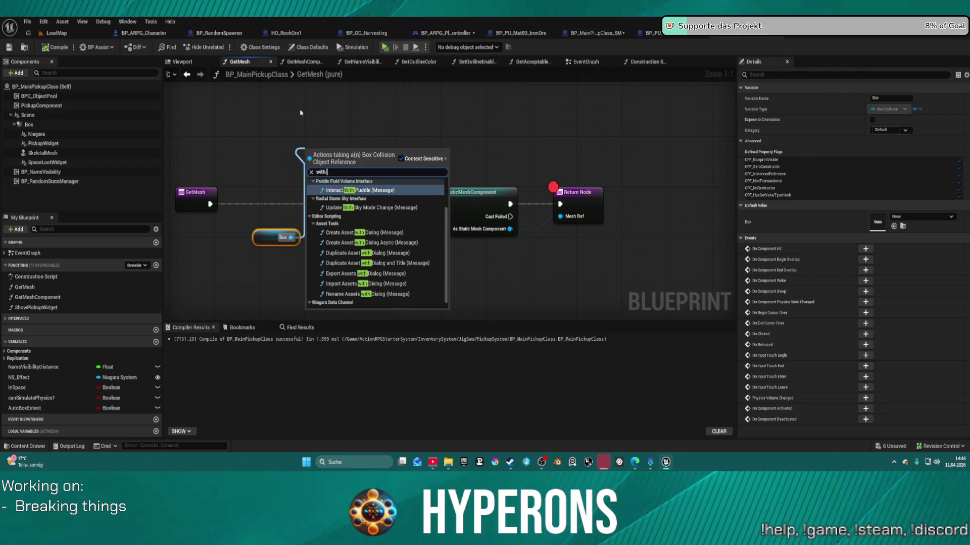
pyautogui.write(' tag')
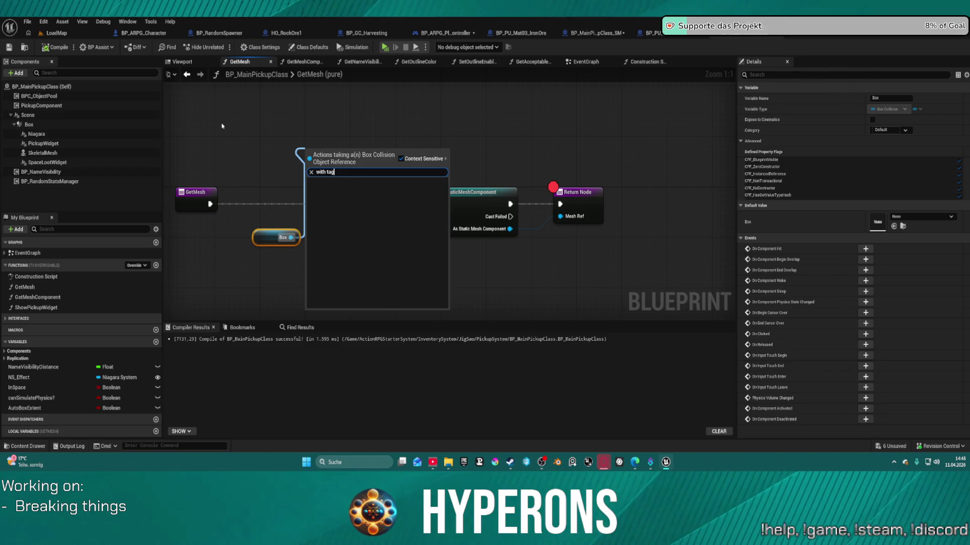
pyautogui.click(228, 131)
pyautogui.moveTo(210, 204); pyautogui.dragTo(314, 159)
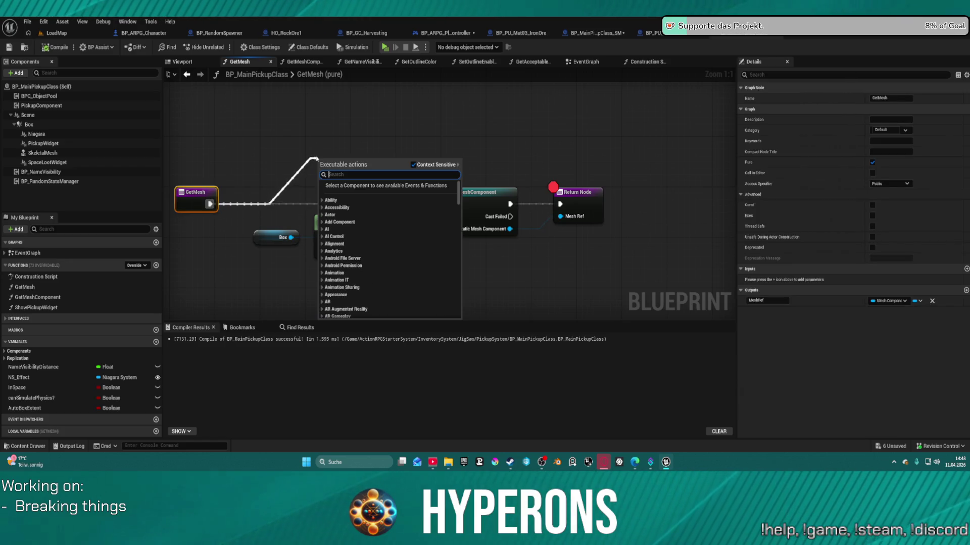
pyautogui.press('Escape')
pyautogui.rightClick(316, 99)
pyautogui.write('get with ta')
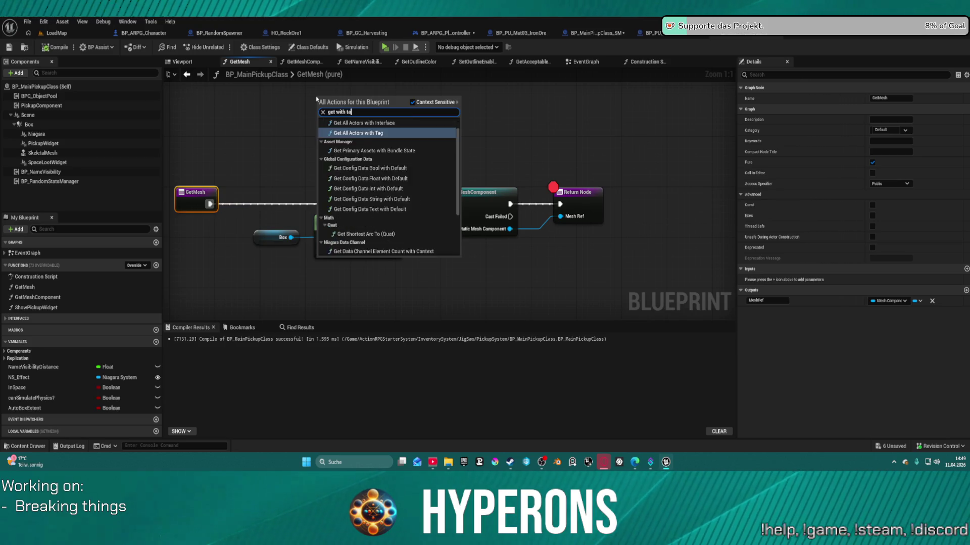
pyautogui.write('g')
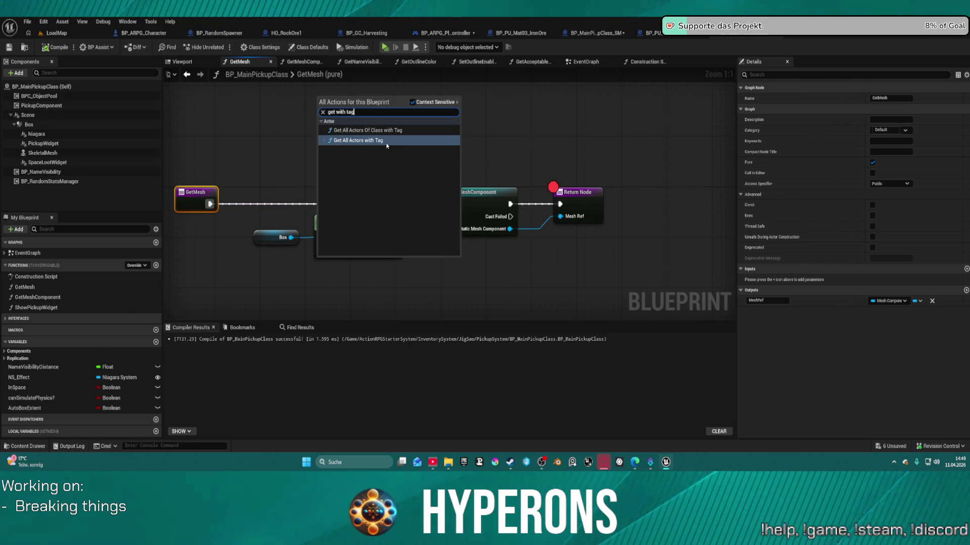
pyautogui.click(394, 162)
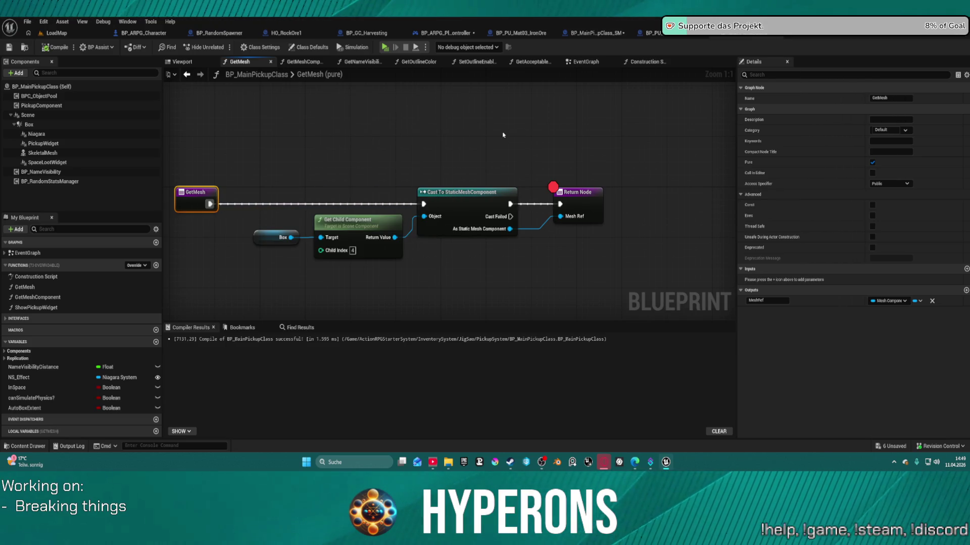
# Browse 'get componen' actions, then marquee-select the Box, Get Child Component and cast nodes
pyautogui.rightClick(320, 169)
pyautogui.write('get compo')
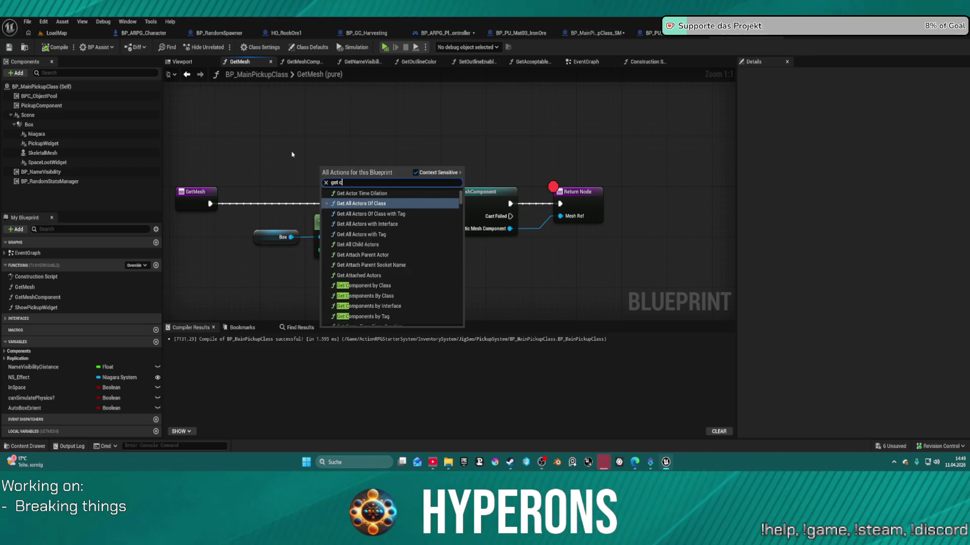
pyautogui.write('nent')
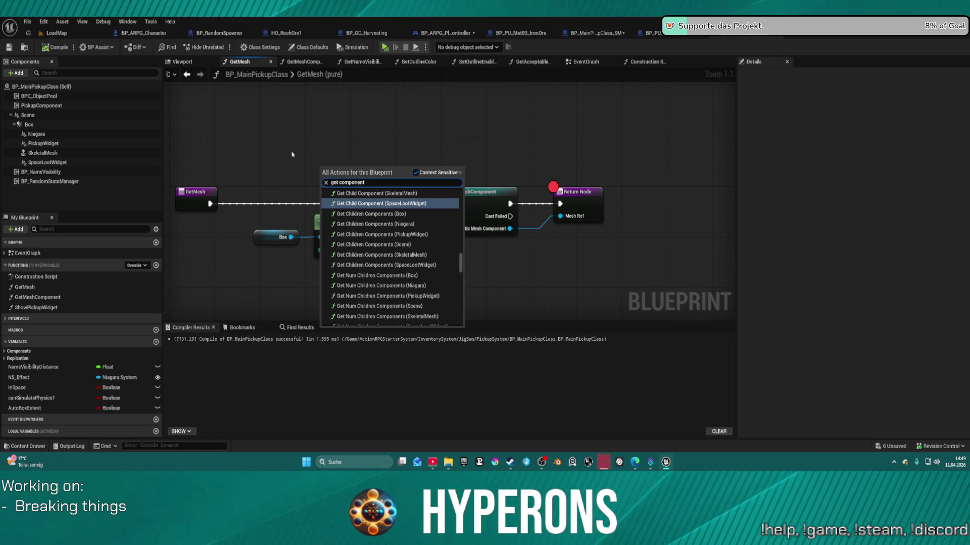
pyautogui.scroll(-3, 316, 254)
pyautogui.scroll(-5, 429, 282)
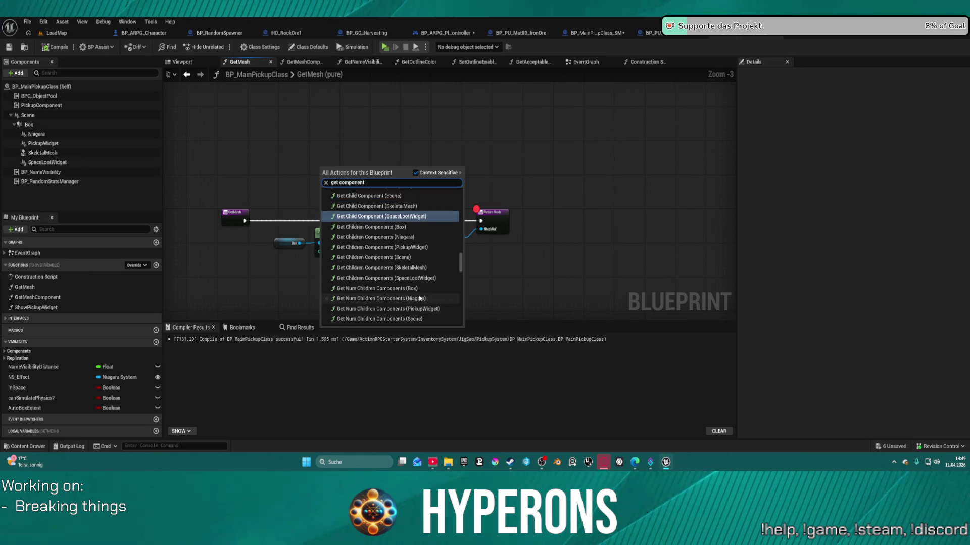
pyautogui.scroll(-8, 428, 282)
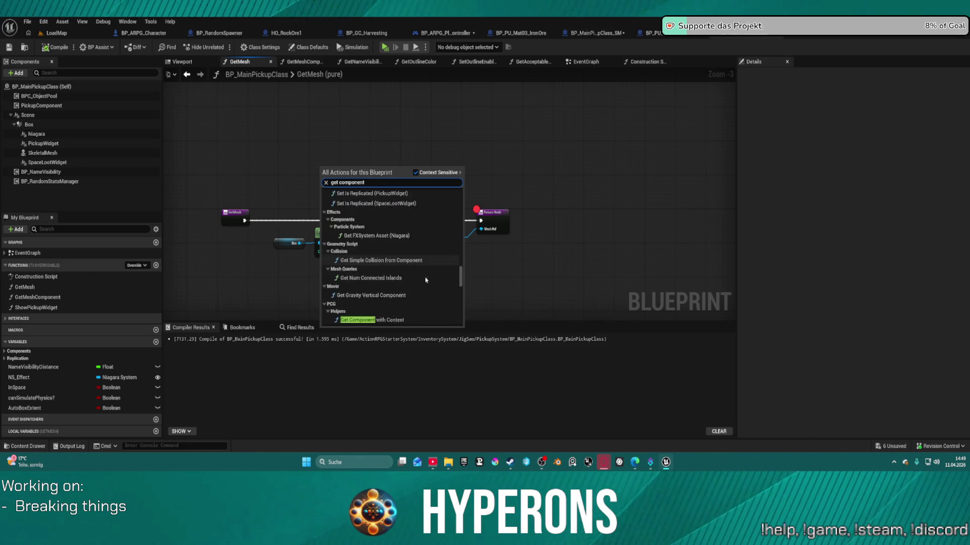
pyautogui.click(253, 196)
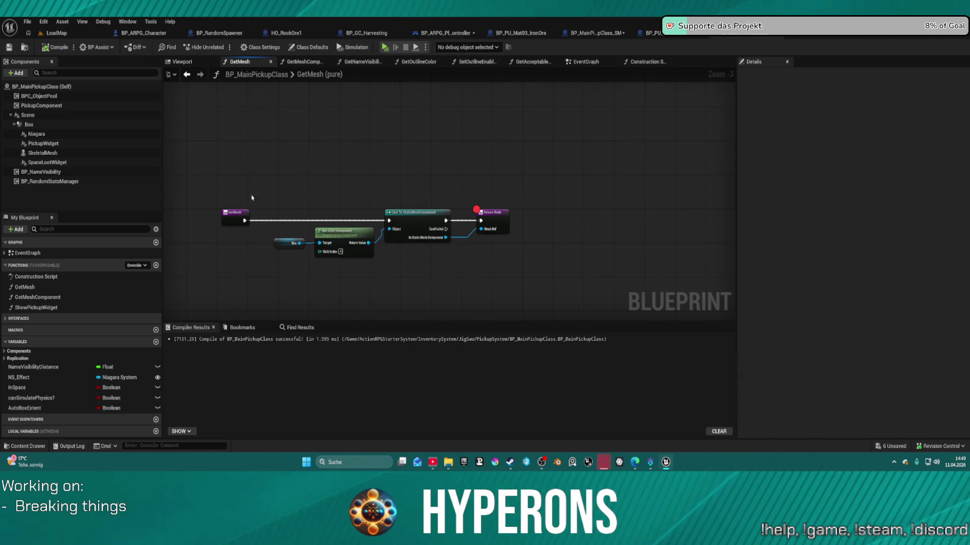
pyautogui.moveTo(287, 202); pyautogui.dragTo(432, 278)
# Delete the lookup and cast nodes, wire GetMesh's entry to the Return Node, and remove its breakpoint
pyautogui.press('Delete')
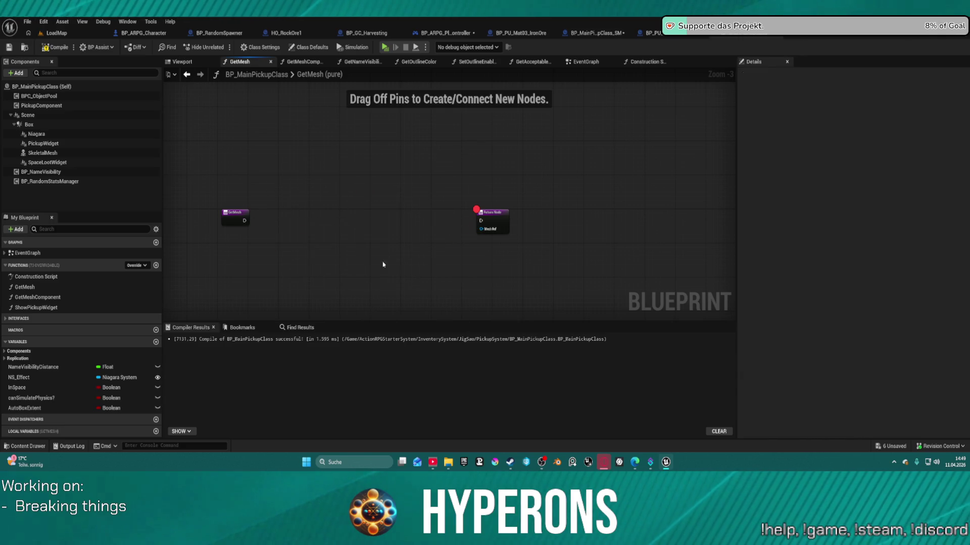
pyautogui.moveTo(238, 216)
pyautogui.mouseDown()
pyautogui.moveTo(409, 208)
pyautogui.moveTo(372, 220)
pyautogui.moveTo(481, 221)
pyautogui.mouseUp()
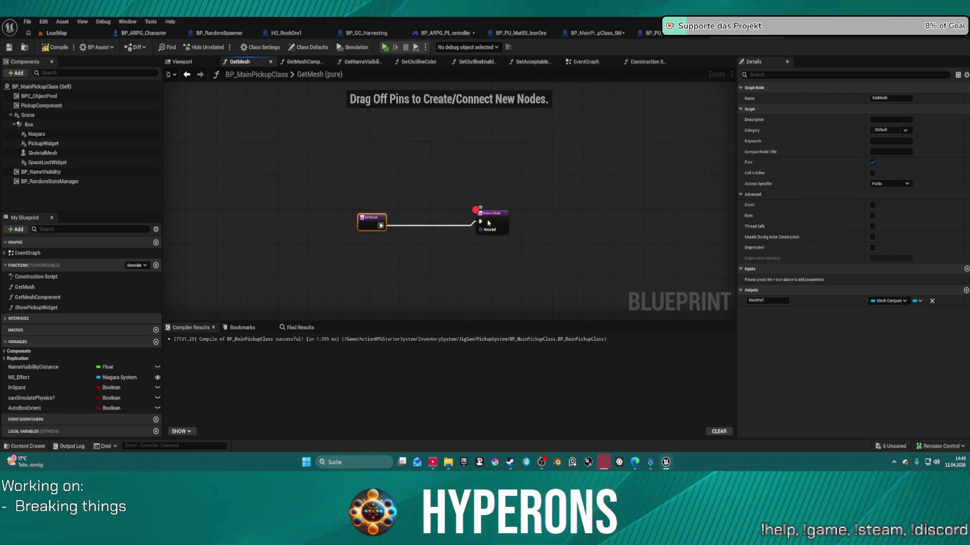
pyautogui.rightClick(493, 212)
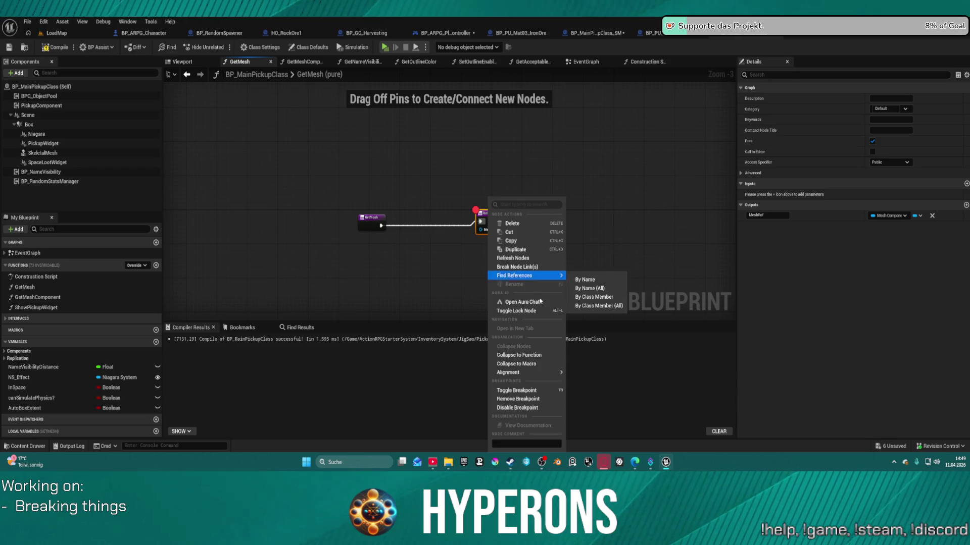
pyautogui.click(535, 400)
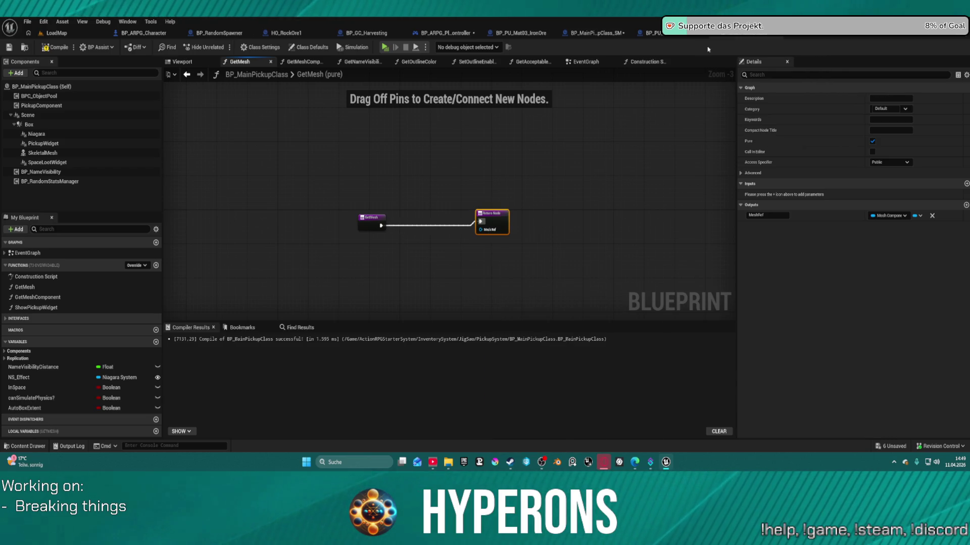
pyautogui.click(597, 33)
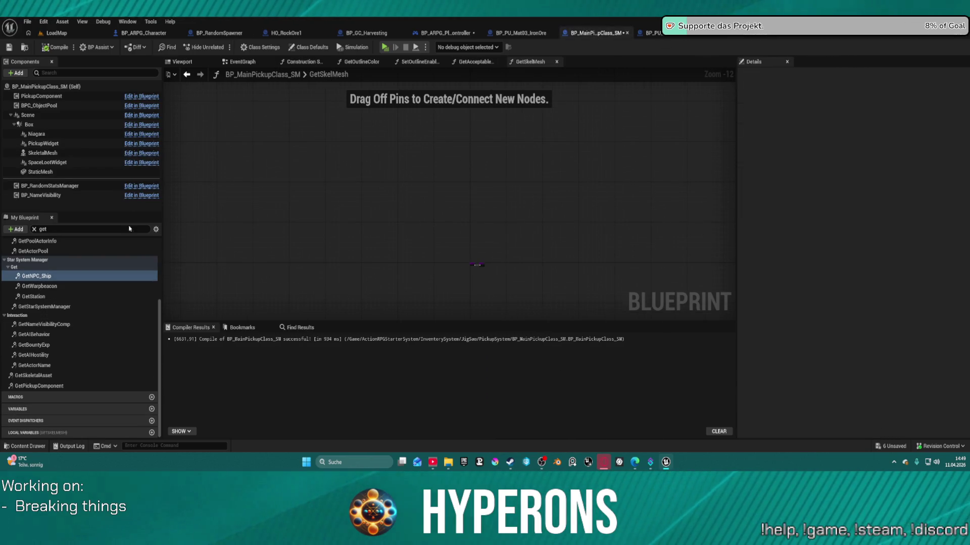
# Override the inherited GetMesh function in BP_MainPickupClass_SM
pyautogui.scroll(4, 147, 255)
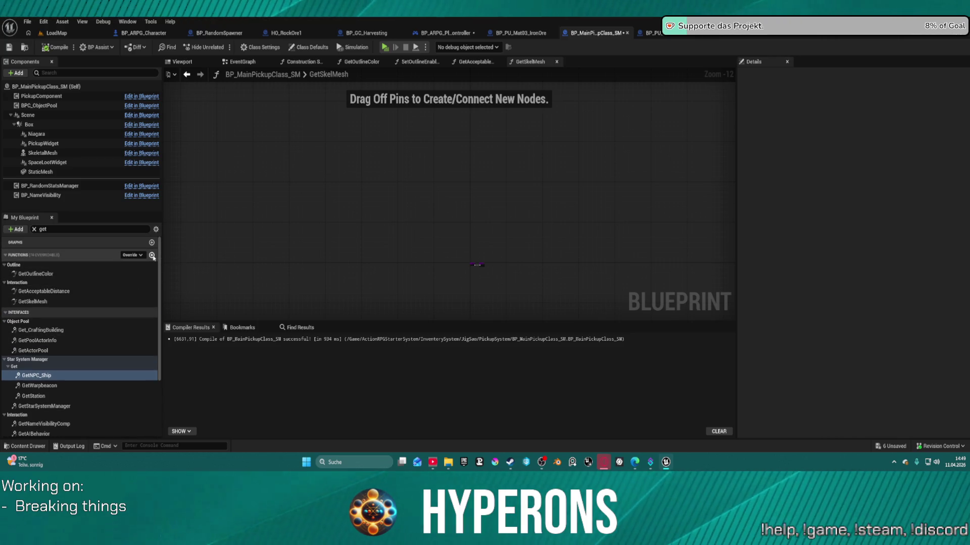
pyautogui.click(152, 256)
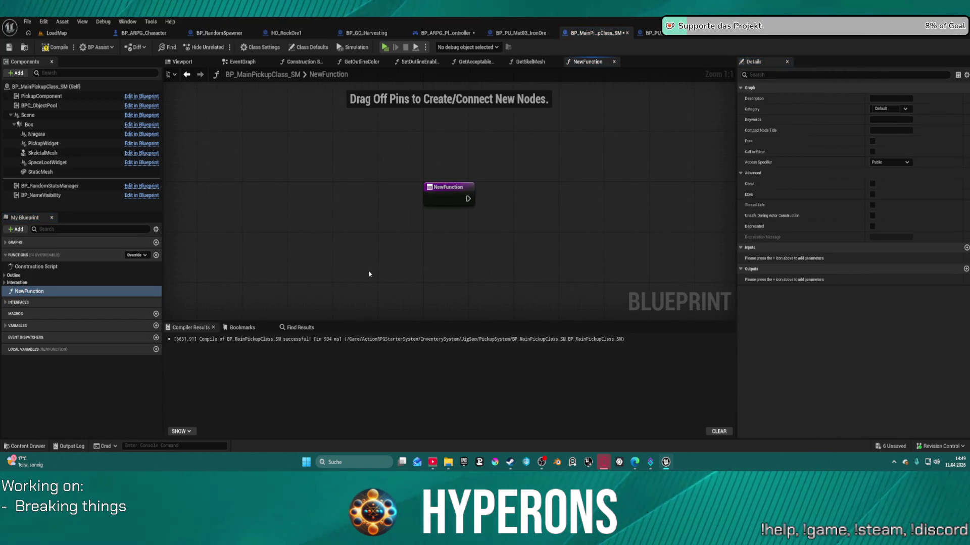
pyautogui.hotkey('ctrl', 'z')
pyautogui.click(137, 255)
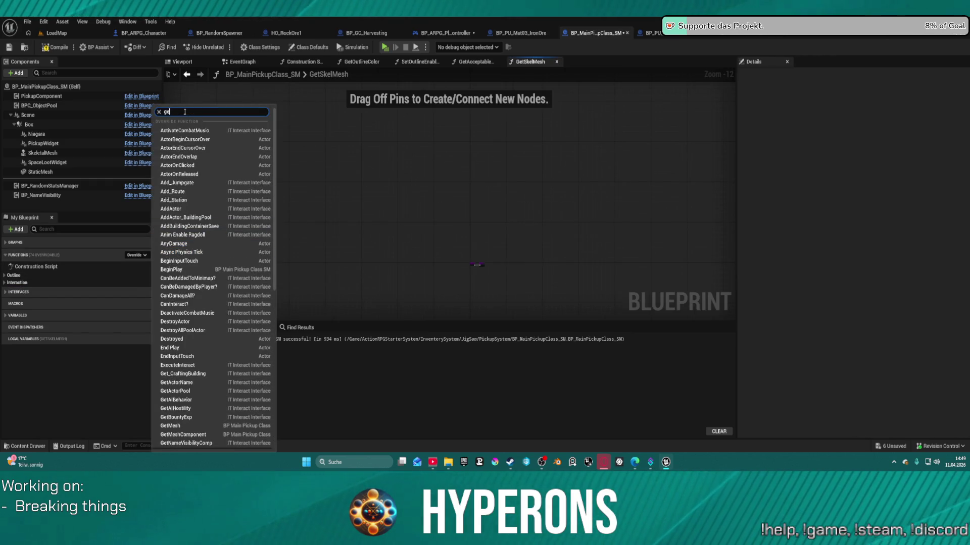
pyautogui.write('t me')
pyautogui.press('BackSpace')
pyautogui.press('BackSpace')
pyautogui.write('me')
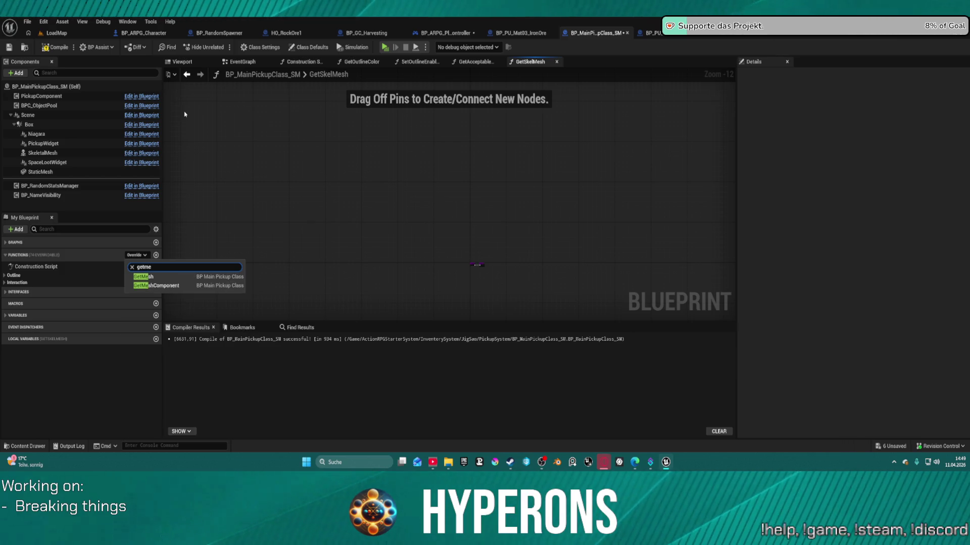
pyautogui.click(146, 277)
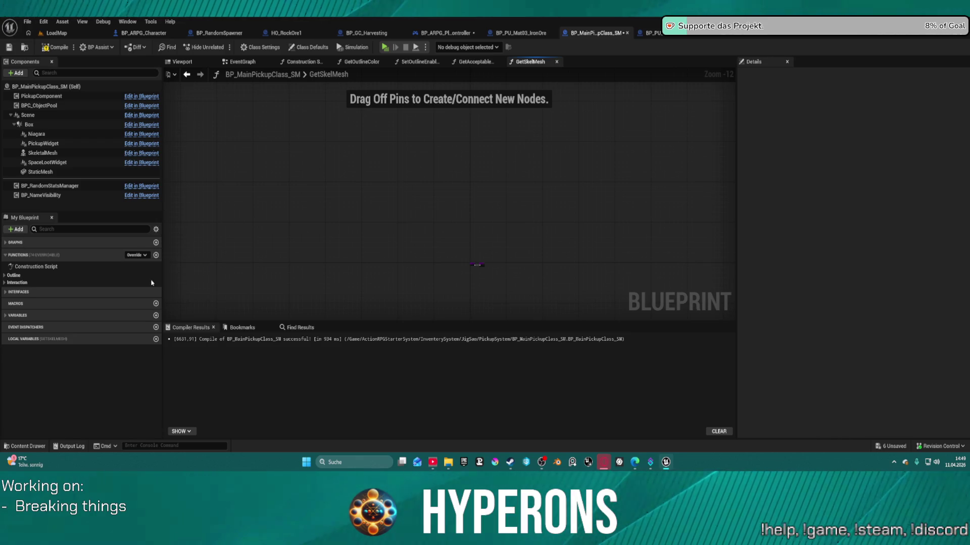
# Return the StaticMesh component as Mesh Ref, delete Parent: GetMesh, and compile
pyautogui.moveTo(447, 184); pyautogui.dragTo(352, 216)
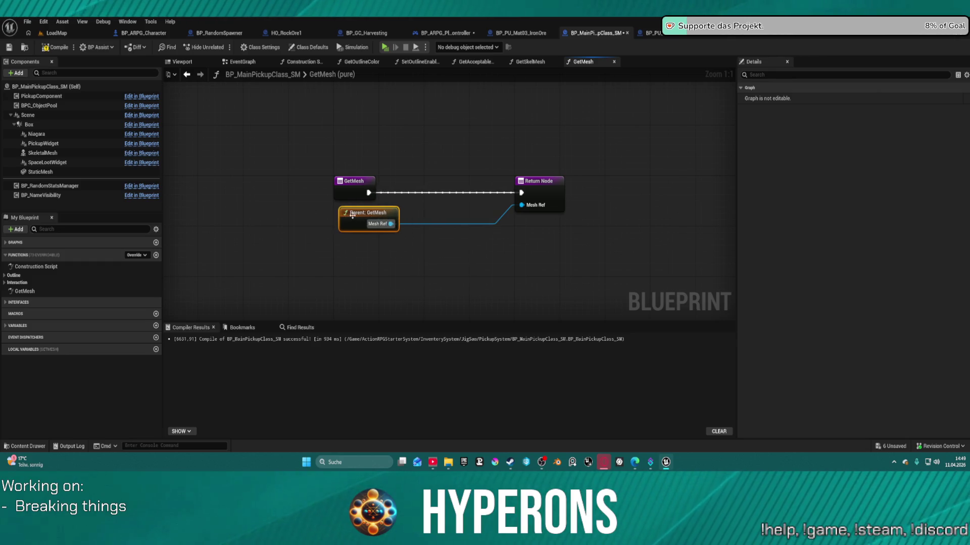
pyautogui.moveTo(41, 172); pyautogui.dragTo(516, 207)
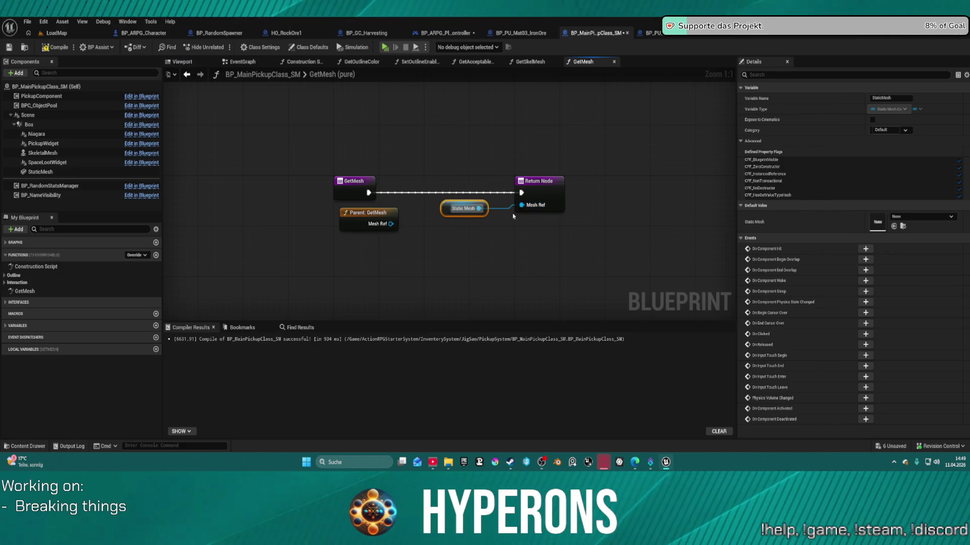
pyautogui.moveTo(369, 212); pyautogui.dragTo(327, 236)
pyautogui.press('Delete')
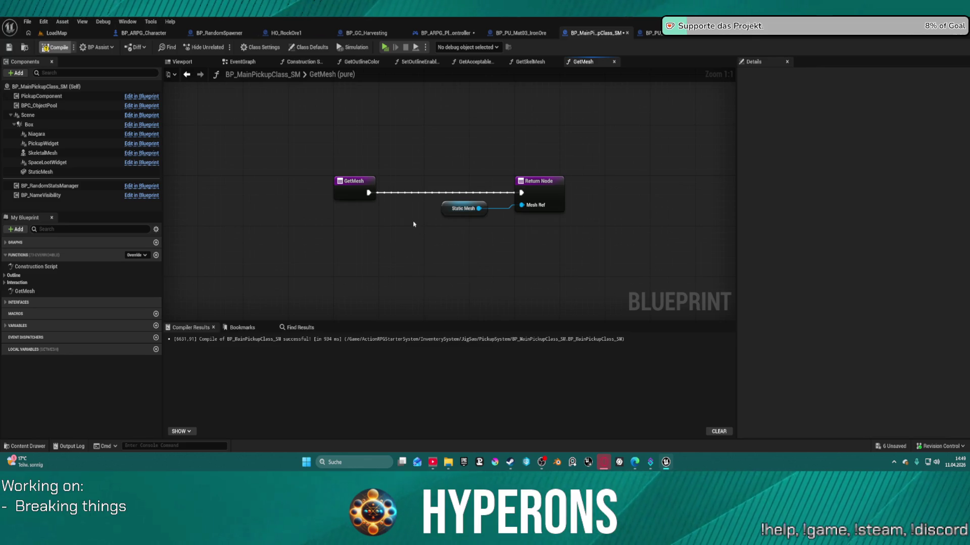
pyautogui.press('F7')
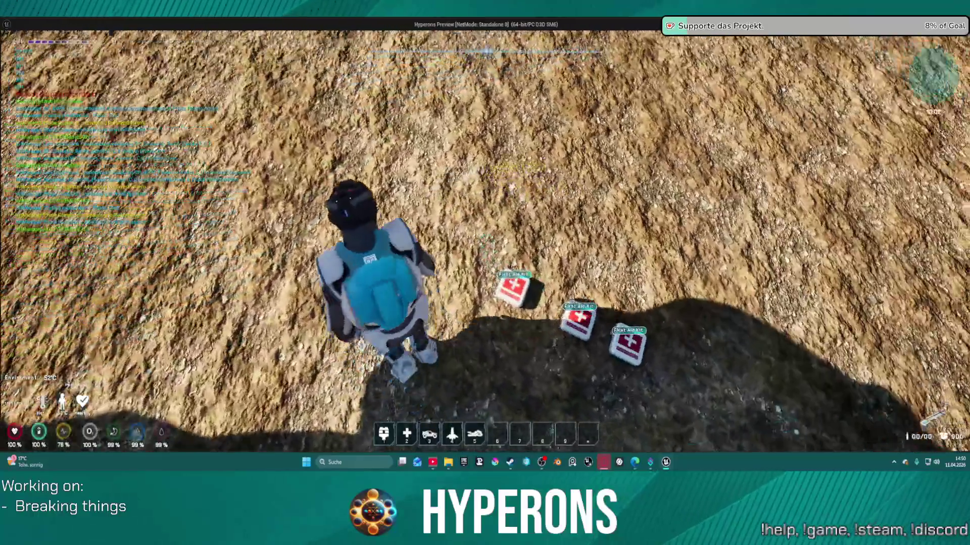
# Drop the MG 01 weapon from the in-game inventory, stop playing, and expand the Outline functions
pyautogui.press('i')
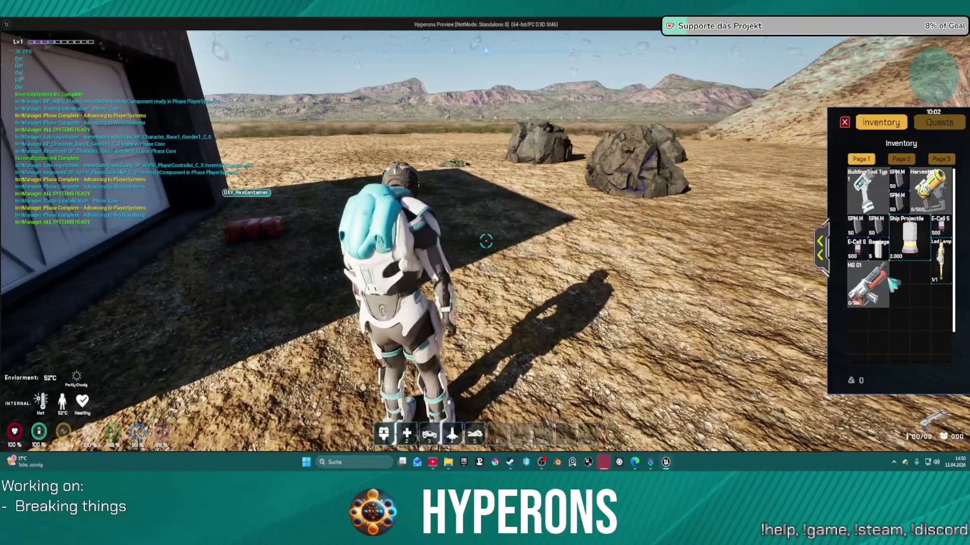
pyautogui.moveTo(645, 235); pyautogui.dragTo(641, 236)
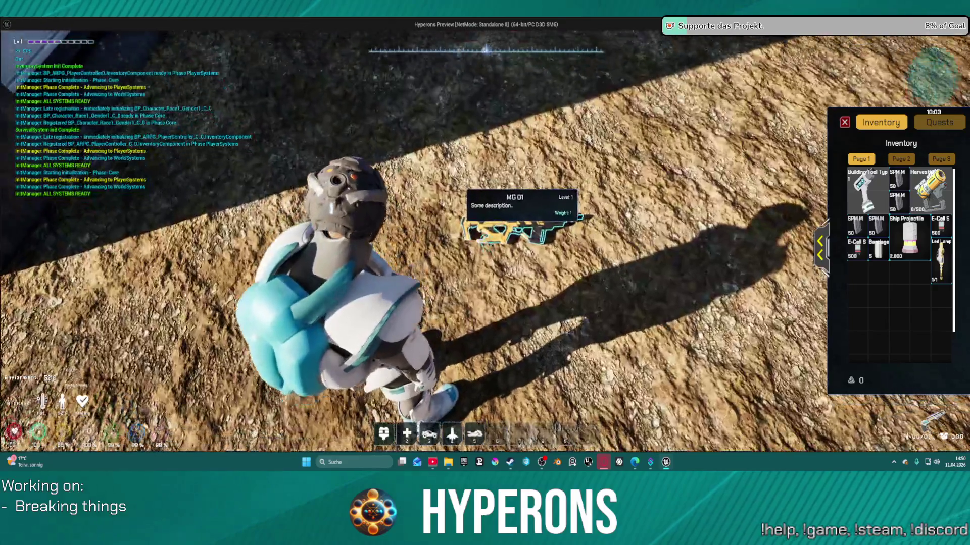
pyautogui.press('Escape')
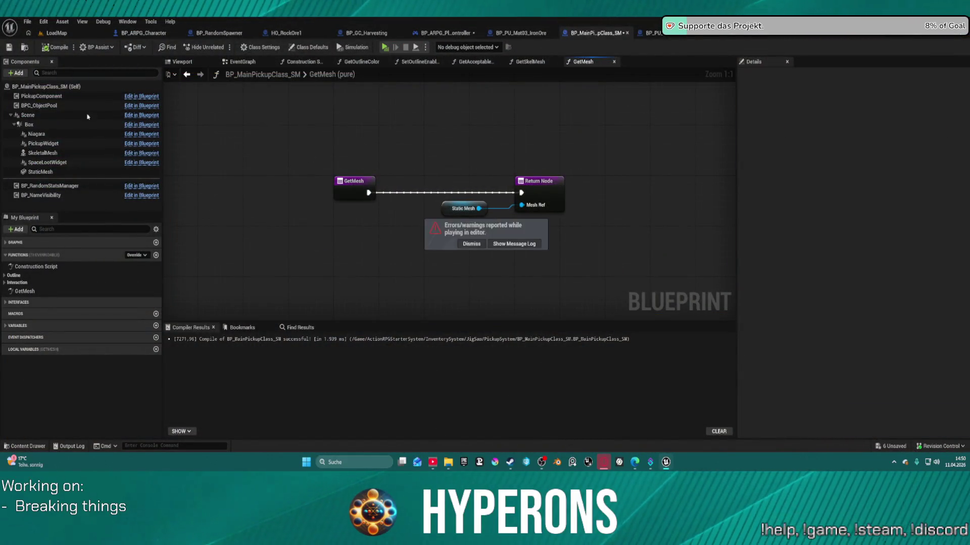
pyautogui.click(6, 278)
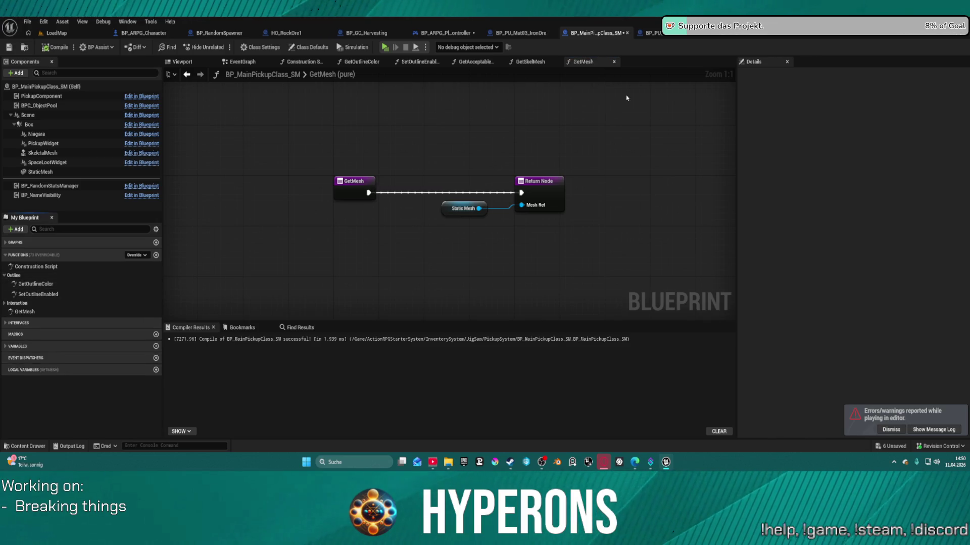
# In BP_MainPickupClass, pan through the Event Graph's BeginPlay cast, Branch, Niagara and Delay nodes
pyautogui.click(744, 38)
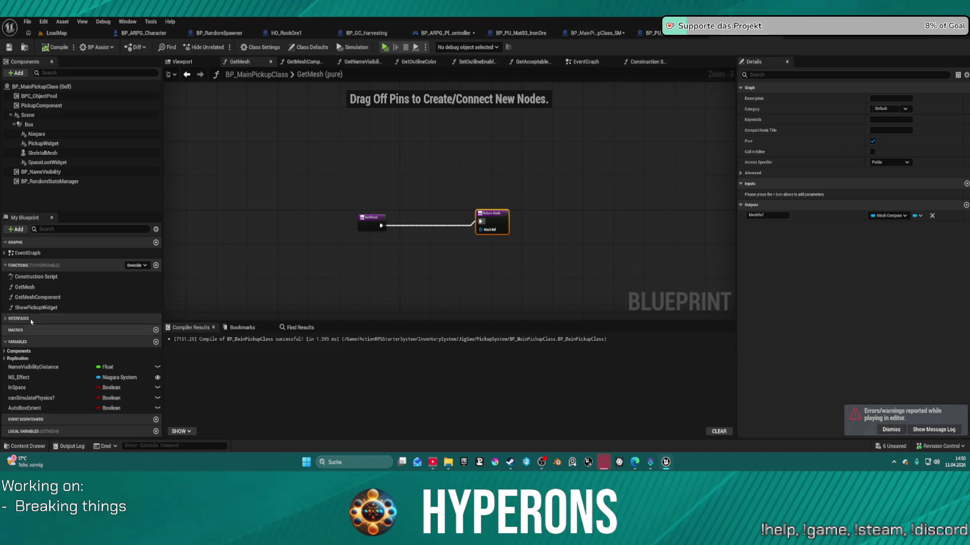
pyautogui.click(5, 253)
pyautogui.click(5, 253)
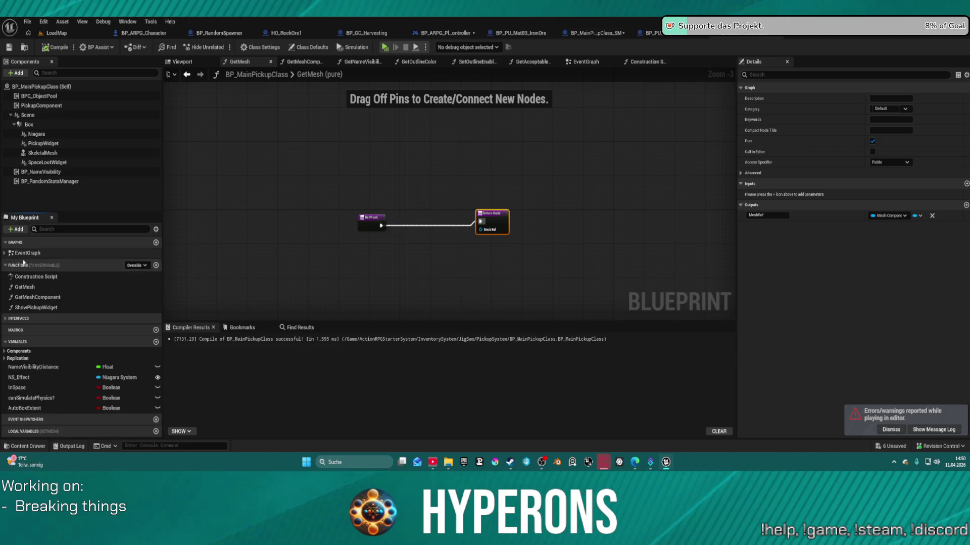
pyautogui.click(5, 351)
pyautogui.click(4, 351)
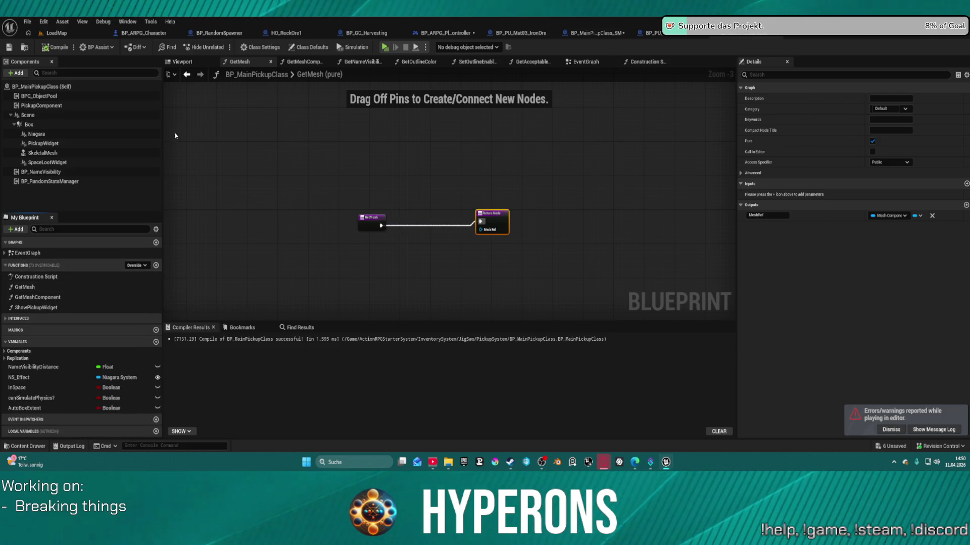
pyautogui.click(585, 62)
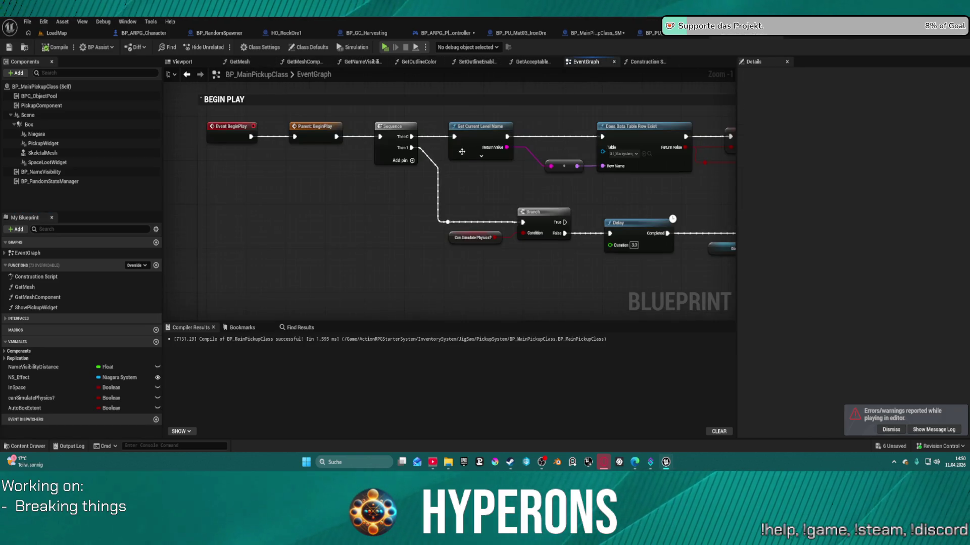
pyautogui.scroll(-3, 462, 152)
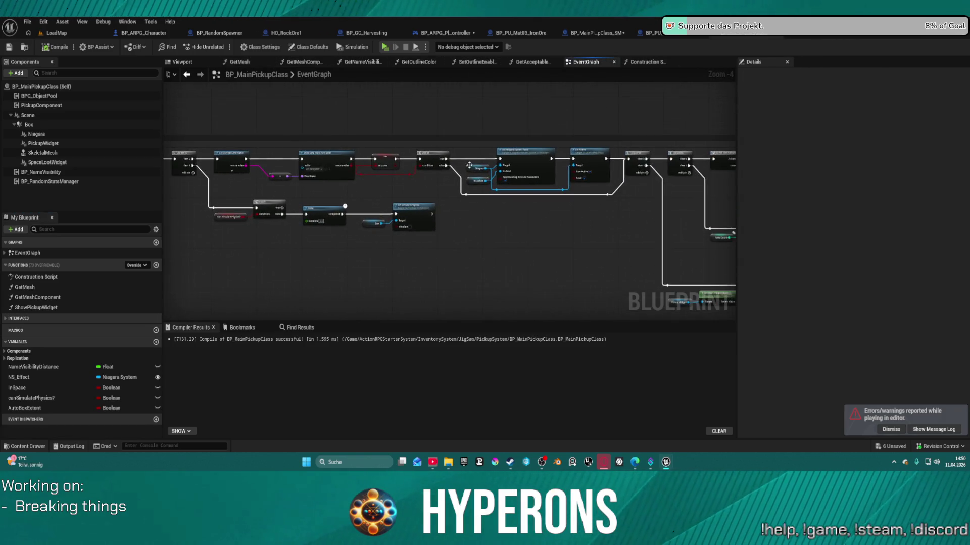
pyautogui.scroll(5, 469, 165)
pyautogui.moveTo(454, 227)
pyautogui.mouseDown()
pyautogui.moveTo(451, 158)
pyautogui.moveTo(503, 124)
pyautogui.mouseUp()
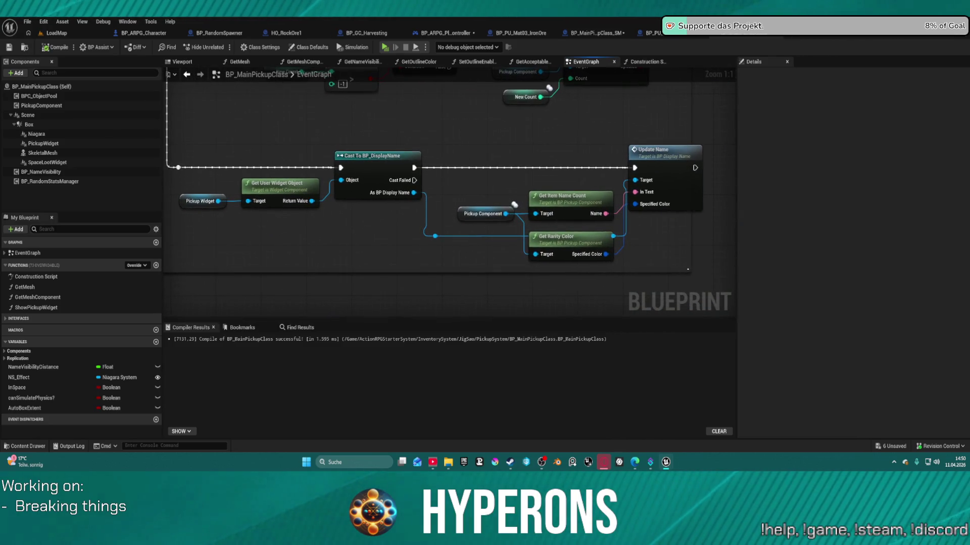
pyautogui.scroll(-1, 449, 172)
pyautogui.moveTo(227, 202); pyautogui.dragTo(681, 265)
pyautogui.moveTo(491, 127)
pyautogui.mouseDown()
pyautogui.moveTo(651, 228)
pyautogui.moveTo(682, 228)
pyautogui.mouseUp()
pyautogui.moveTo(492, 127); pyautogui.dragTo(733, 137)
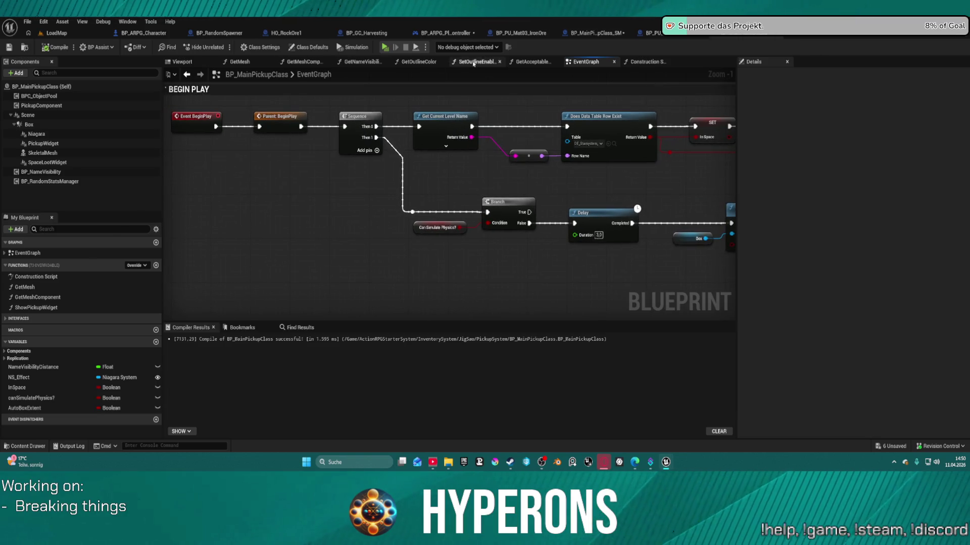
# Inspect the Construction Script's SET and Set Box Extent nodes, then start a blueprint search
pyautogui.click(631, 62)
pyautogui.moveTo(645, 192)
pyautogui.mouseDown()
pyautogui.moveTo(352, 178)
pyautogui.moveTo(609, 162)
pyautogui.moveTo(834, 190)
pyautogui.mouseUp()
pyautogui.scroll(1, 571, 190)
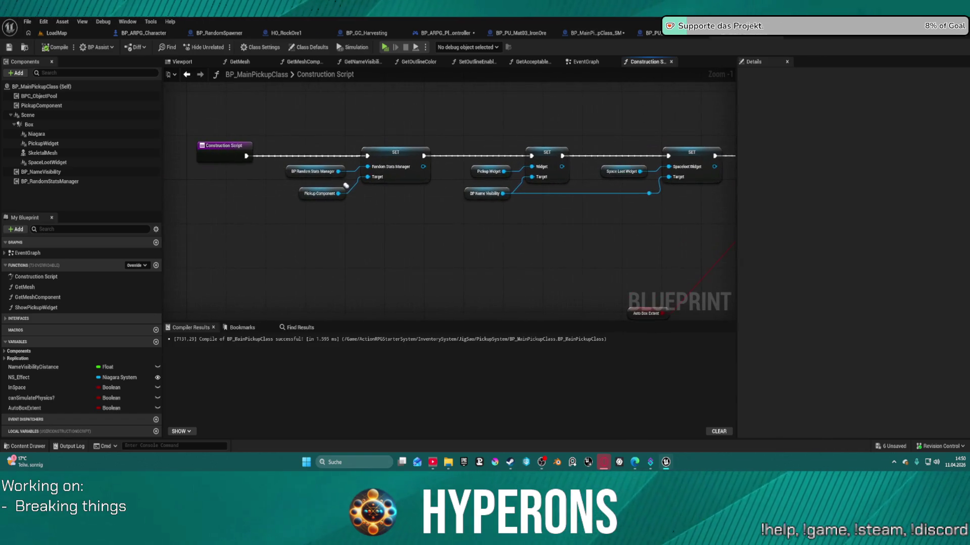
pyautogui.moveTo(485, 158); pyautogui.dragTo(478, 156)
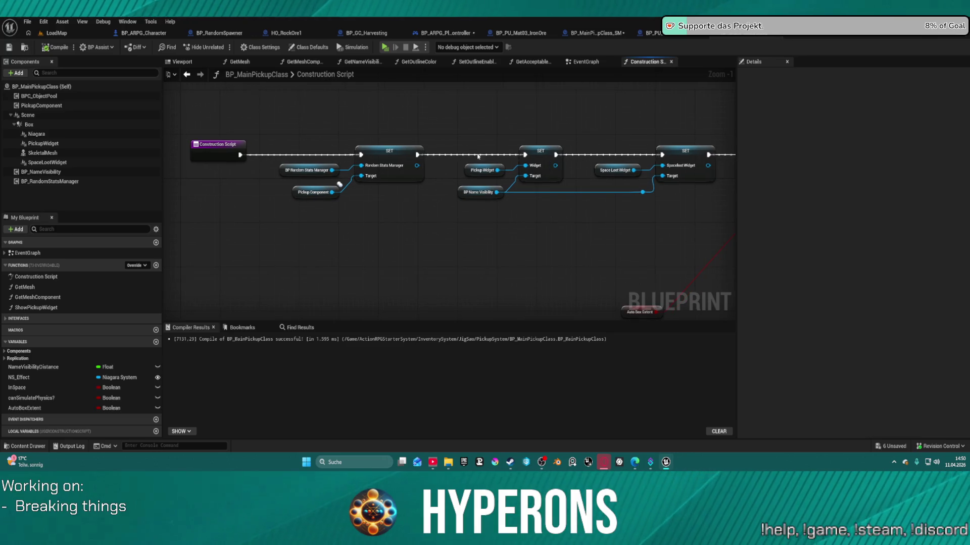
pyautogui.click(398, 154)
pyautogui.moveTo(682, 157)
pyautogui.mouseDown()
pyautogui.moveTo(226, 158)
pyautogui.moveTo(418, 177)
pyautogui.moveTo(65, 186)
pyautogui.mouseUp()
pyautogui.moveTo(455, 172)
pyautogui.mouseDown()
pyautogui.moveTo(237, 171)
pyautogui.moveTo(505, 162)
pyautogui.moveTo(265, 161)
pyautogui.moveTo(276, 161)
pyautogui.mouseUp()
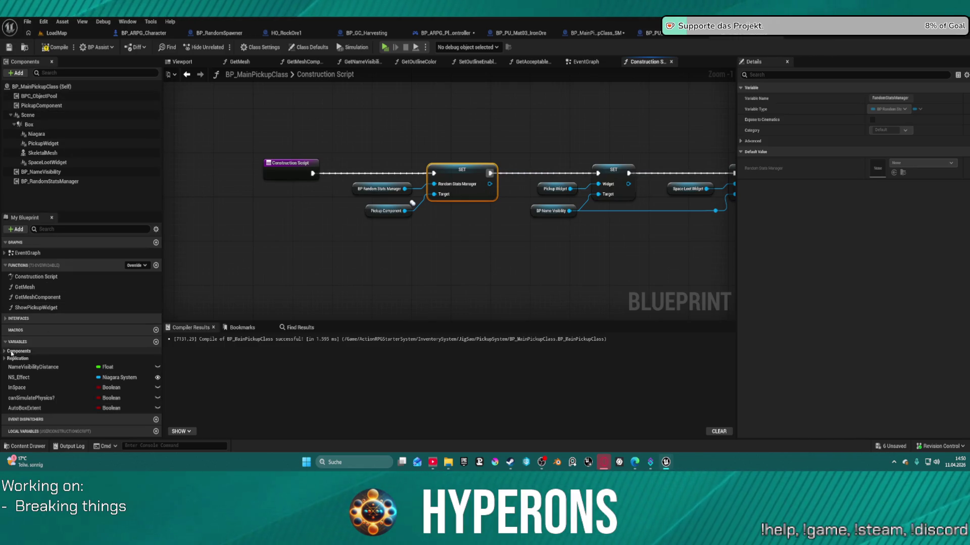
pyautogui.scroll(-5, 216, 283)
pyautogui.scroll(5, 192, 300)
pyautogui.scroll(1, 192, 300)
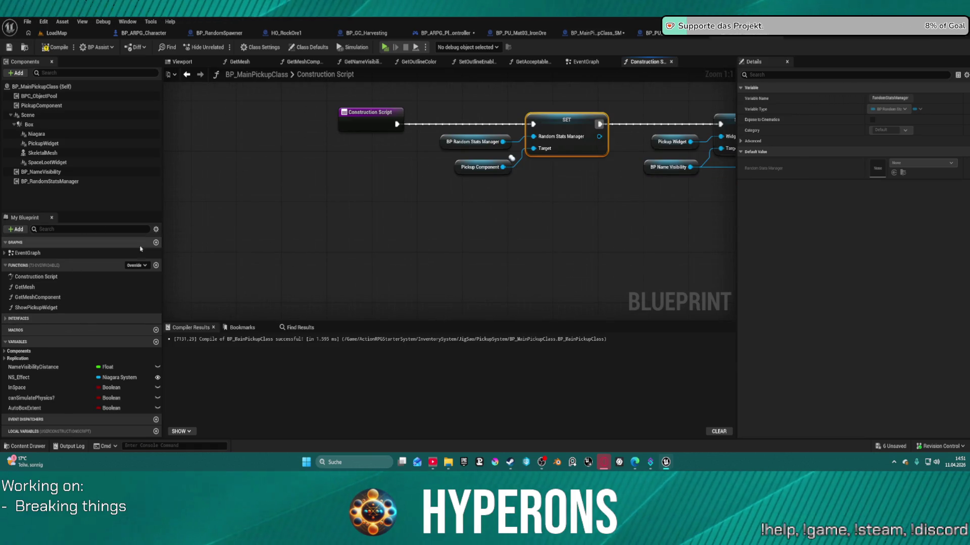
pyautogui.hotkey('ctrl', 'f')
pyautogui.write('outlin')
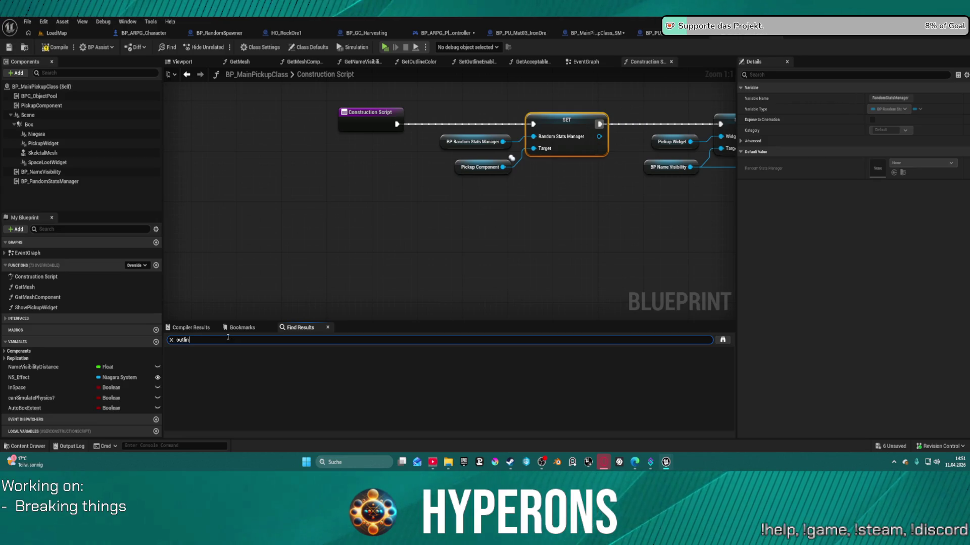
# Search 'outline' and open the parent's SetOutlineEnabled function from the results
pyautogui.write('e')
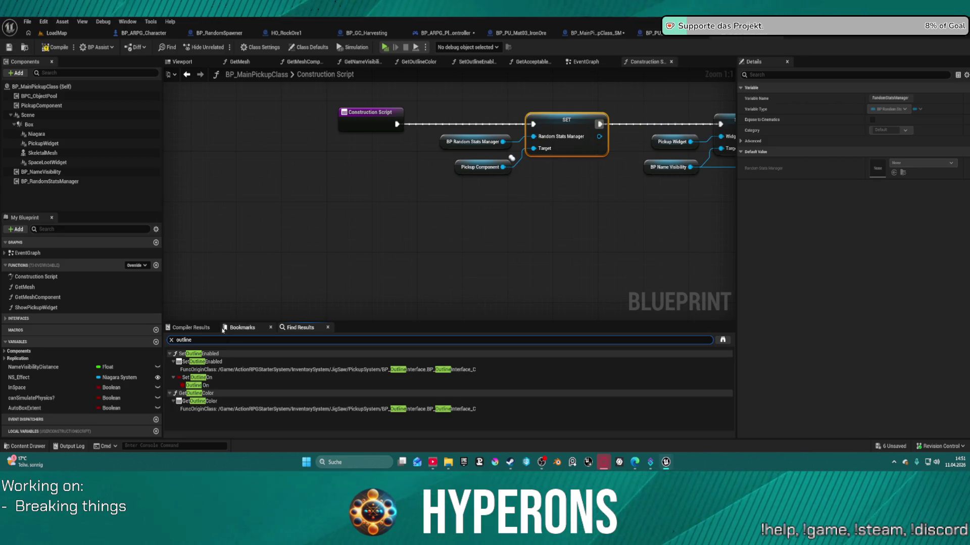
pyautogui.doubleClick(224, 361)
pyautogui.scroll(-3, 481, 277)
pyautogui.click(619, 190)
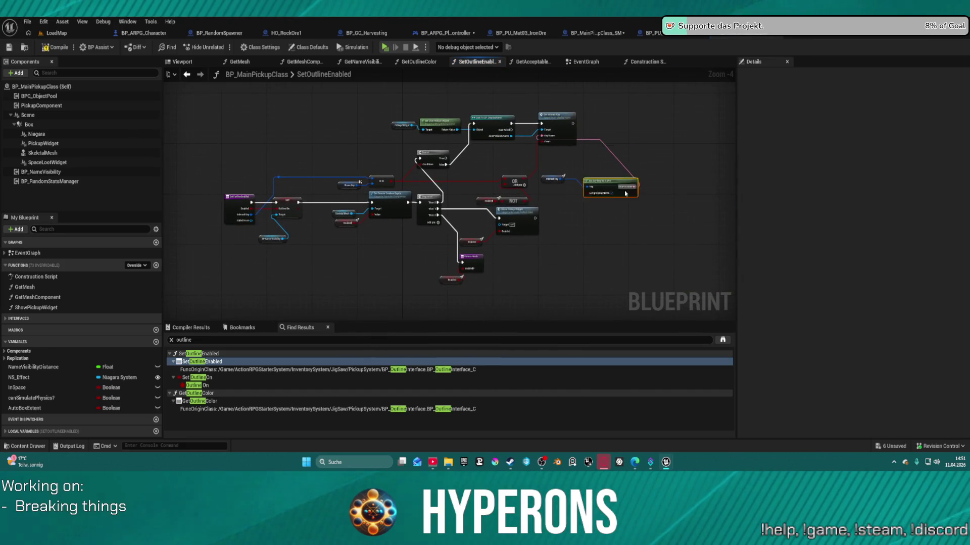
pyautogui.scroll(2, 571, 256)
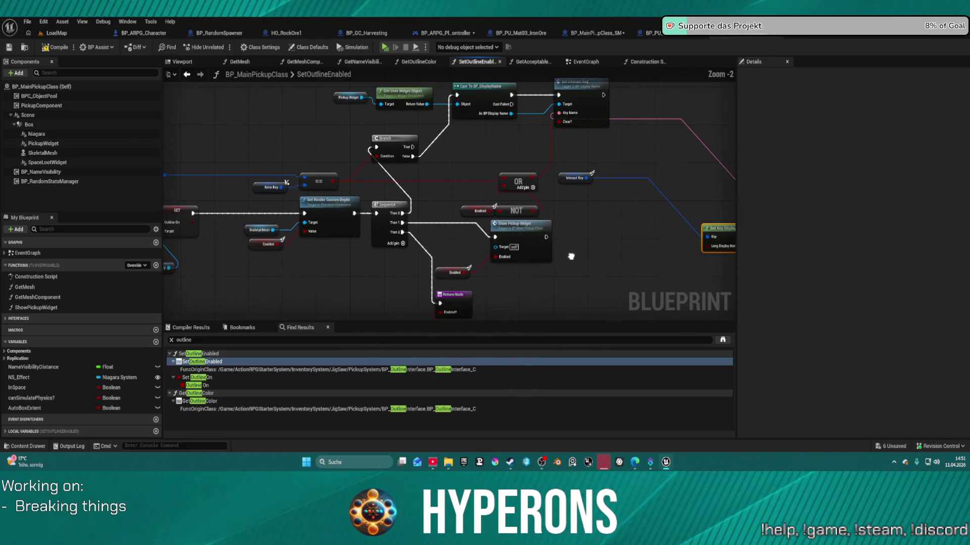
pyautogui.moveTo(575, 165); pyautogui.dragTo(604, 232)
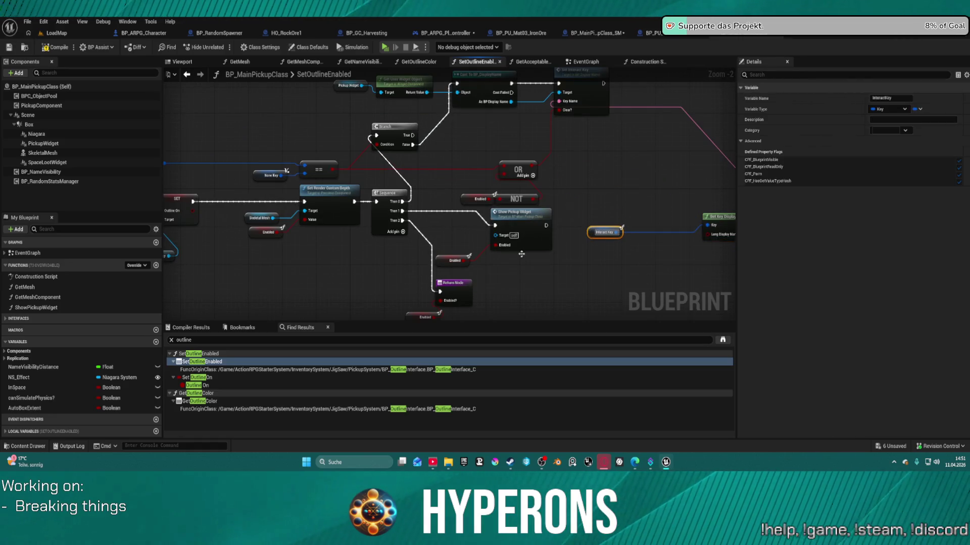
pyautogui.moveTo(536, 232); pyautogui.dragTo(407, 236)
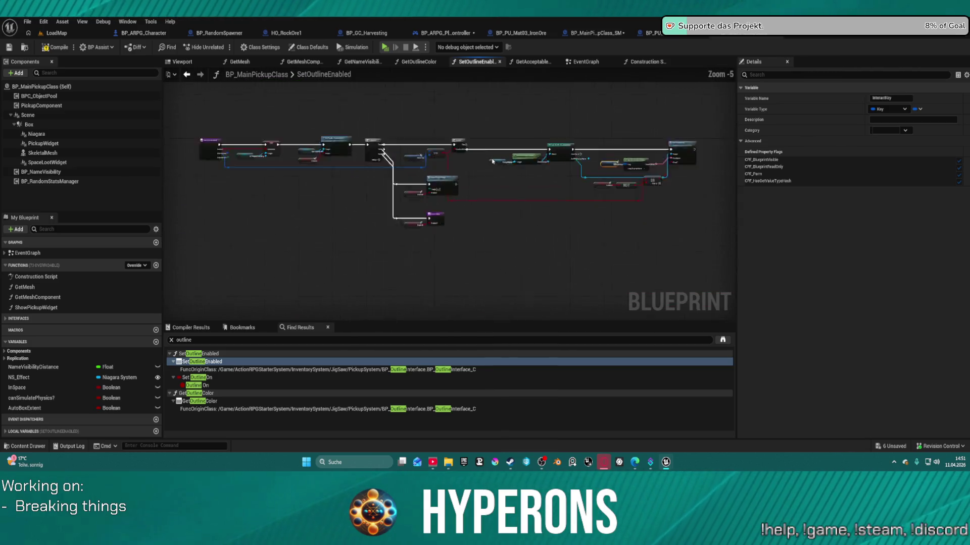
pyautogui.moveTo(564, 217)
pyautogui.mouseDown()
pyautogui.moveTo(529, 241)
pyautogui.moveTo(422, 245)
pyautogui.moveTo(706, 232)
pyautogui.mouseUp()
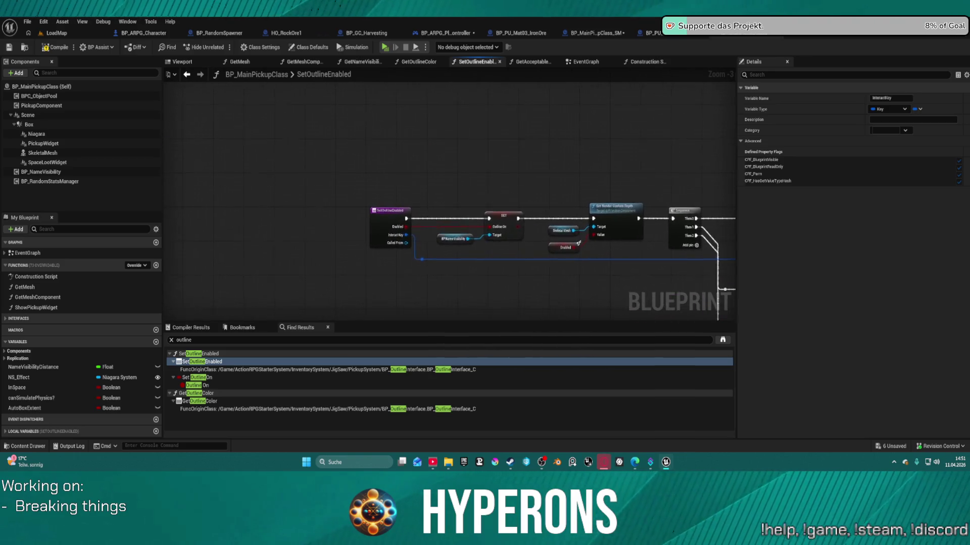
# Tidy the entry and SET nodes and marquee-select the whole SetOutlineEnabled network for copying
pyautogui.click(560, 231)
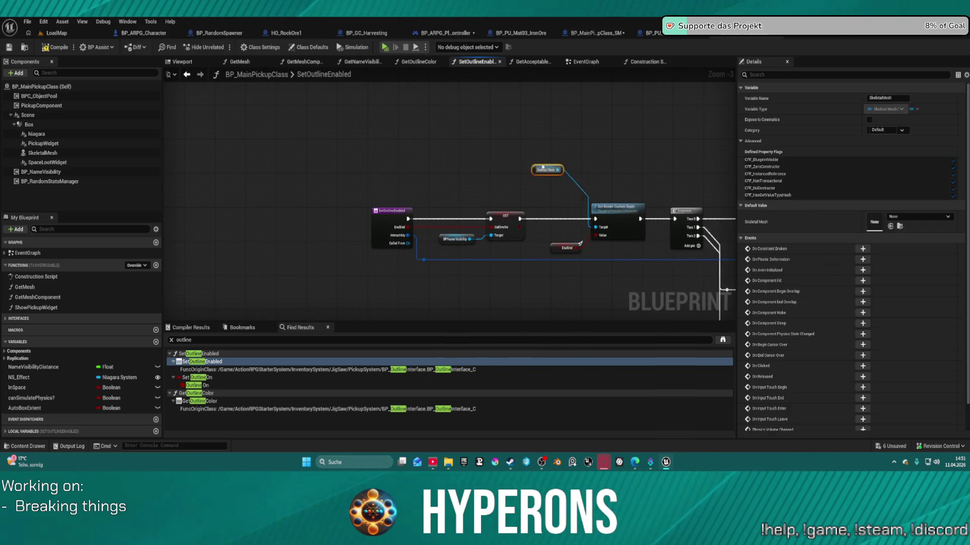
pyautogui.moveTo(357, 174)
pyautogui.mouseDown()
pyautogui.moveTo(580, 303)
pyautogui.moveTo(497, 263)
pyautogui.mouseUp()
pyautogui.moveTo(511, 217); pyautogui.dragTo(430, 218)
pyautogui.scroll(-5, 435, 173)
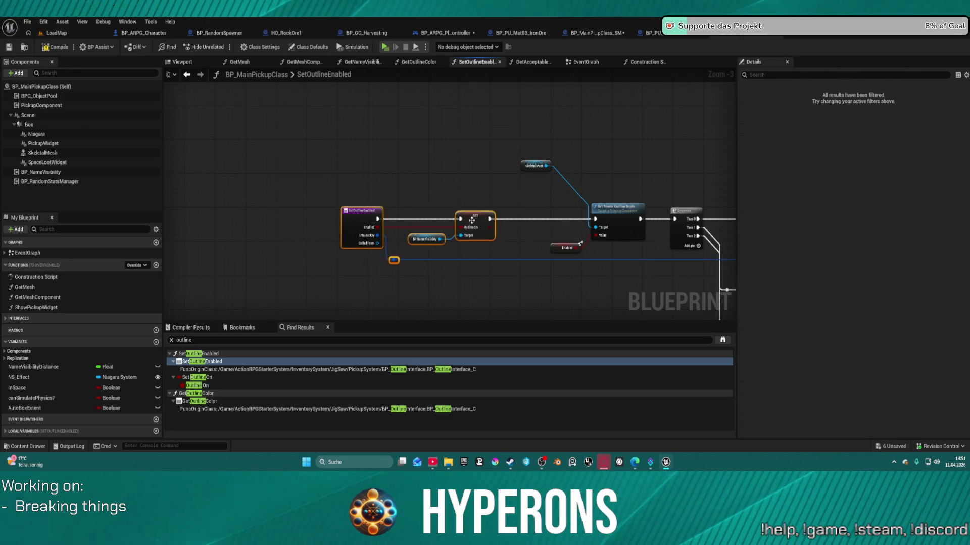
pyautogui.moveTo(456, 155)
pyautogui.mouseDown()
pyautogui.moveTo(656, 280)
pyautogui.moveTo(699, 293)
pyautogui.mouseUp()
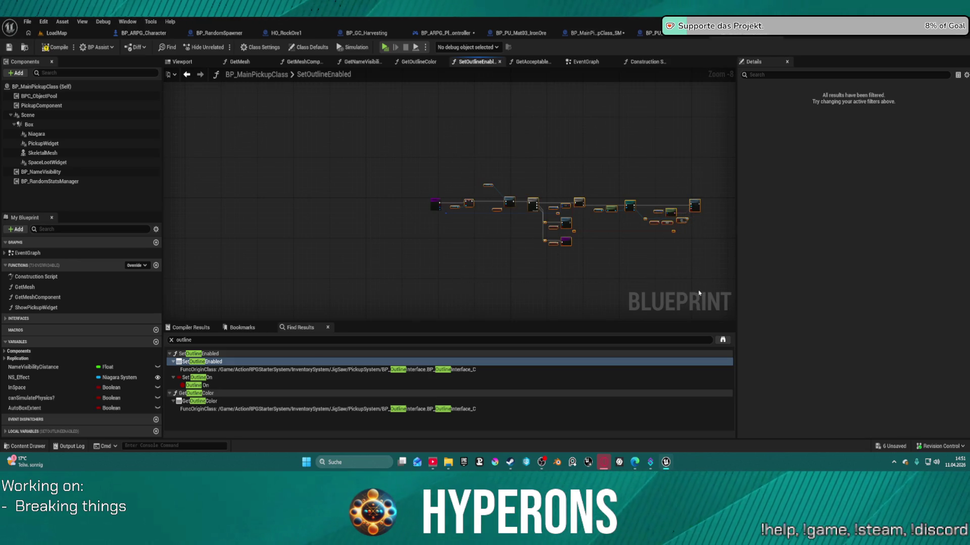
pyautogui.scroll(5, 600, 228)
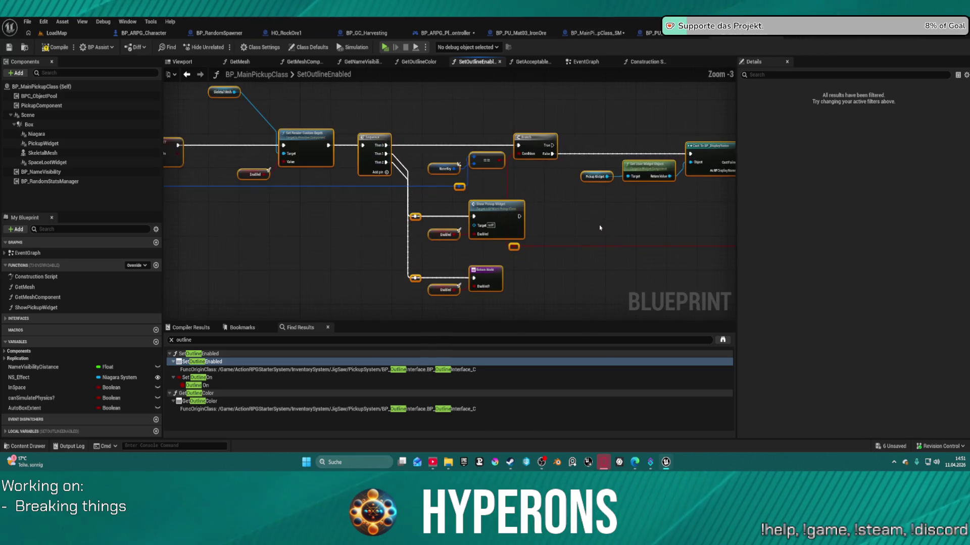
pyautogui.scroll(-3, 561, 212)
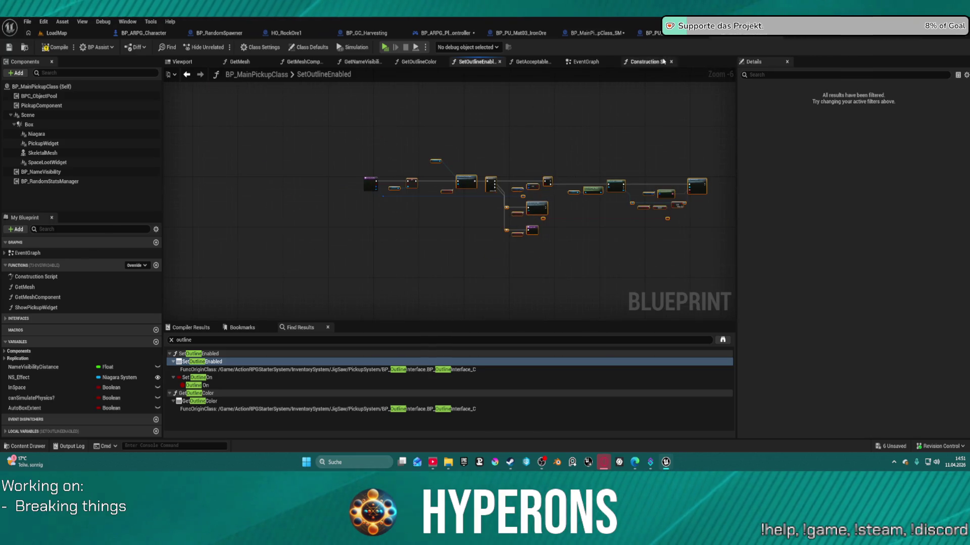
pyautogui.click(594, 33)
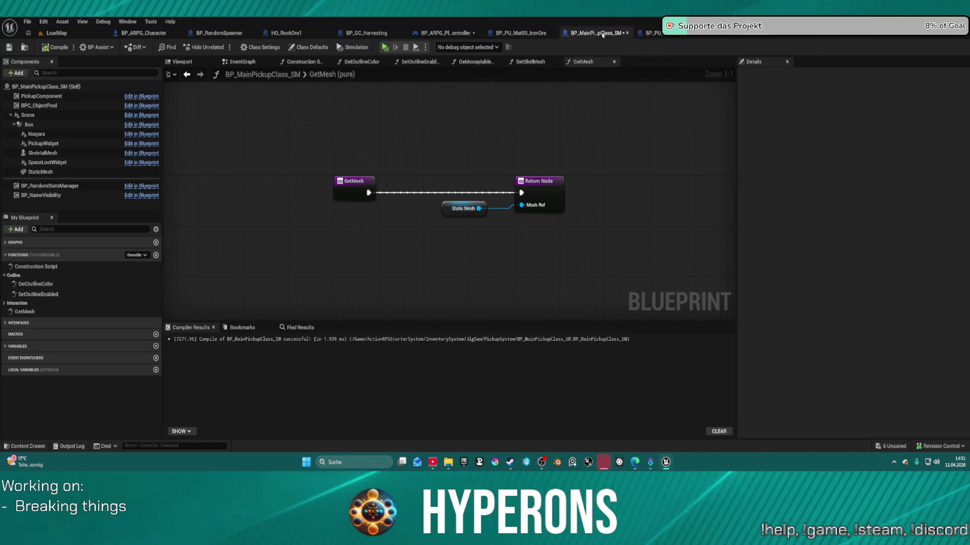
# Paste the copied outline nodes into BP_MainPickupClass_SM's SetOutlineEnabled override
pyautogui.doubleClick(70, 292)
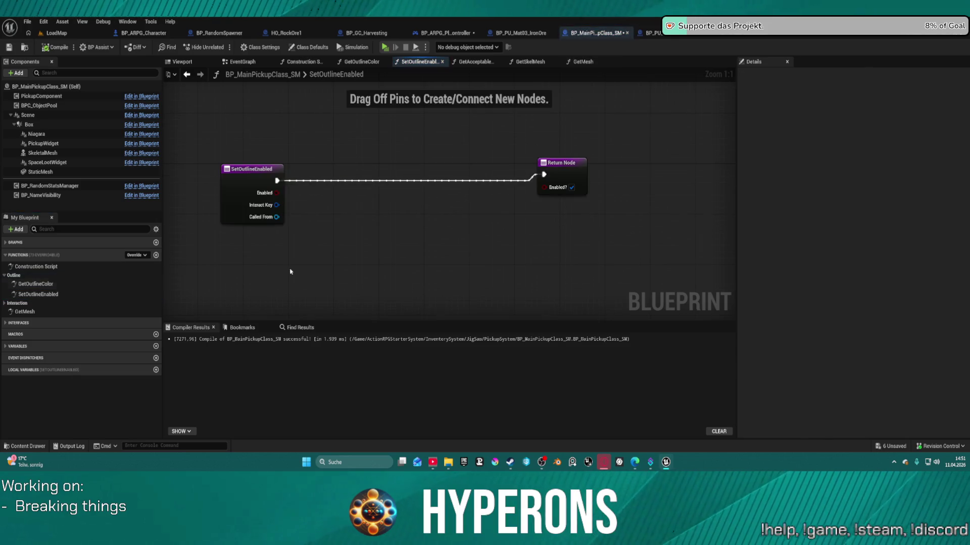
pyautogui.scroll(-4, 555, 194)
pyautogui.click(587, 201)
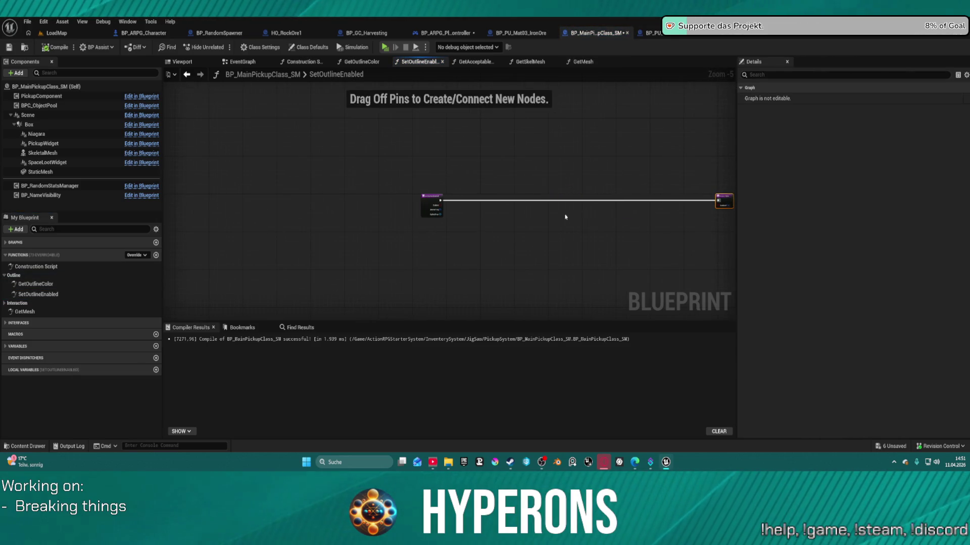
pyautogui.hotkey('ctrl', 'v')
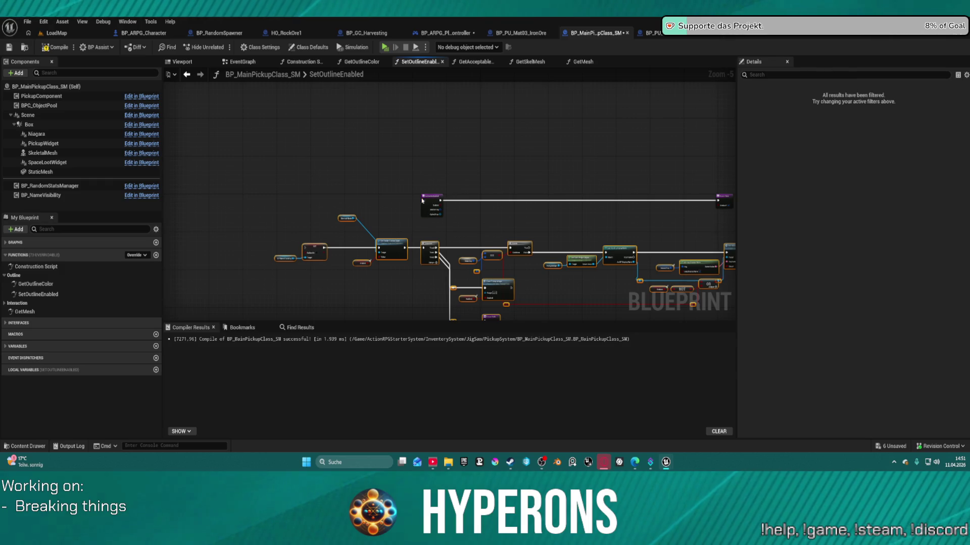
pyautogui.scroll(5, 531, 197)
# Wire the entry execution and Interact Key input, and replace the Skeletal Mesh getter with StaticMesh
pyautogui.moveTo(346, 277)
pyautogui.mouseDown()
pyautogui.moveTo(254, 215)
pyautogui.moveTo(350, 278)
pyautogui.mouseUp()
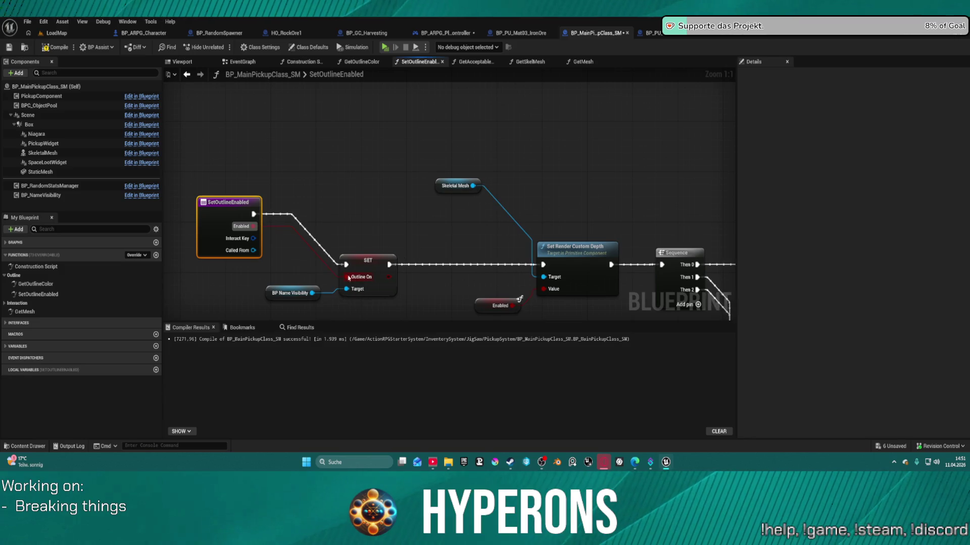
pyautogui.moveTo(259, 241)
pyautogui.mouseDown()
pyautogui.moveTo(505, 242)
pyautogui.moveTo(763, 280)
pyautogui.moveTo(574, 221)
pyautogui.moveTo(379, 206)
pyautogui.mouseUp()
pyautogui.scroll(-2, 275, 133)
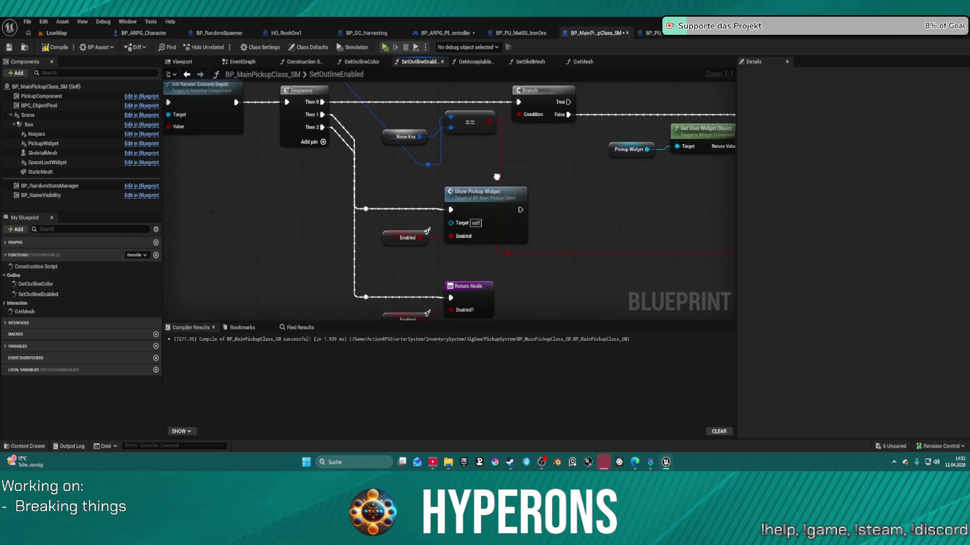
pyautogui.moveTo(444, 251)
pyautogui.mouseDown()
pyautogui.moveTo(526, 226)
pyautogui.moveTo(509, 211)
pyautogui.moveTo(282, 221)
pyautogui.moveTo(308, 210)
pyautogui.moveTo(390, 126)
pyautogui.moveTo(639, 148)
pyautogui.moveTo(510, 200)
pyautogui.mouseUp()
pyautogui.scroll(1, 419, 127)
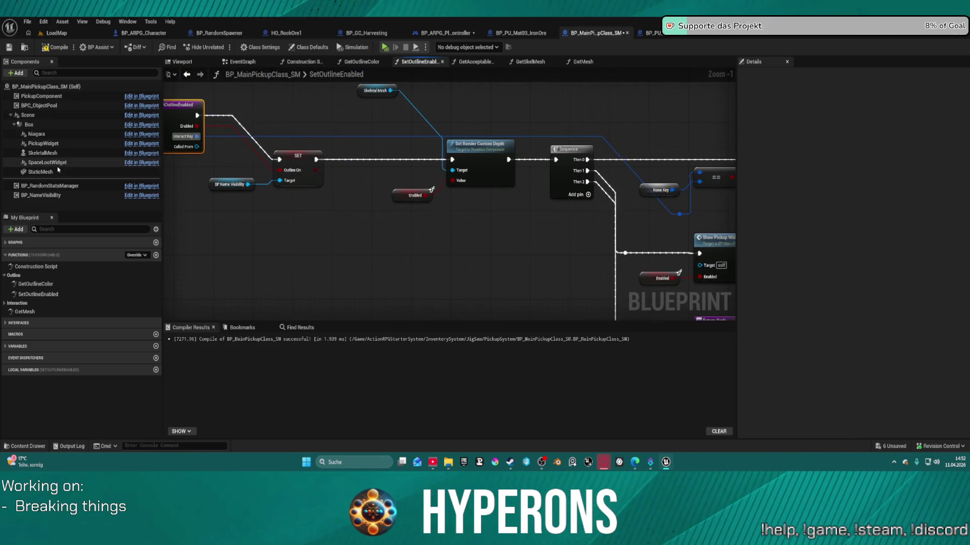
pyautogui.click(40, 172)
pyautogui.moveTo(356, 93); pyautogui.dragTo(357, 94)
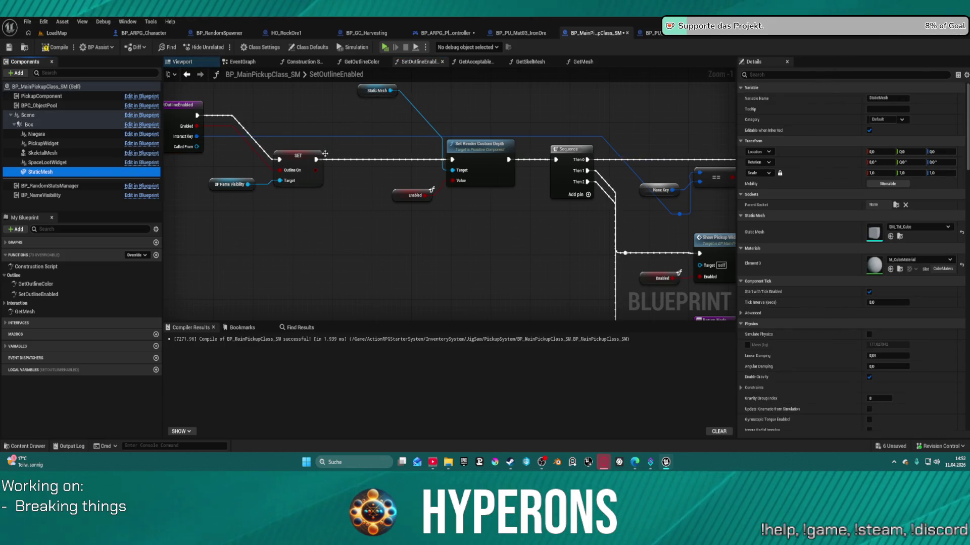
# Compile the child blueprint, move the None Key node near the Sequence, and search for a replacement node without adding one
pyautogui.click(290, 164)
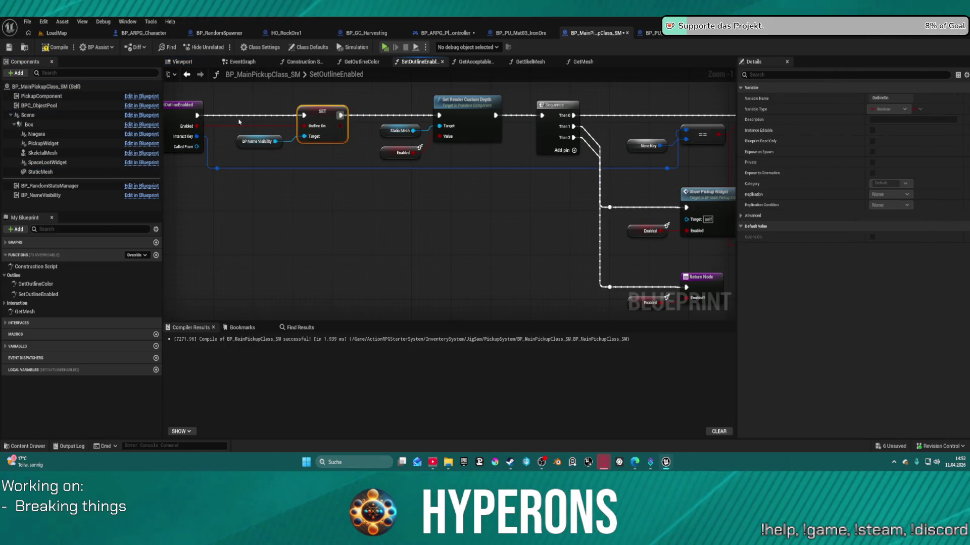
pyautogui.click(57, 48)
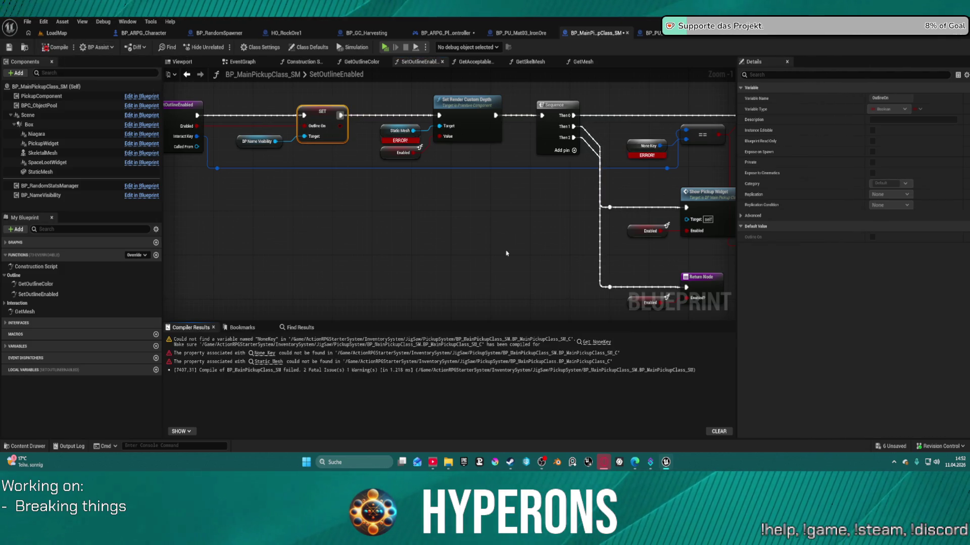
pyautogui.moveTo(505, 314)
pyautogui.mouseDown()
pyautogui.moveTo(412, 270)
pyautogui.moveTo(337, 219)
pyautogui.mouseUp()
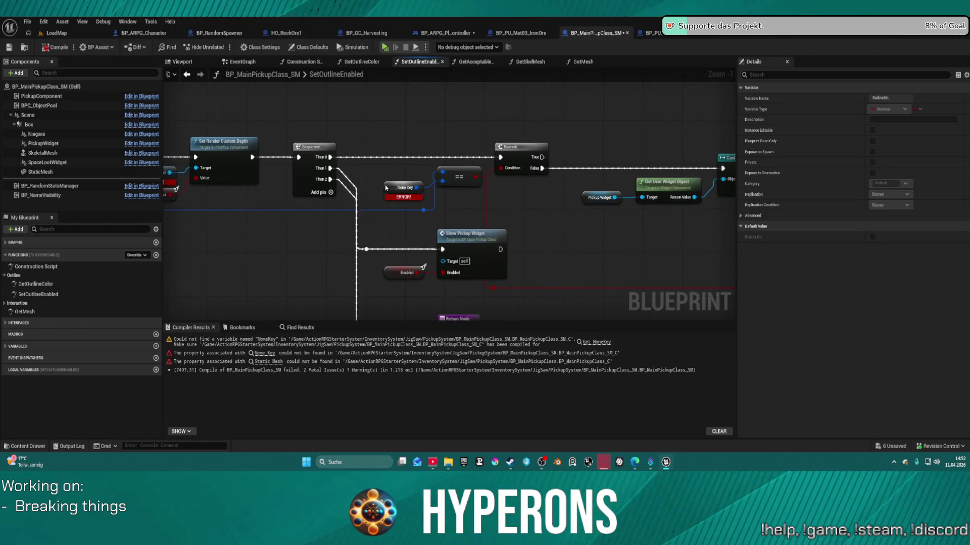
pyautogui.moveTo(384, 188); pyautogui.dragTo(374, 156)
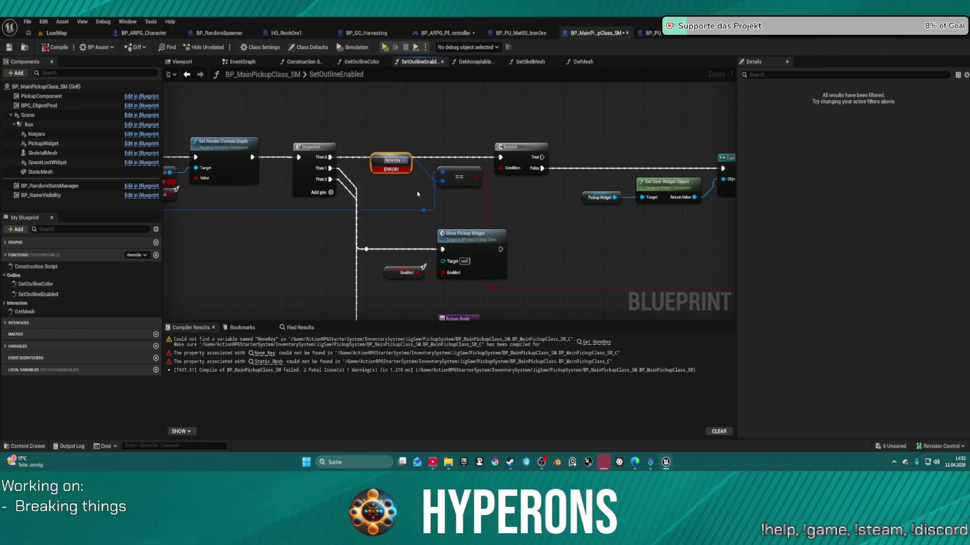
pyautogui.rightClick(370, 194)
pyautogui.write('non')
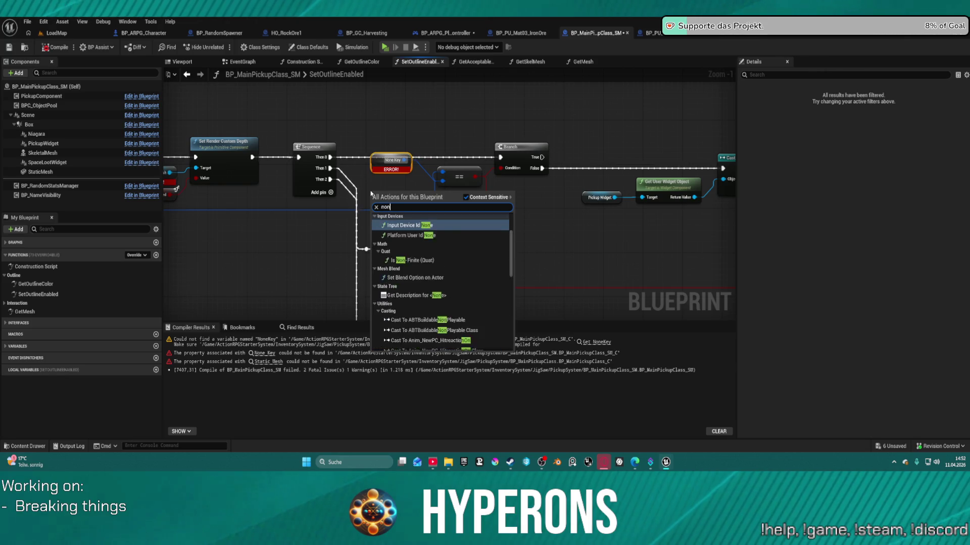
pyautogui.write('e ke')
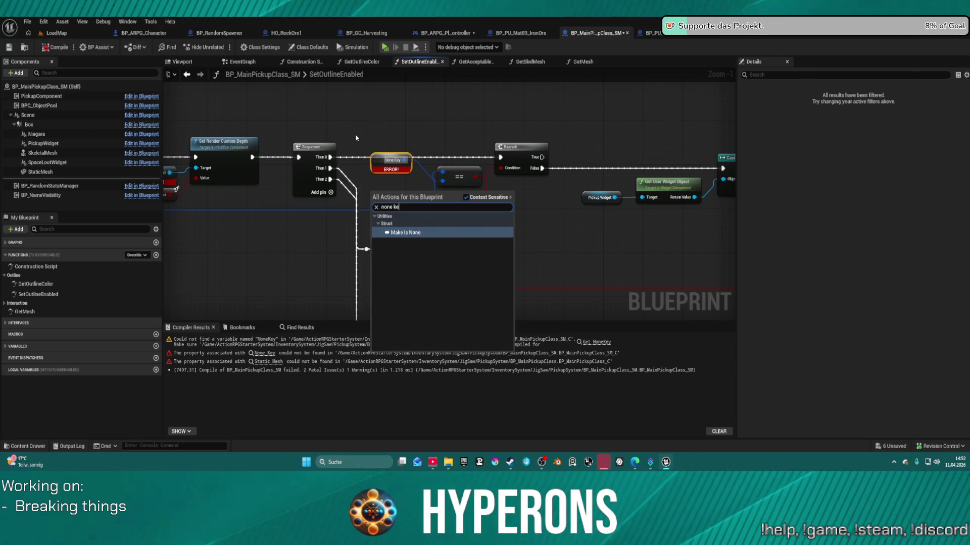
pyautogui.click(386, 131)
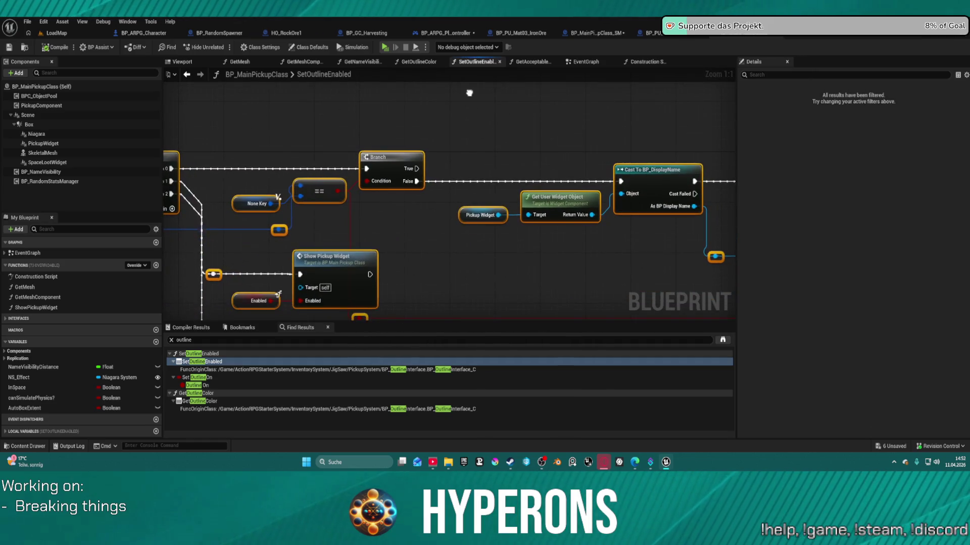
# Create a local variable 'NoneKey' from the unresolved node, then recompile to see the remaining errors
pyautogui.click(599, 37)
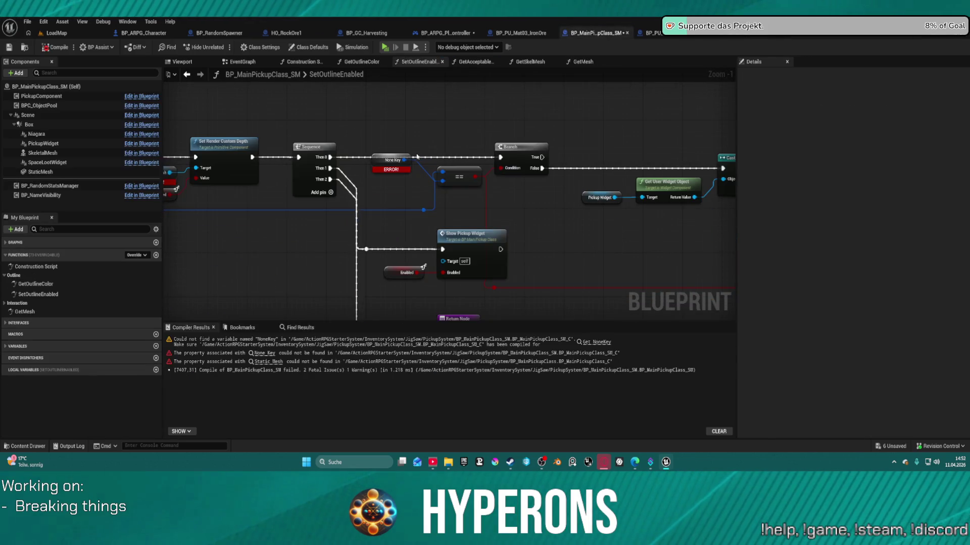
pyautogui.rightClick(379, 157)
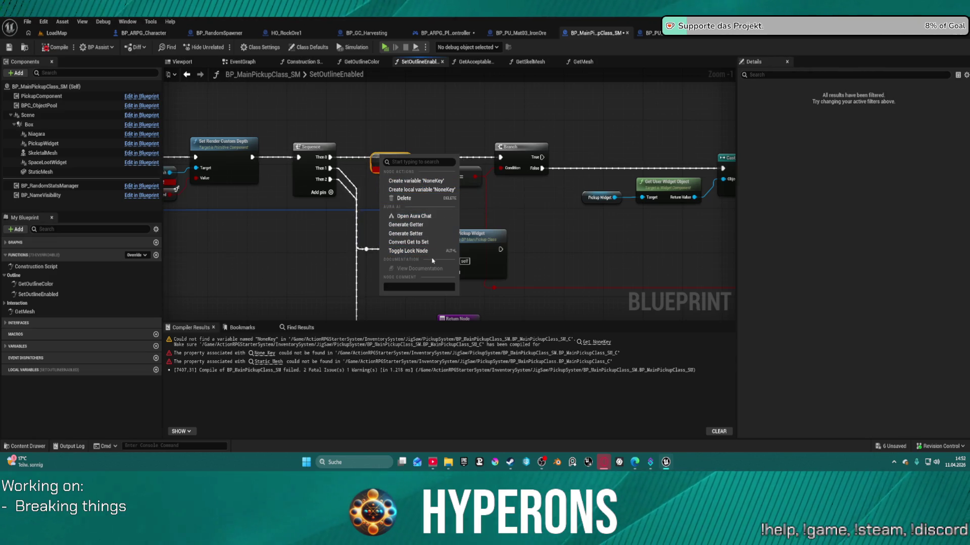
pyautogui.click(419, 190)
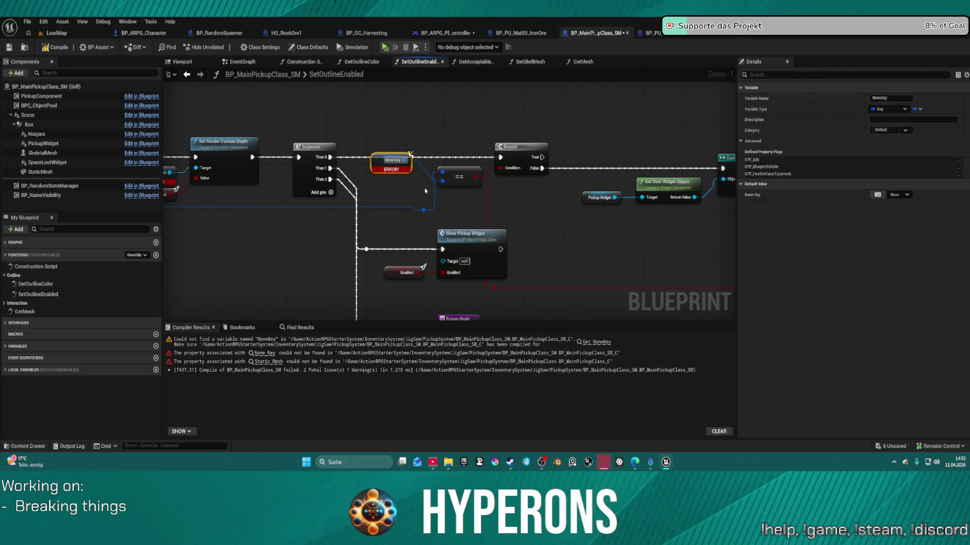
pyautogui.moveTo(597, 225); pyautogui.dragTo(468, 202)
pyautogui.scroll(-3, 468, 202)
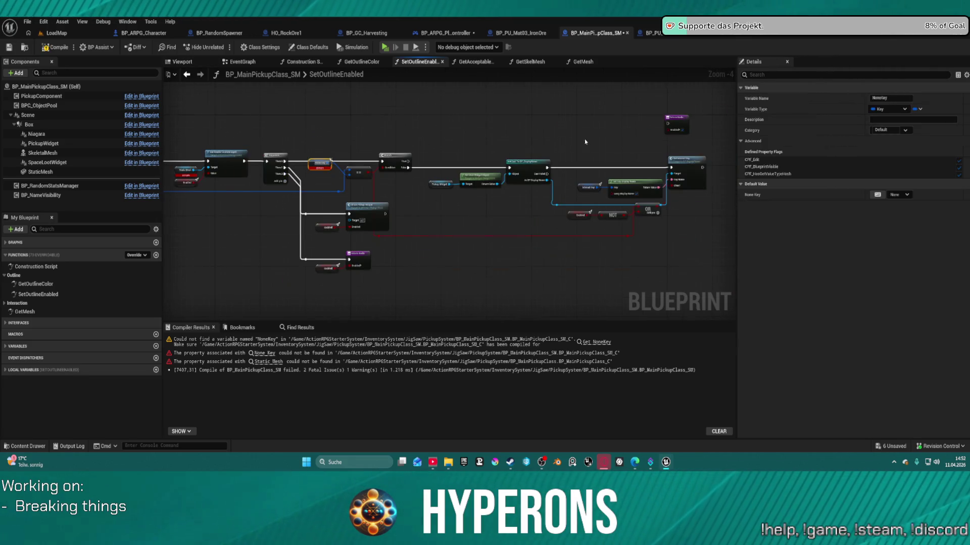
pyautogui.scroll(4, 584, 141)
pyautogui.click(59, 51)
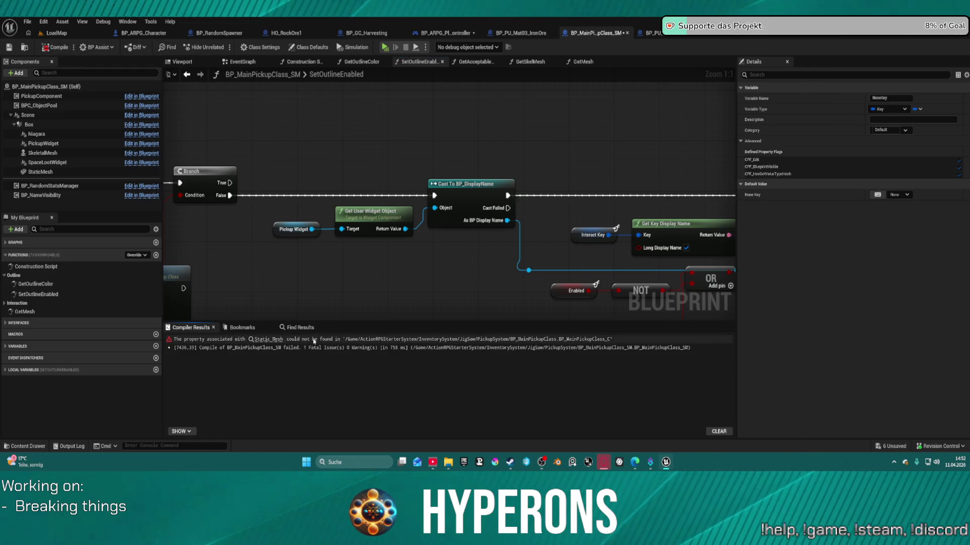
# Move the Static Mesh node above Set Render Custom Depth, fix its broken reference, and recompile successfully
pyautogui.click(268, 339)
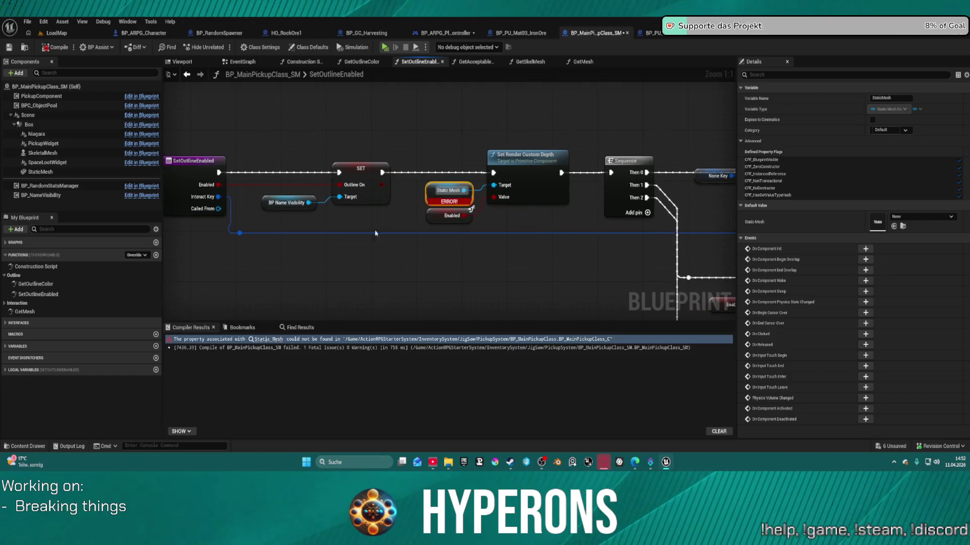
pyautogui.moveTo(441, 198); pyautogui.dragTo(395, 132)
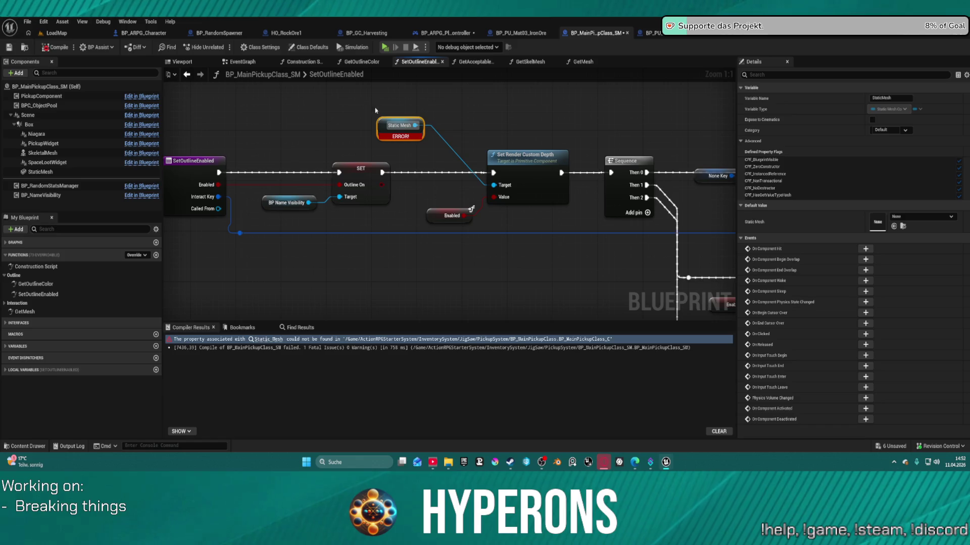
pyautogui.rightClick(381, 126)
pyautogui.click(410, 190)
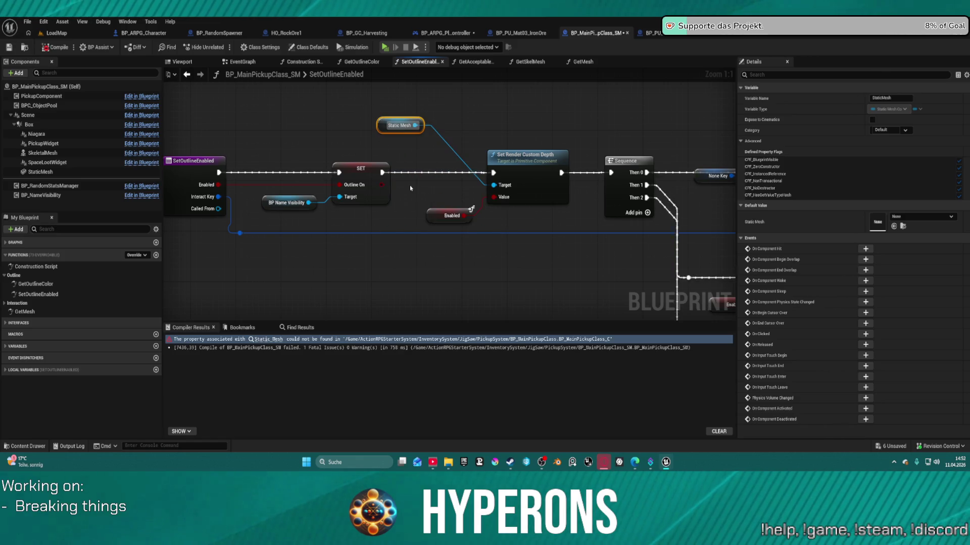
pyautogui.click(59, 48)
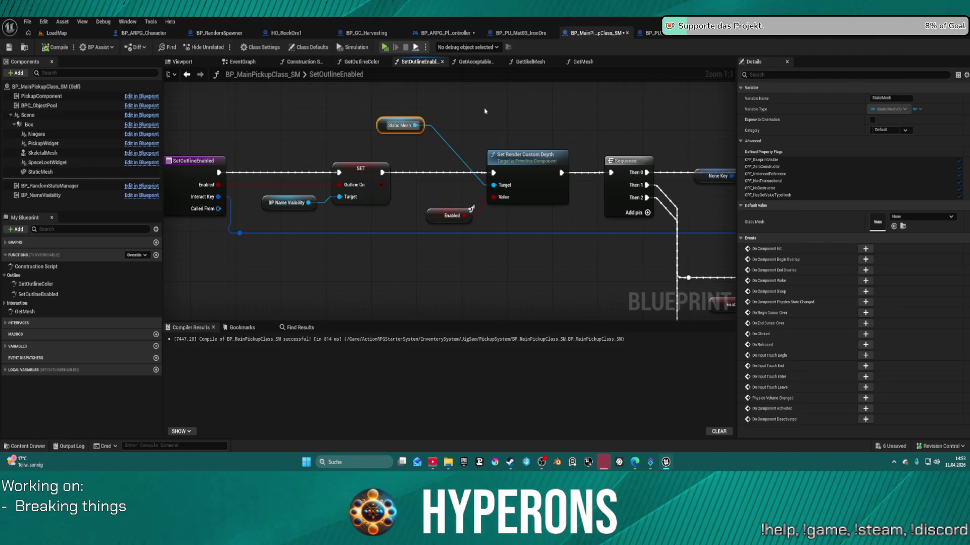
# Stop the running session, play-test in a New Editor Window (PIE), then return to BP_MainPickupClass
pyautogui.click(51, 33)
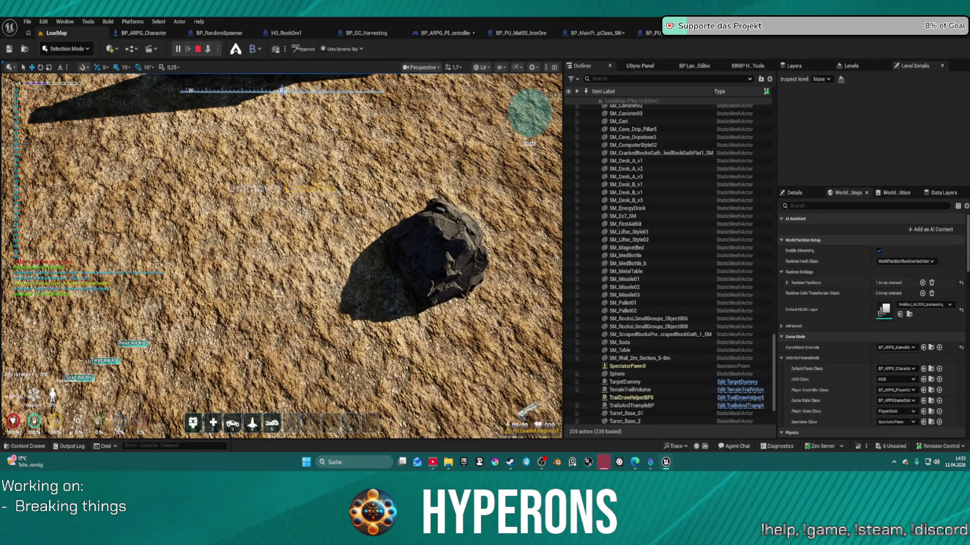
pyautogui.click(198, 49)
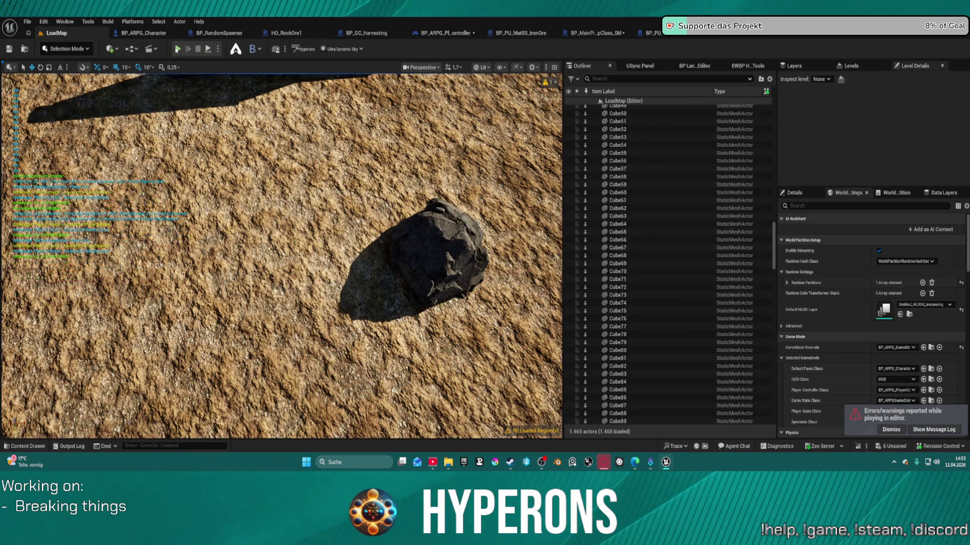
pyautogui.click(218, 49)
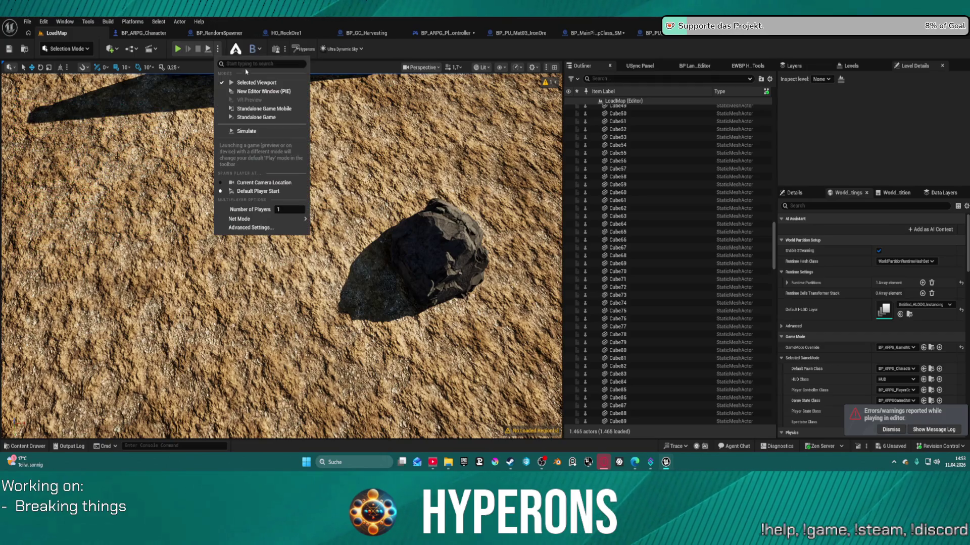
pyautogui.click(253, 96)
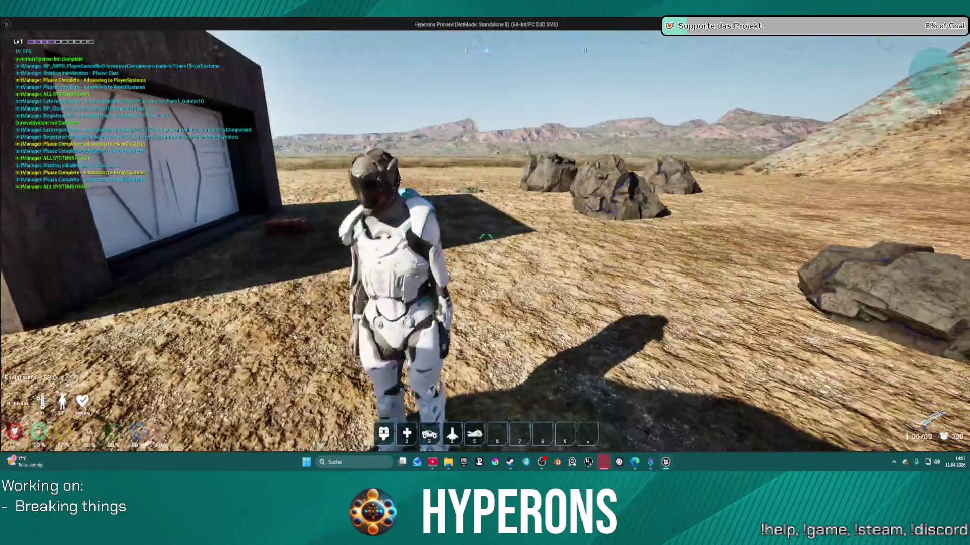
pyautogui.press('Escape')
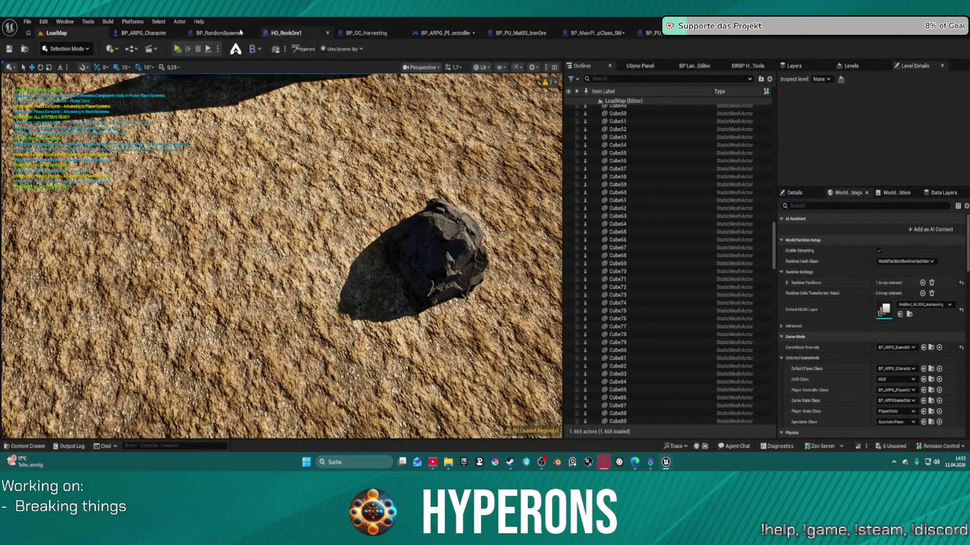
pyautogui.click(734, 38)
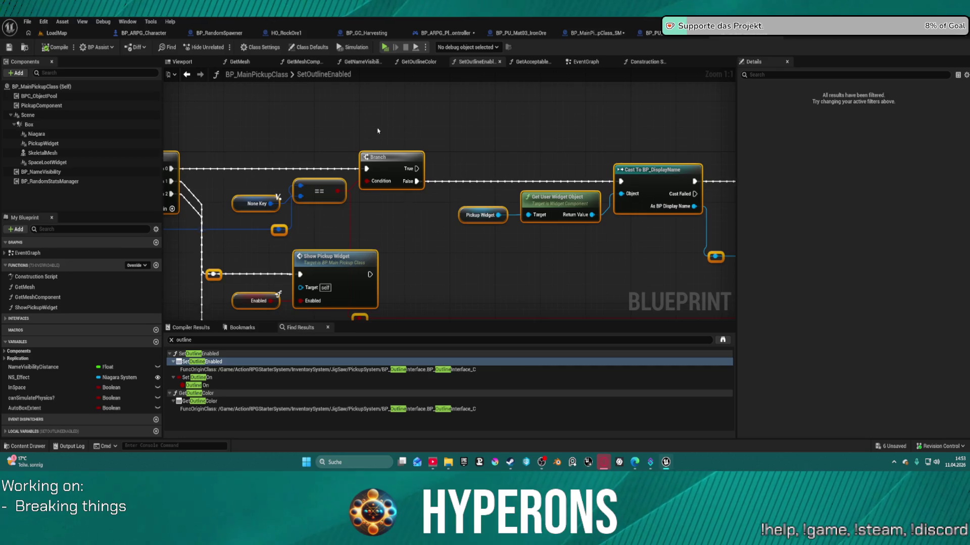
# Make BP_MainPickupClass_SM's GetOutlineColor return a new cyan colour, then launch the game with Alt+P
pyautogui.click(576, 35)
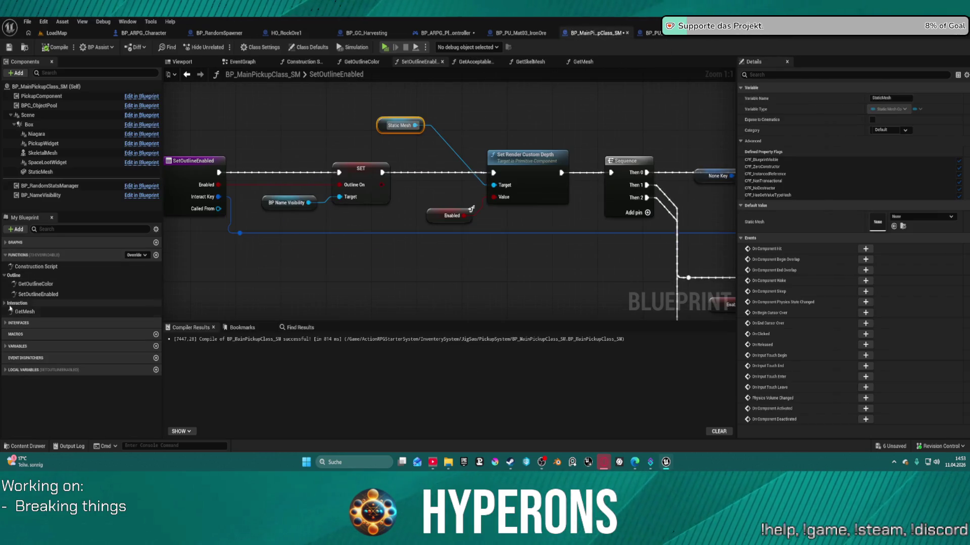
pyautogui.doubleClick(42, 286)
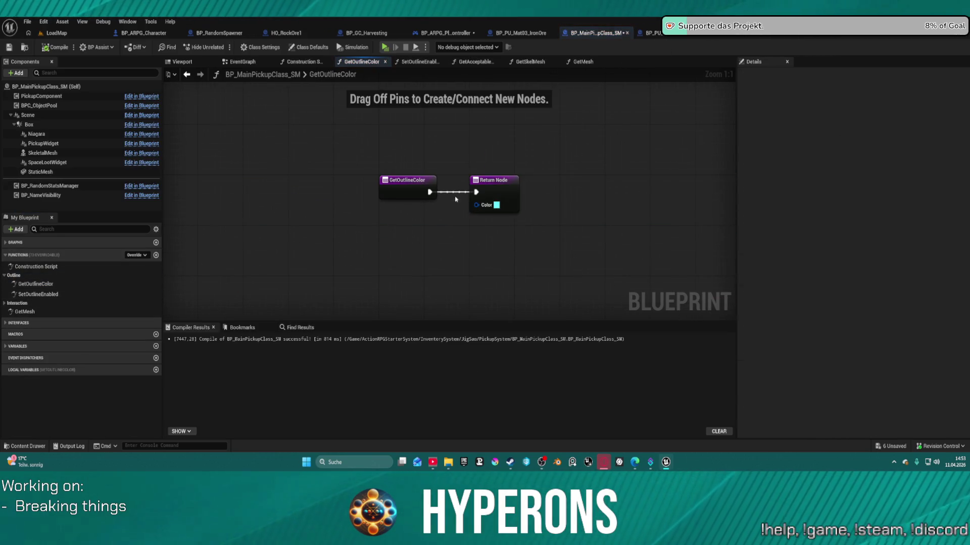
pyautogui.click(496, 205)
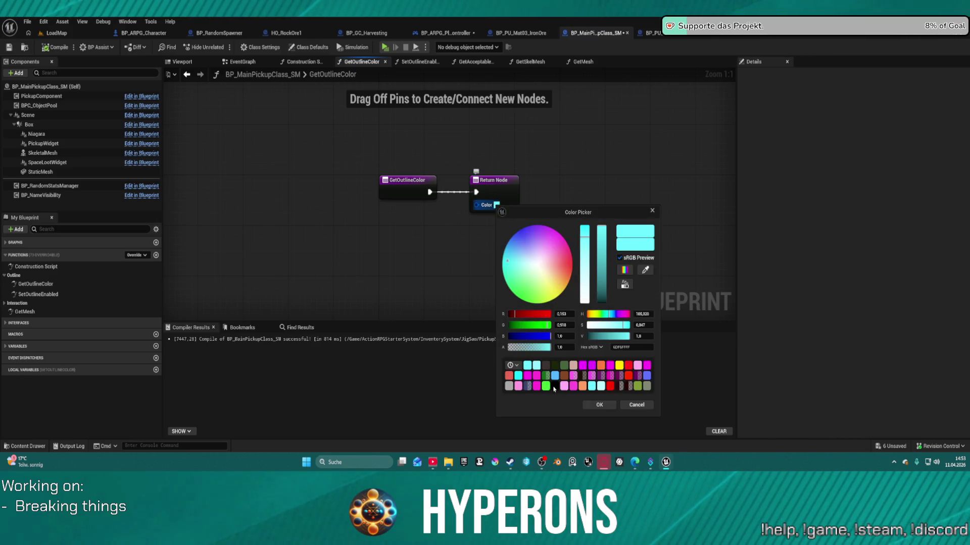
pyautogui.click(518, 376)
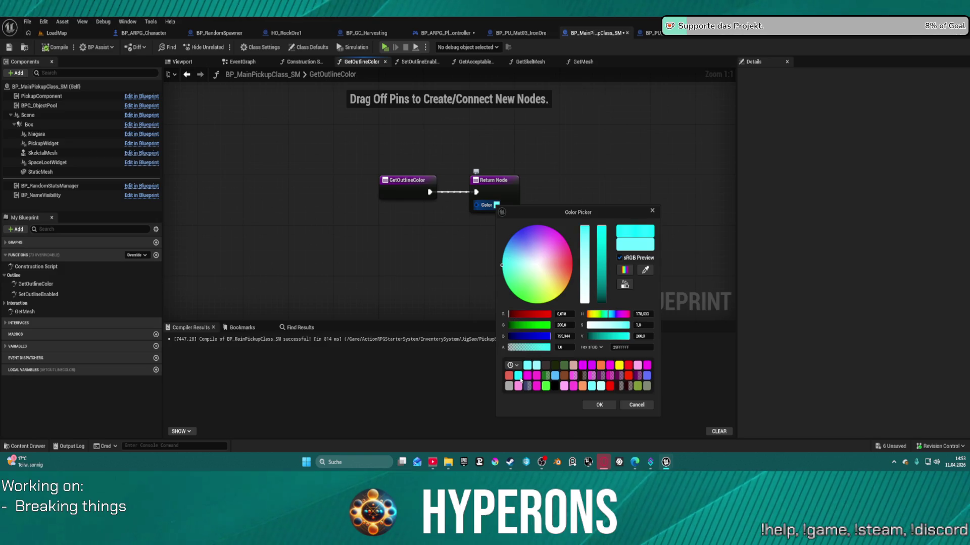
pyautogui.click(600, 405)
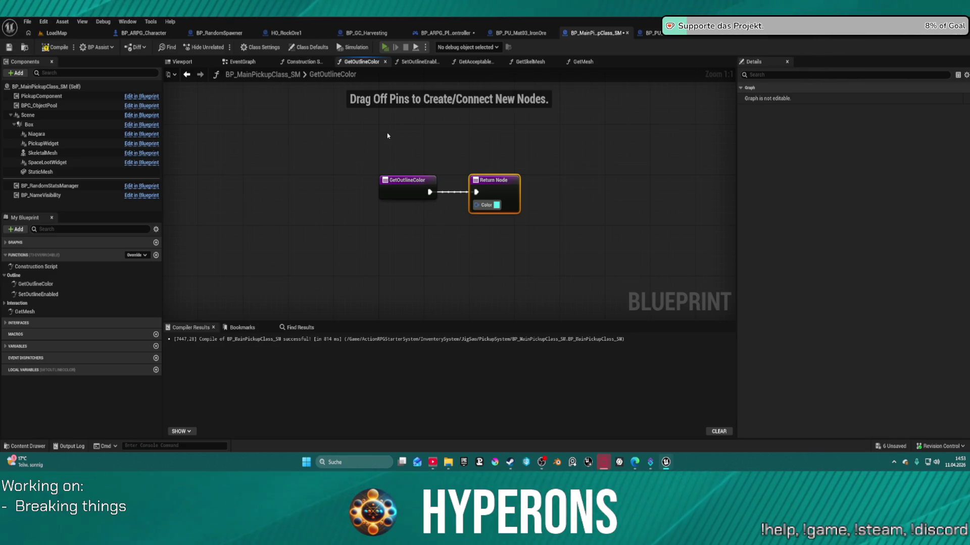
pyautogui.hotkey('alt', 'p')
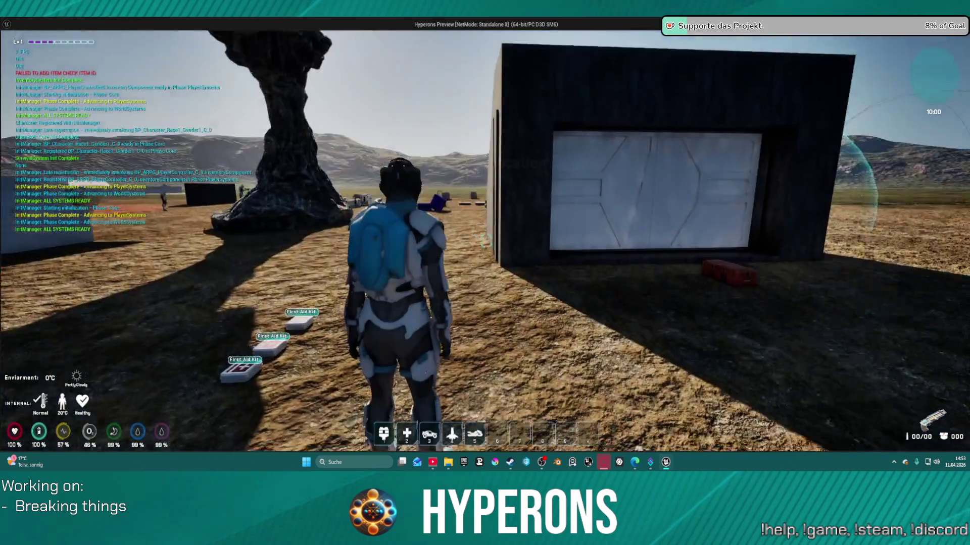
# Walk the character to the First Aid Kits, then jetpack up onto a rock above the base
pyautogui.press('w')
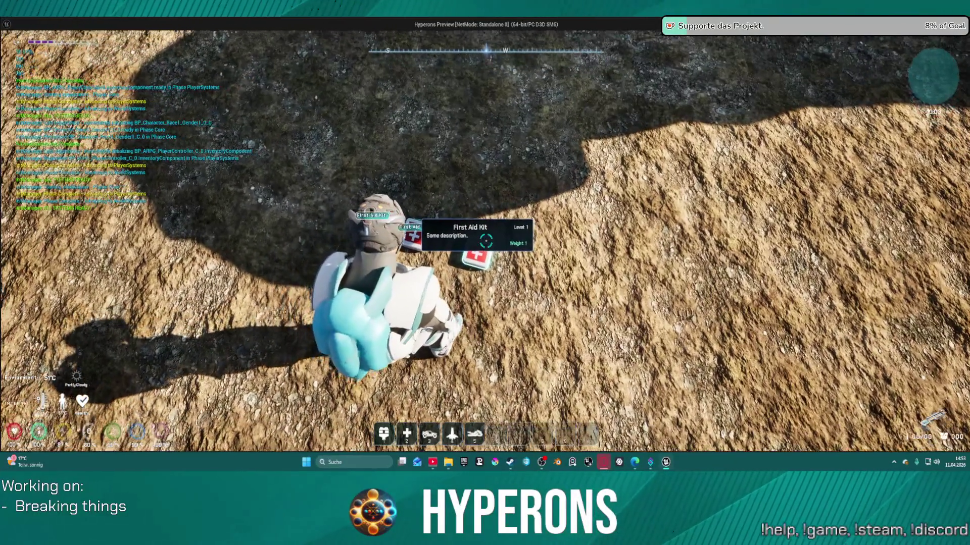
pyautogui.press('space')
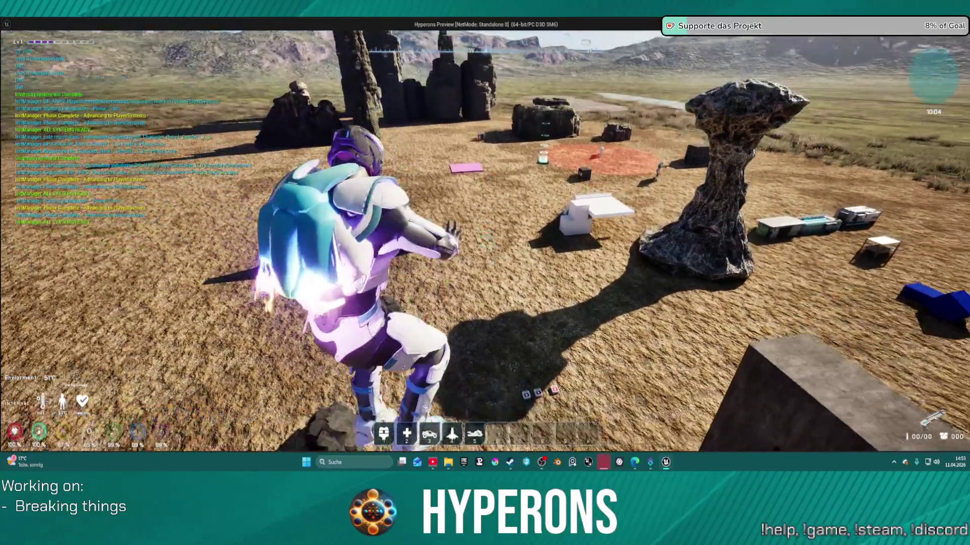
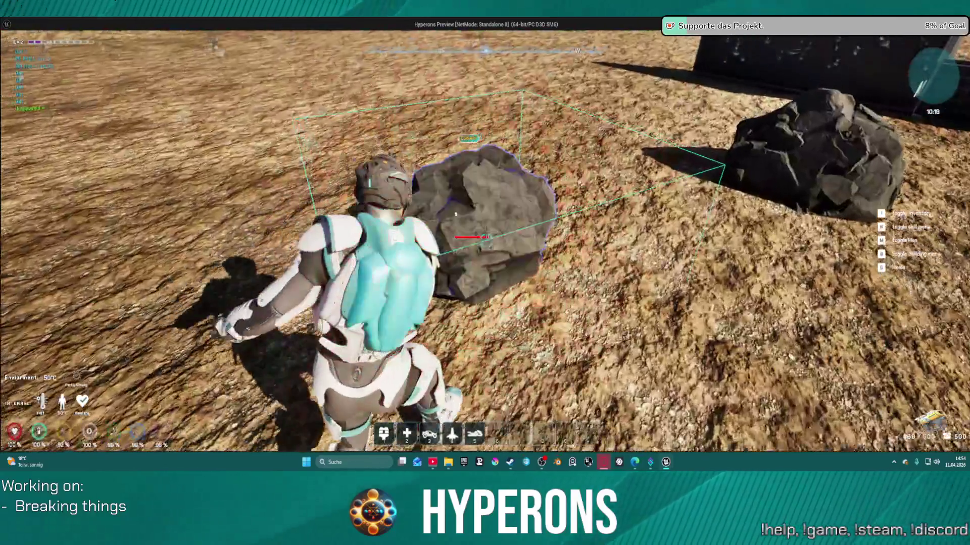
# Break the cobalt rock with the mining laser in play-test, then return to BP_ARPG_PlayerController
pyautogui.click(471, 237)
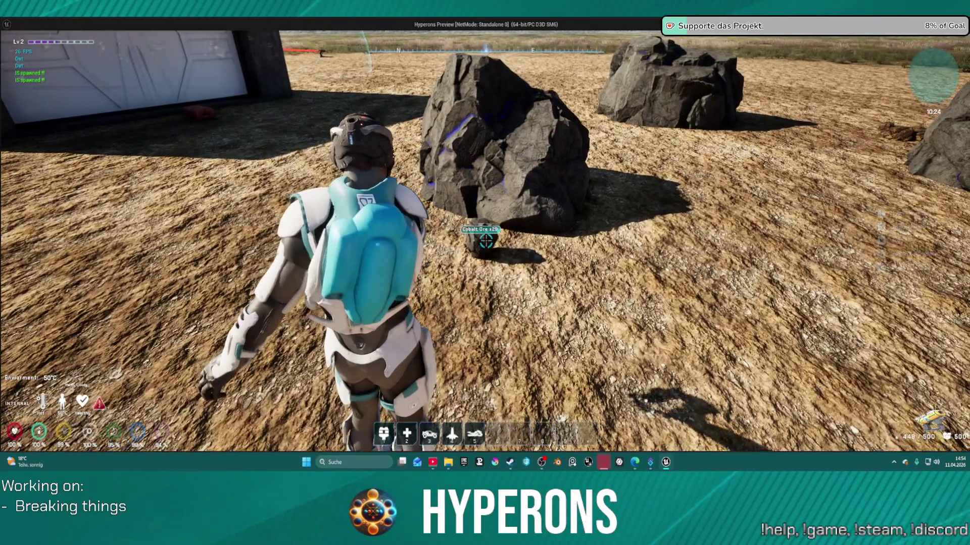
pyautogui.moveTo(485, 241); pyautogui.dragTo(487, 242)
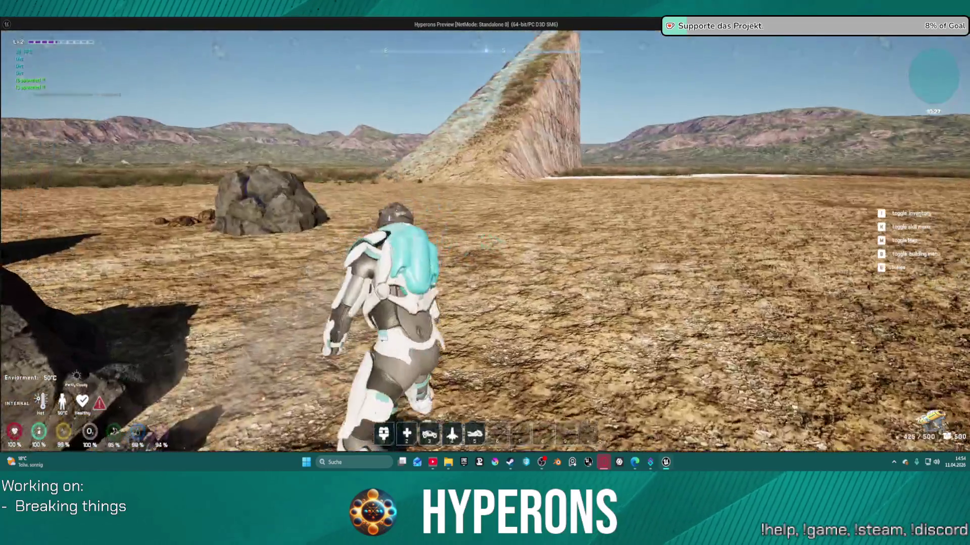
pyautogui.hotkey('alt', 'Tab')
pyautogui.click(444, 33)
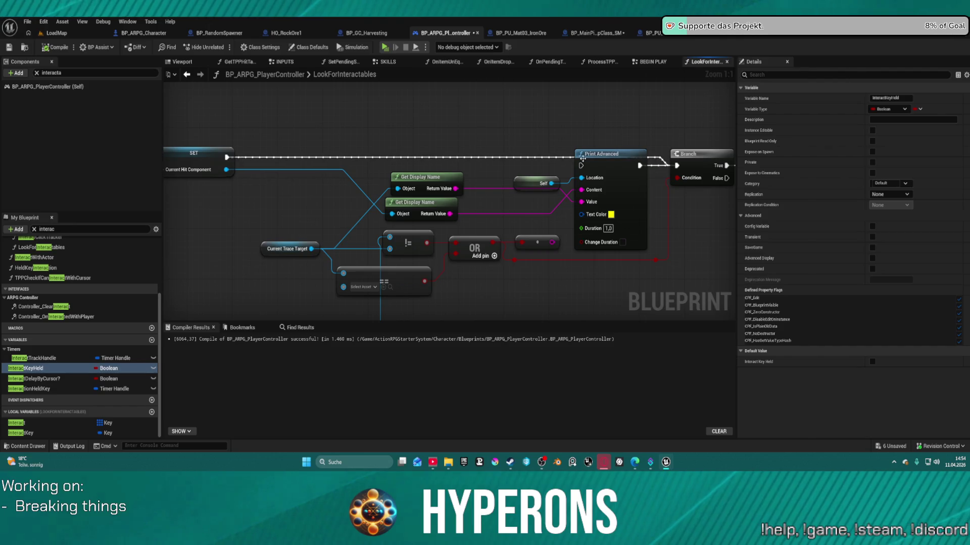
# Reposition the Get Display Name node and enable Change Duration on Print Advanced, set to 10
pyautogui.moveTo(226, 157); pyautogui.dragTo(581, 166)
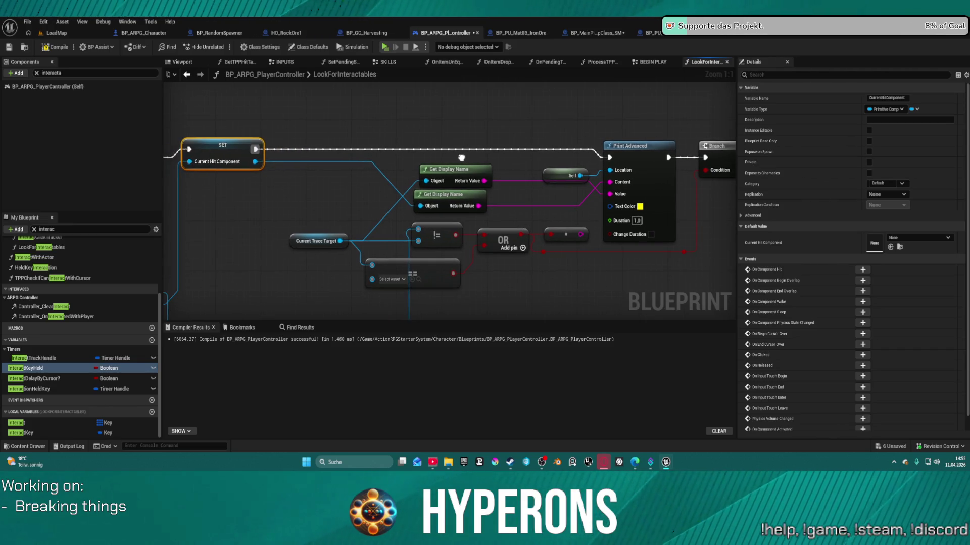
pyautogui.moveTo(454, 168)
pyautogui.mouseDown()
pyautogui.moveTo(437, 149)
pyautogui.moveTo(446, 160)
pyautogui.mouseUp()
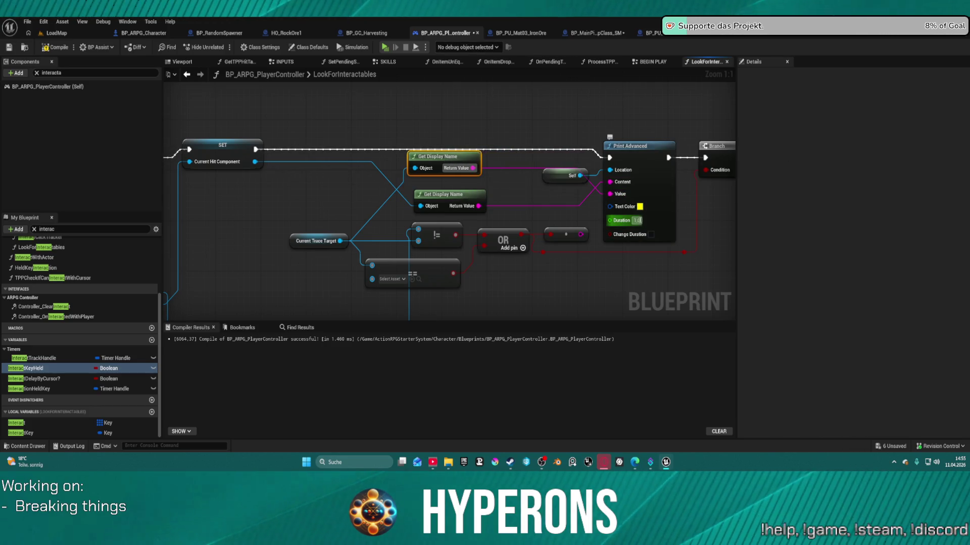
pyautogui.click(651, 235)
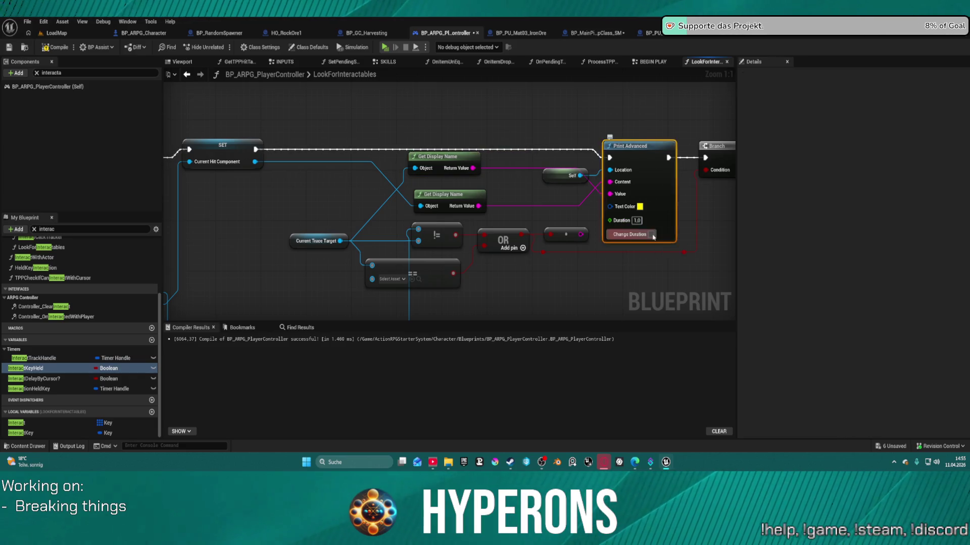
pyautogui.write('10')
pyautogui.press('Return')
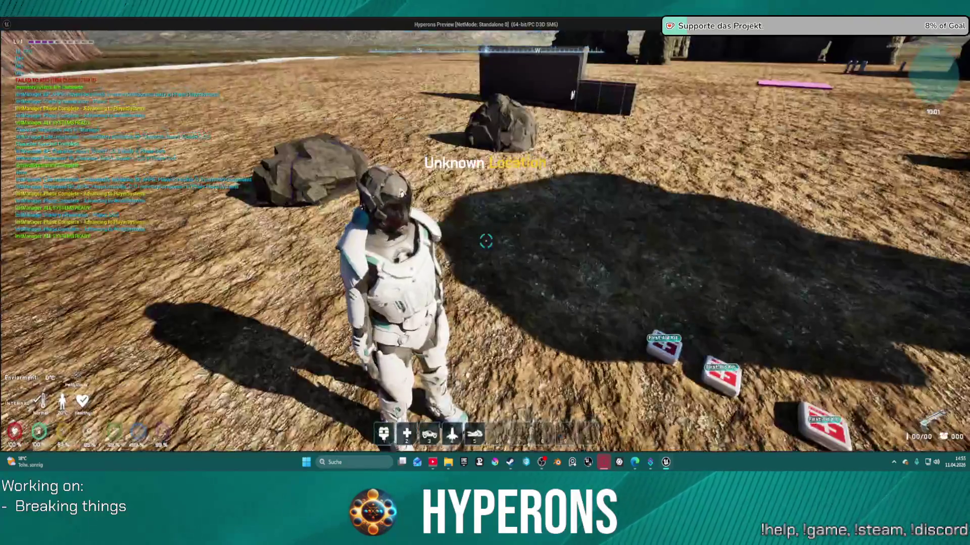
pyautogui.press('i')
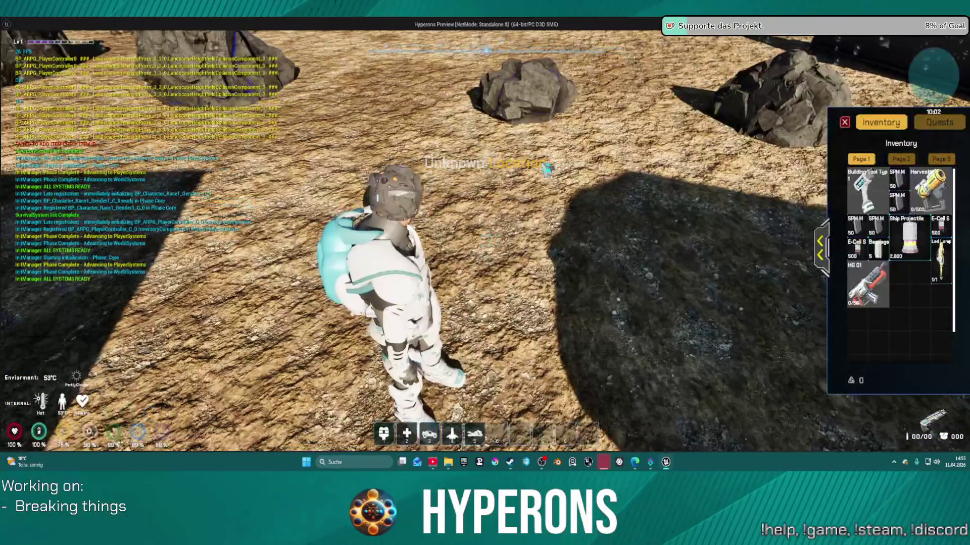
pyautogui.press('i')
pyautogui.press('r')
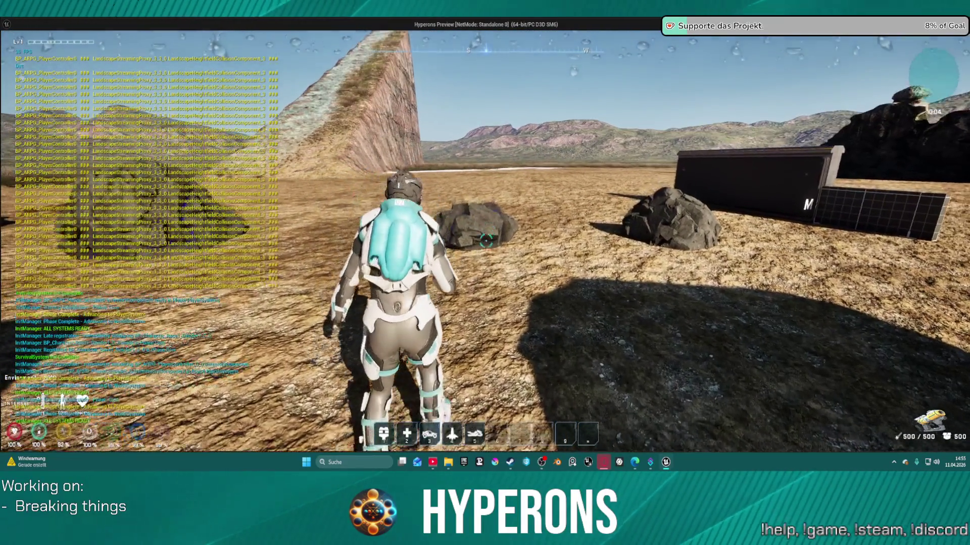
pyautogui.press('w')
pyautogui.click(486, 241)
pyautogui.moveTo(486, 242); pyautogui.dragTo(486, 242)
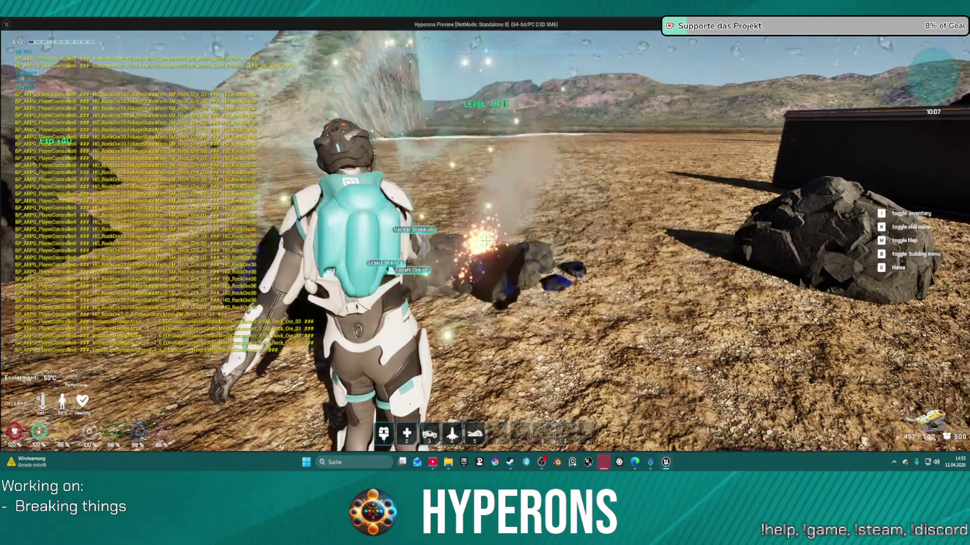
pyautogui.press('w')
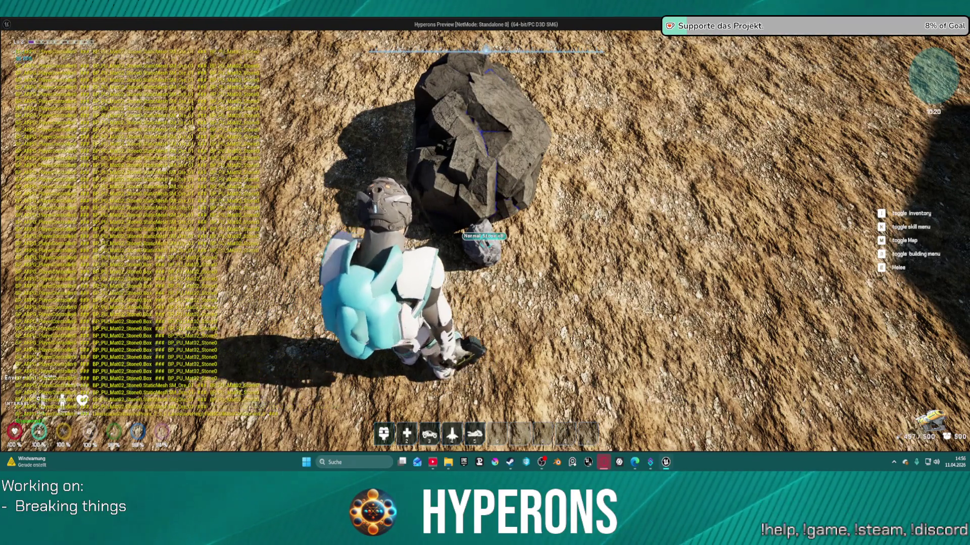
pyautogui.press('Escape')
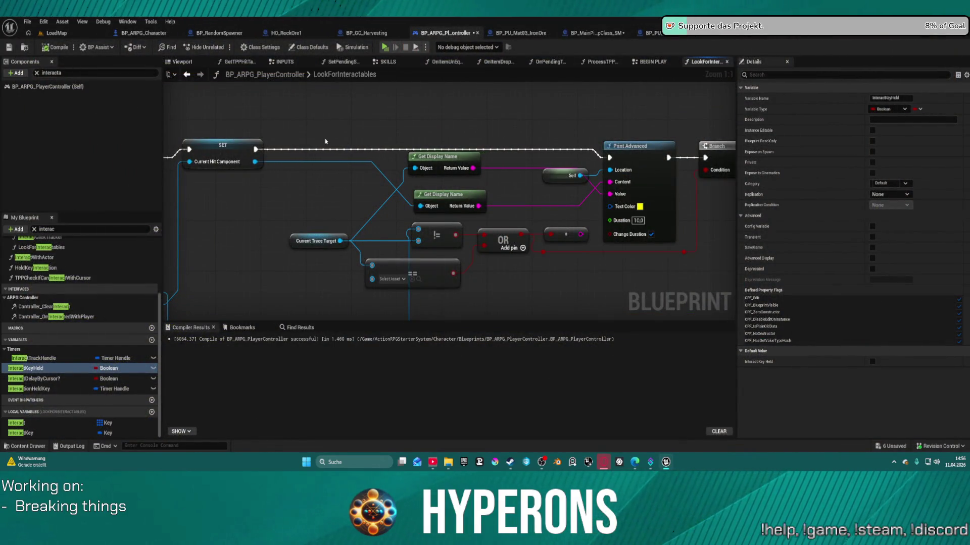
# Reconnect the SET node to the Branch, review the Line Trace By Channel nodes, then open INPUTS
pyautogui.moveTo(255, 149)
pyautogui.mouseDown()
pyautogui.moveTo(706, 158)
pyautogui.moveTo(682, 160)
pyautogui.mouseUp()
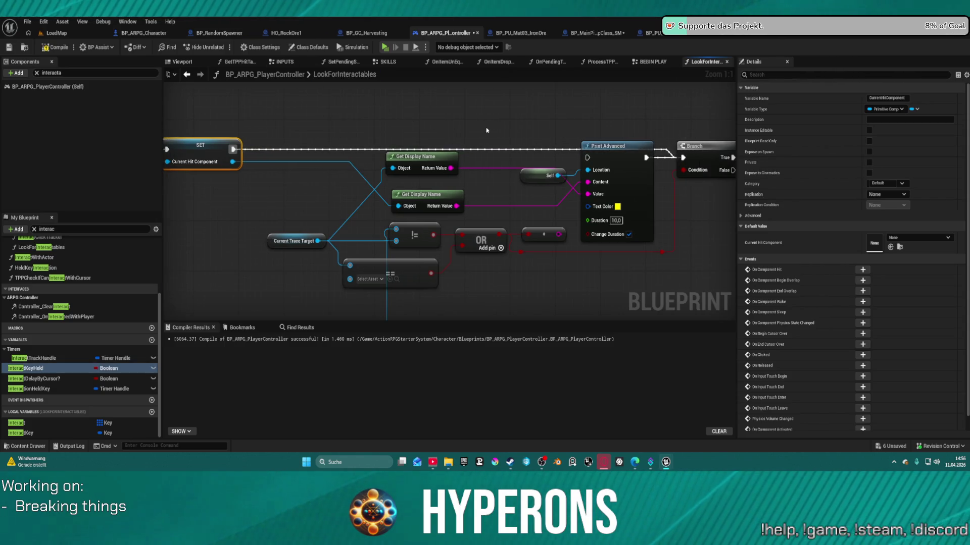
pyautogui.moveTo(483, 130); pyautogui.dragTo(423, 134)
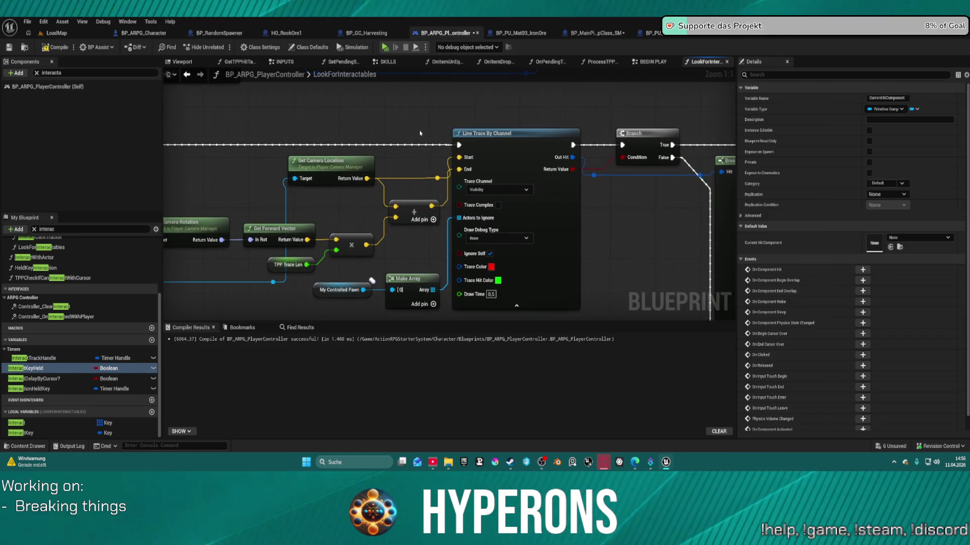
pyautogui.scroll(-3, 422, 131)
pyautogui.scroll(2, 519, 158)
pyautogui.click(519, 158)
pyautogui.scroll(1, 519, 159)
pyautogui.moveTo(519, 159); pyautogui.dragTo(174, 50)
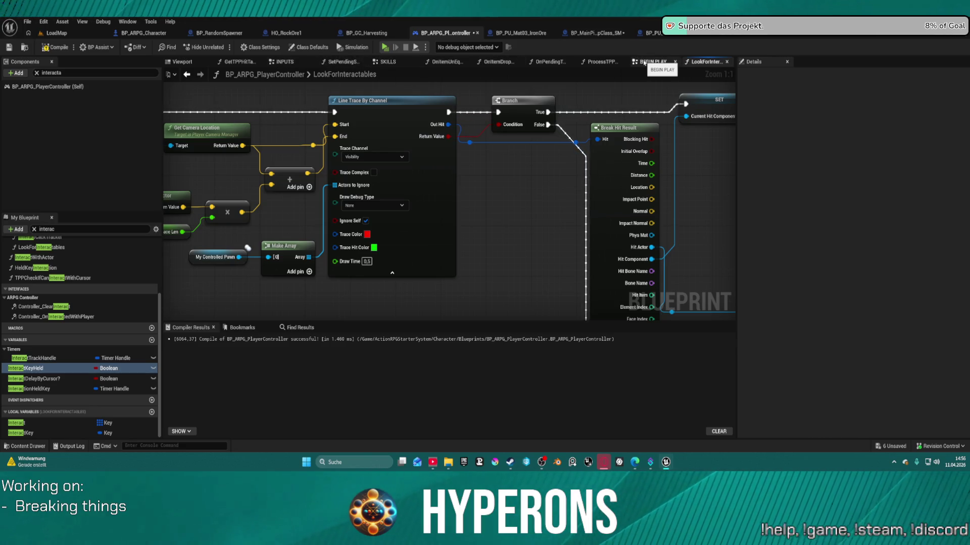
pyautogui.click(285, 62)
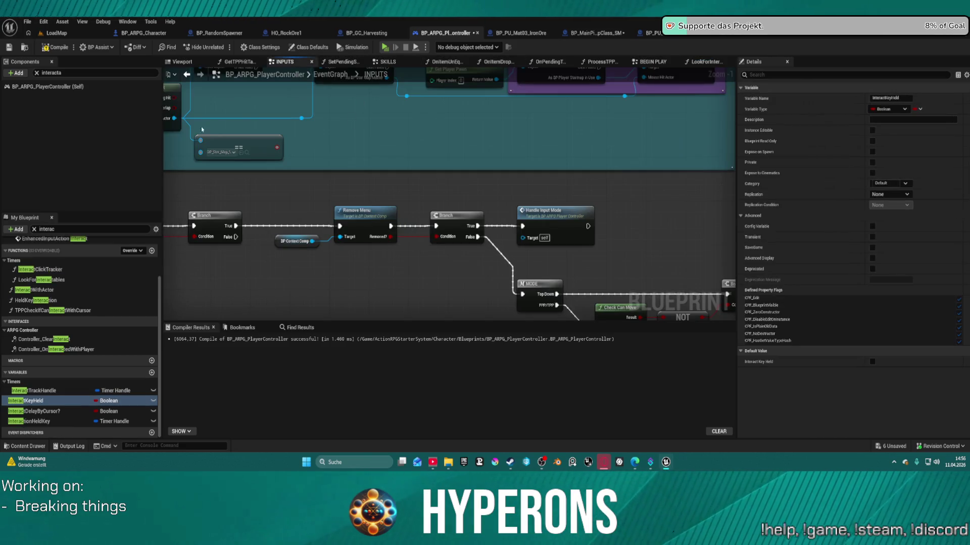
# Find the InteractWithWorld group and add a breakpoint to the EnhancedInputAction Interact node
pyautogui.scroll(-4, 375, 199)
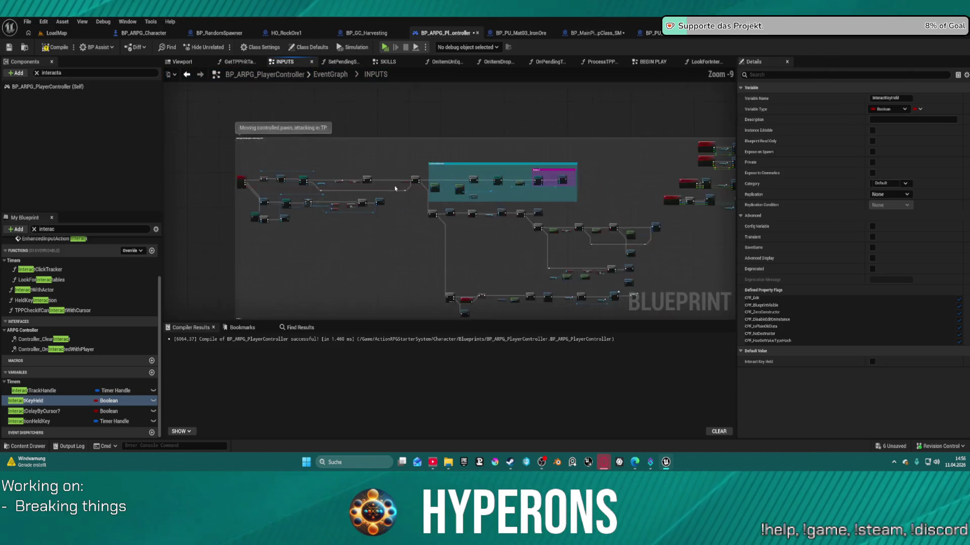
pyautogui.moveTo(380, 123)
pyautogui.mouseDown()
pyautogui.moveTo(324, 147)
pyautogui.moveTo(320, 132)
pyautogui.mouseUp()
pyautogui.moveTo(451, 289)
pyautogui.mouseDown()
pyautogui.moveTo(426, 179)
pyautogui.moveTo(436, 300)
pyautogui.mouseUp()
pyautogui.scroll(4, 426, 180)
pyautogui.scroll(5, 426, 179)
pyautogui.rightClick(415, 200)
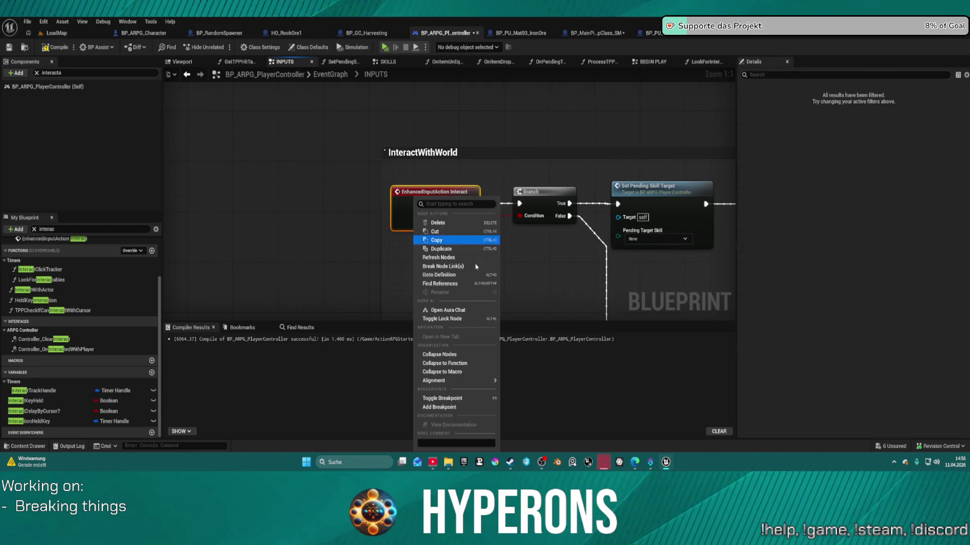
pyautogui.click(479, 408)
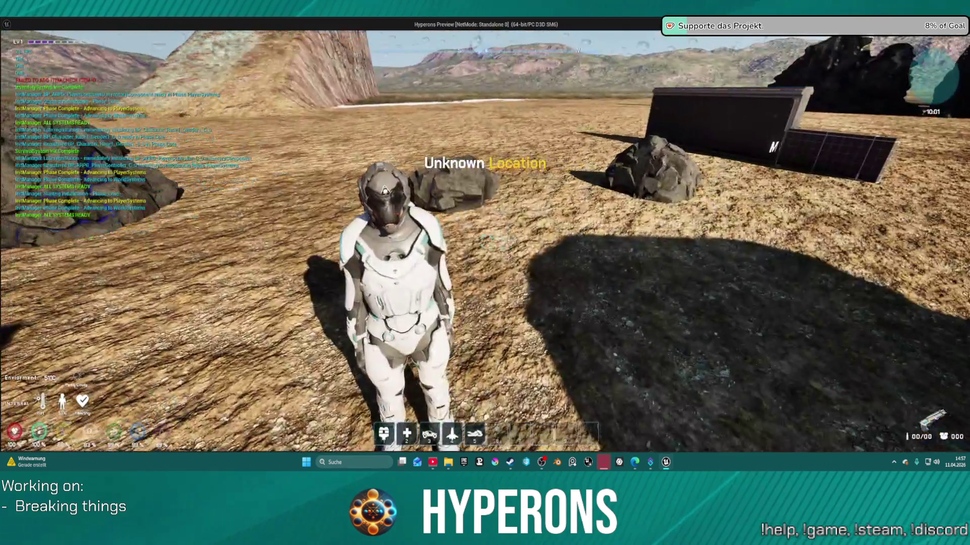
# Equip the harvester from the in-game inventory
pyautogui.press('i')
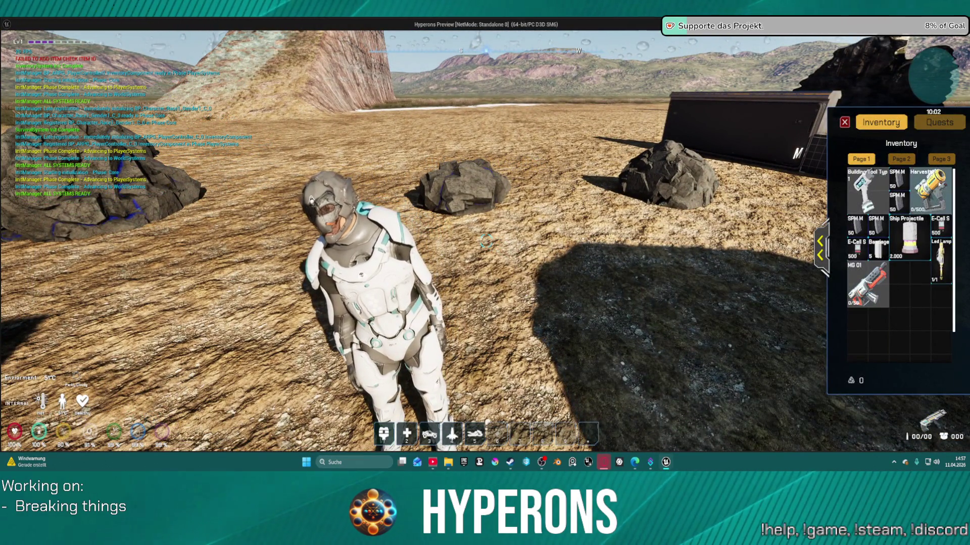
pyautogui.click(932, 179)
pyautogui.press('i')
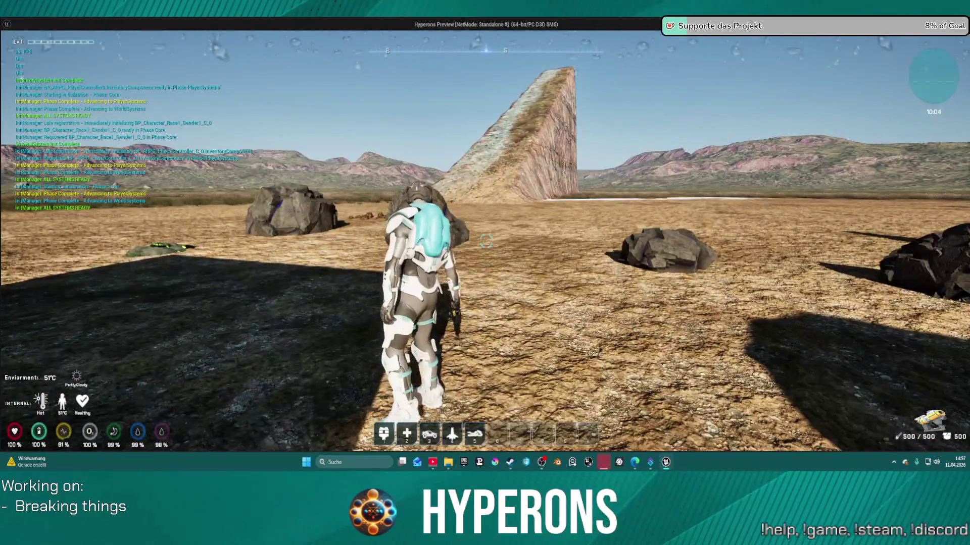
# Run to the large rock, mine it with the harvester beam, and interact to hit the breakpoint
pyautogui.click(485, 242)
pyautogui.press('w')
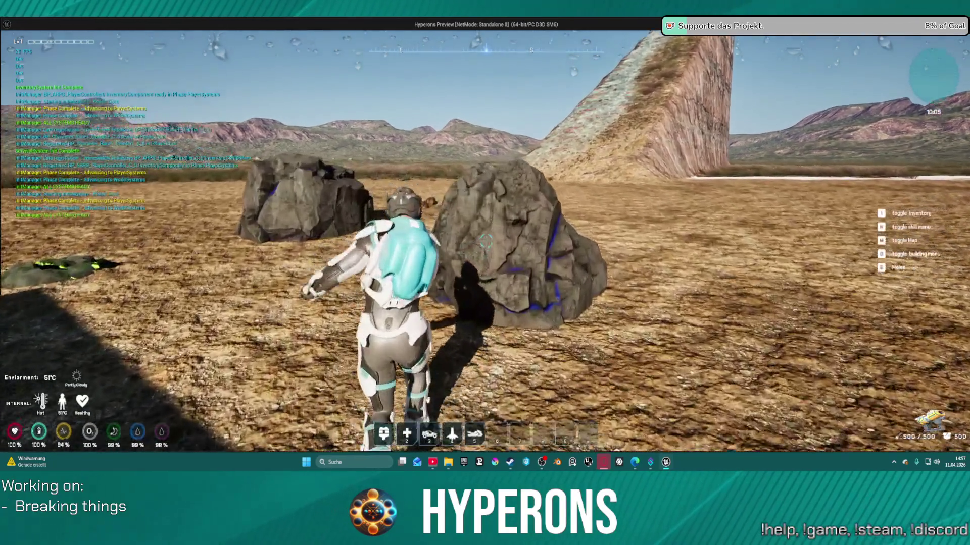
pyautogui.click(485, 242)
pyautogui.moveTo(486, 241); pyautogui.dragTo(486, 241)
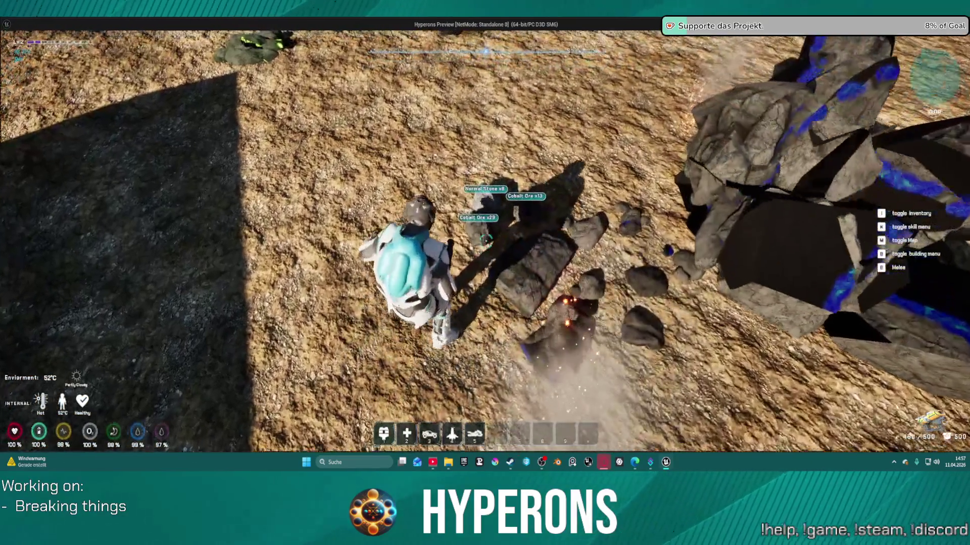
pyautogui.hotkey('alt', 'Tab')
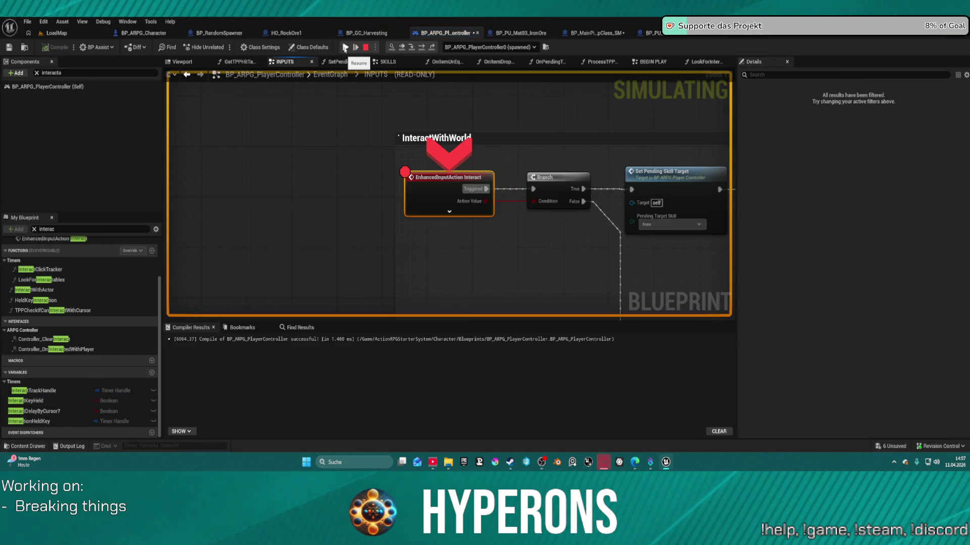
# Resume to the Interact breakpoint and step repeatedly through the interaction logic
pyautogui.click(345, 47)
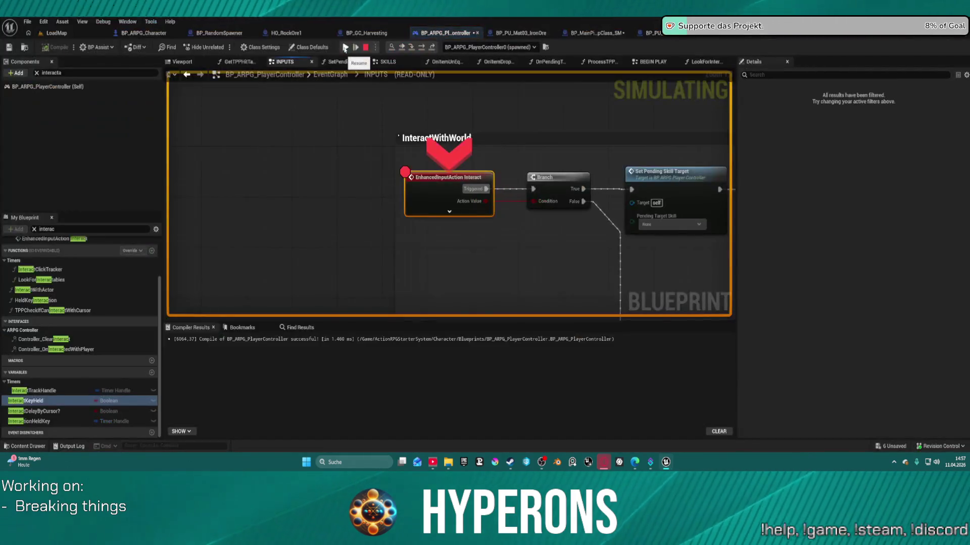
pyautogui.click(423, 47)
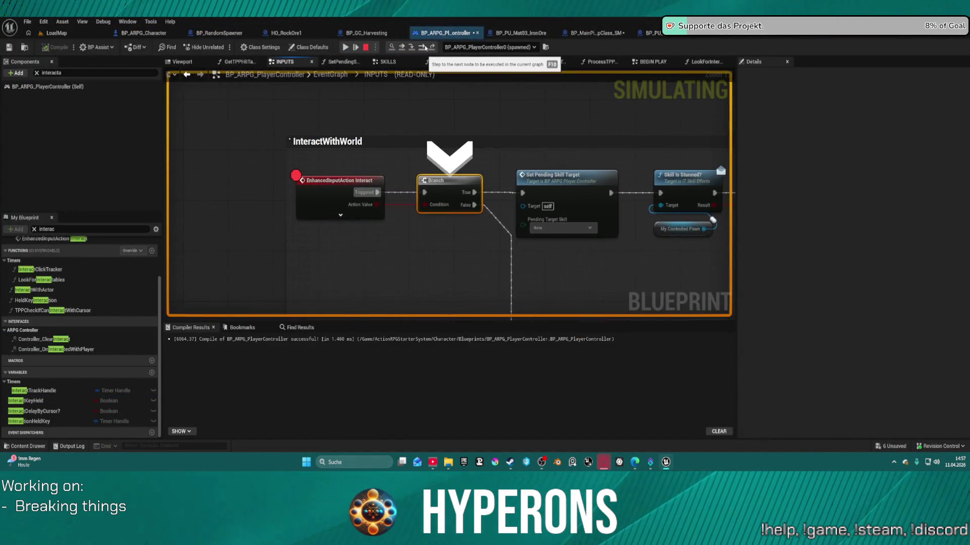
pyautogui.click(425, 47)
pyautogui.click(425, 47)
pyautogui.click(425, 47)
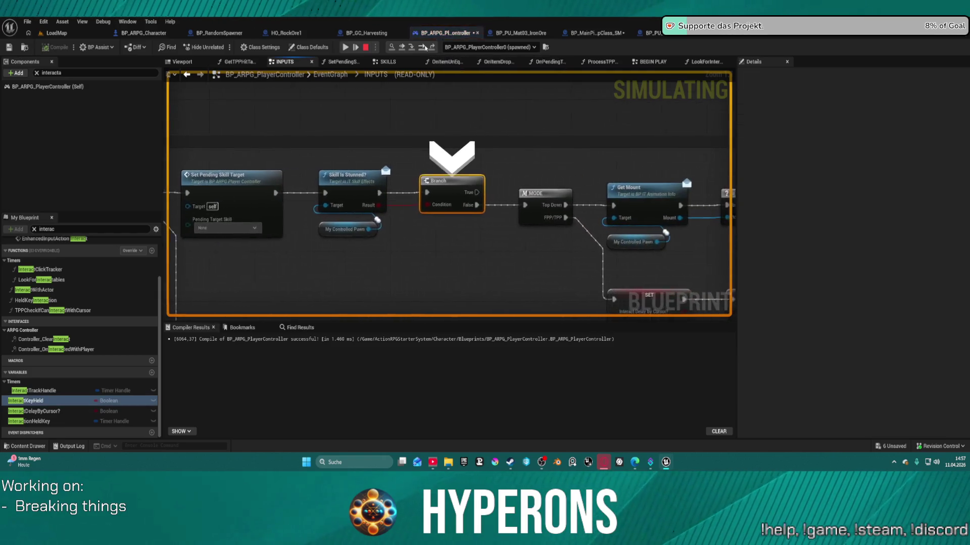
pyautogui.click(424, 46)
pyautogui.click(425, 47)
pyautogui.click(424, 47)
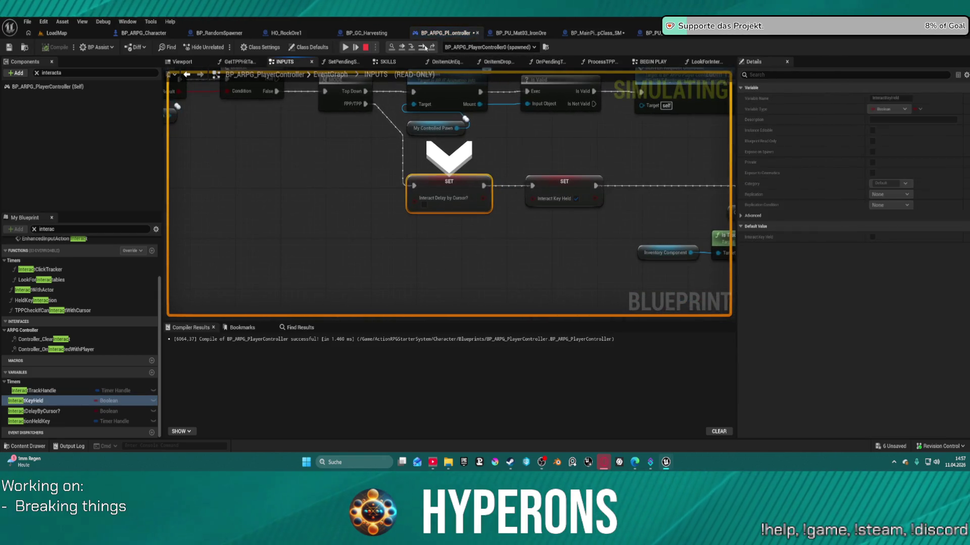
pyautogui.click(425, 47)
pyautogui.click(424, 47)
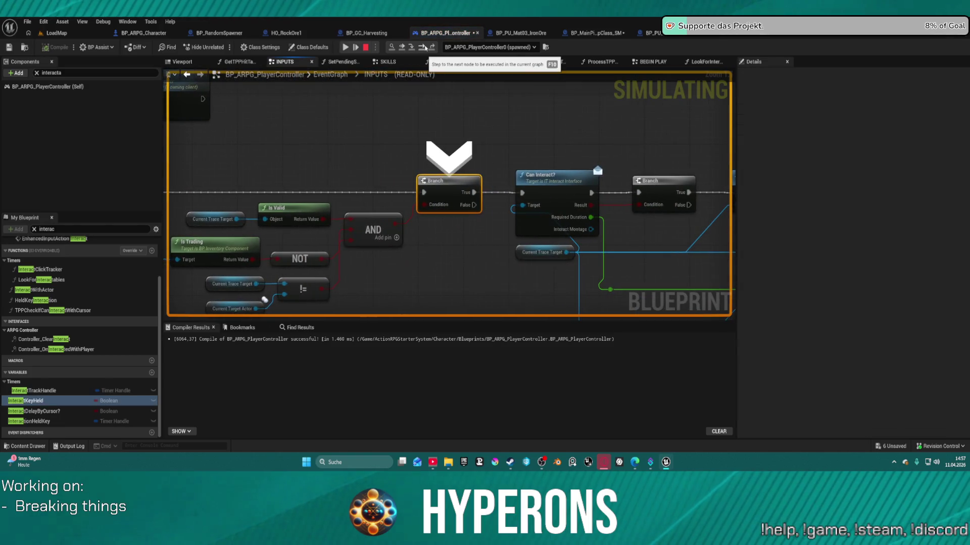
pyautogui.moveTo(444, 181); pyautogui.dragTo(463, 126)
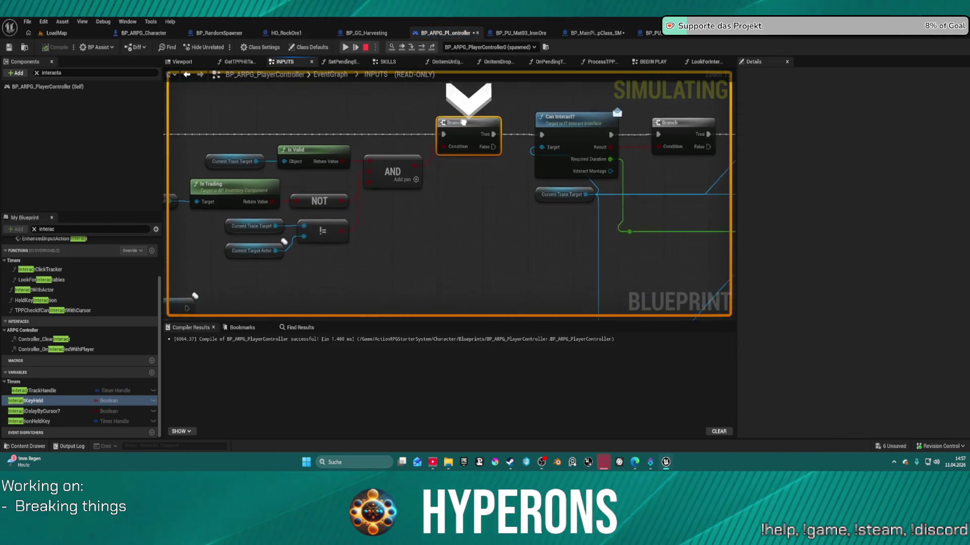
# Step through Can Interact?, Branch, Get Acceptable Distance and Is Elevator?, check the False condition, then stop
pyautogui.click(421, 48)
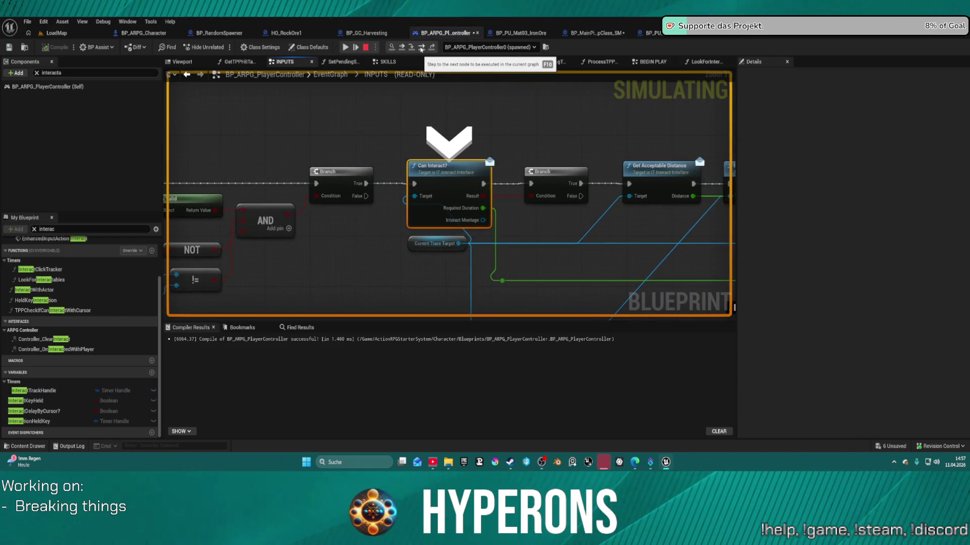
pyautogui.click(421, 48)
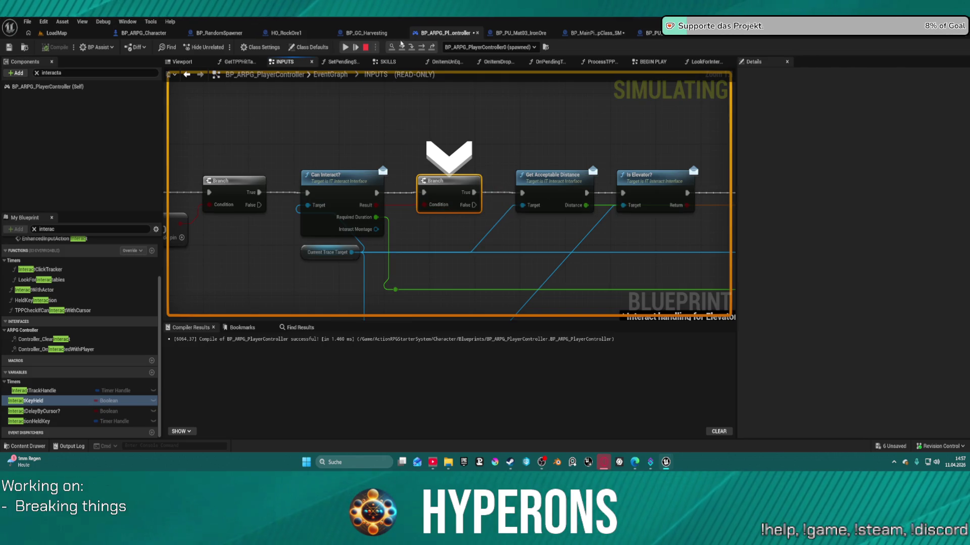
pyautogui.click(421, 48)
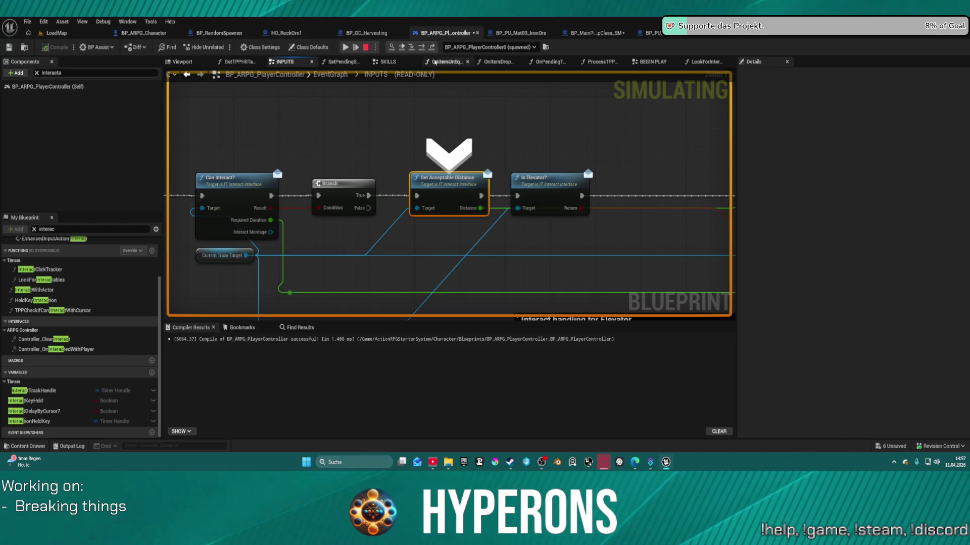
pyautogui.click(424, 47)
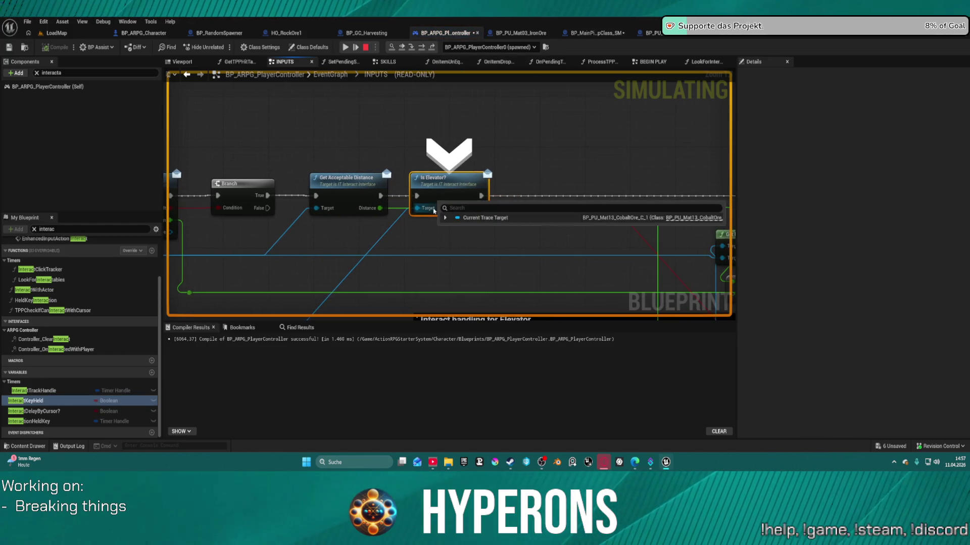
pyautogui.moveTo(474, 211)
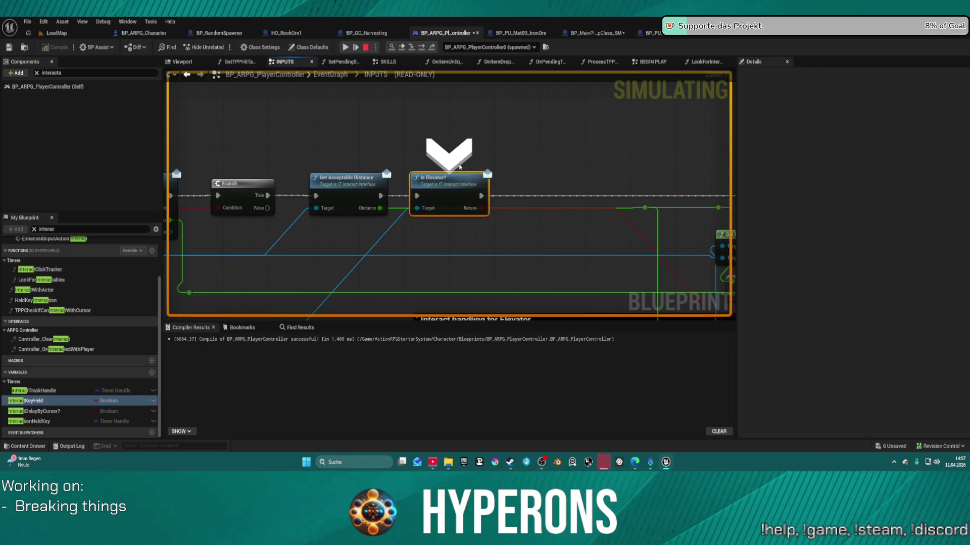
pyautogui.click(426, 48)
pyautogui.moveTo(438, 208)
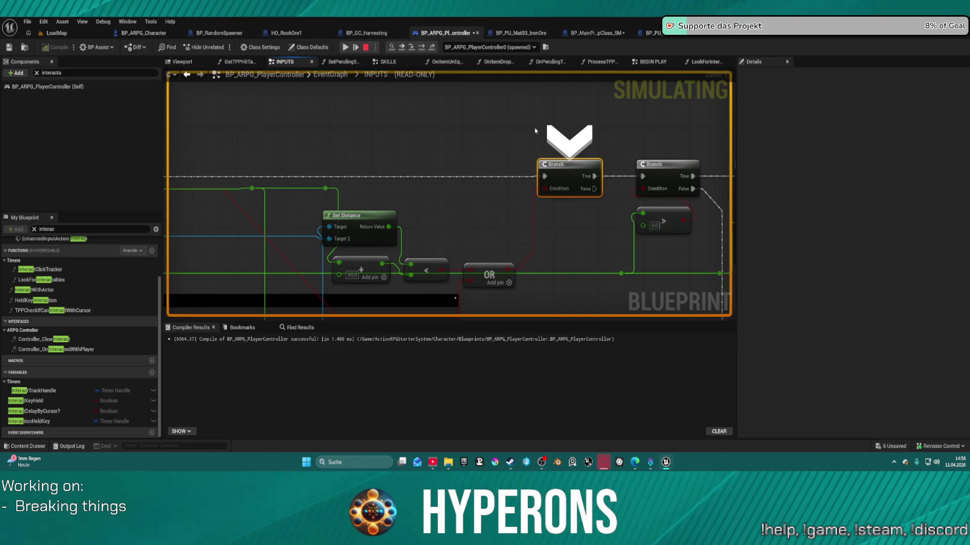
pyautogui.moveTo(555, 188)
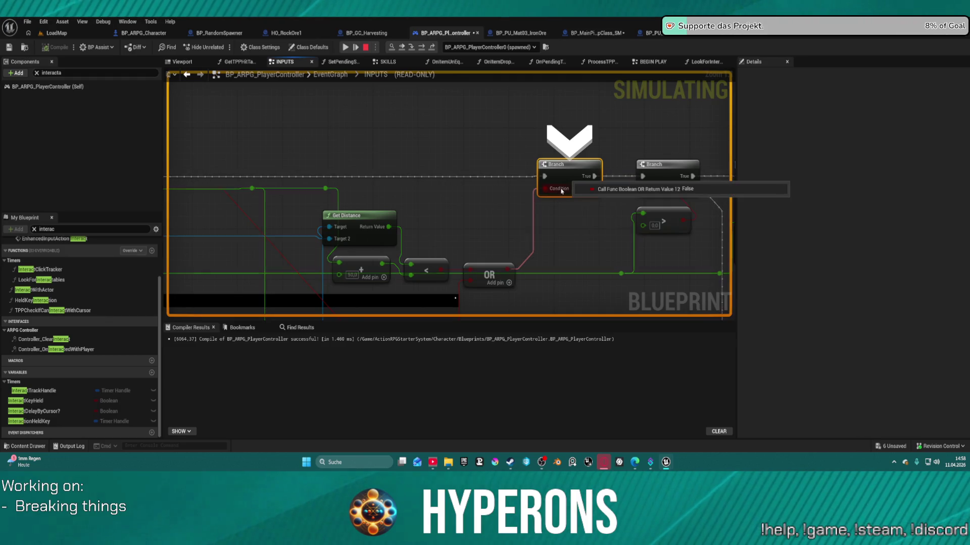
pyautogui.press('Escape')
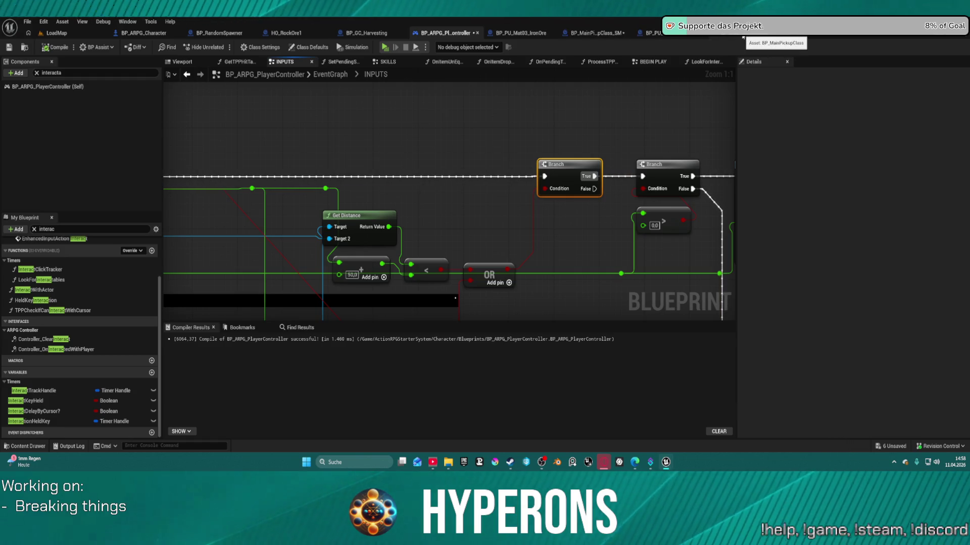
# Open BP_MainPickupClass's GetAcceptableDistance interface function and inspect its returned Distance value
pyautogui.click(743, 37)
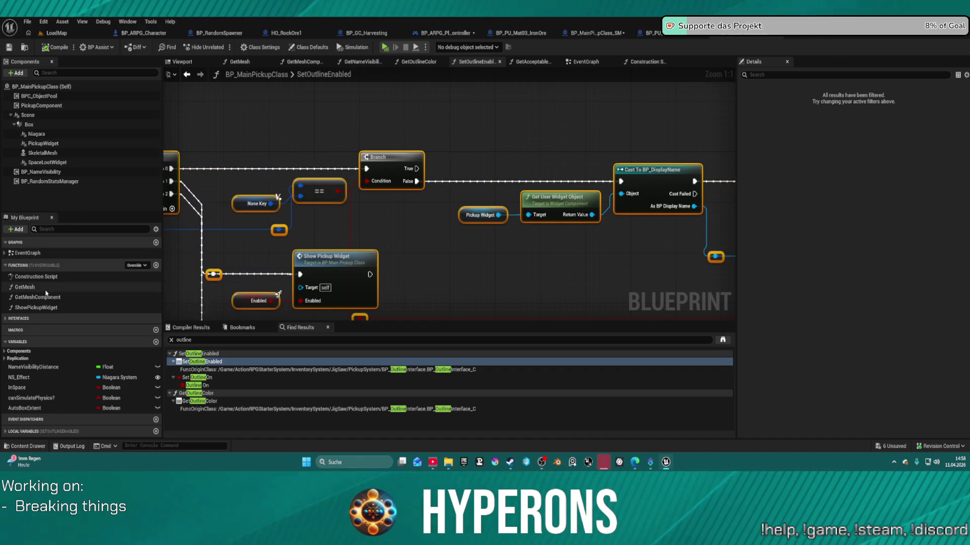
pyautogui.click(6, 319)
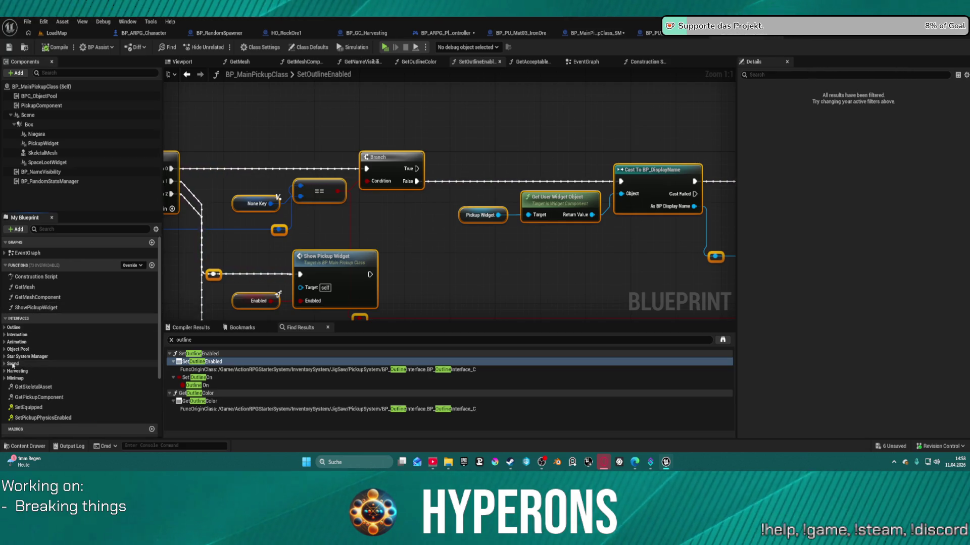
pyautogui.click(16, 335)
pyautogui.scroll(-1, 30, 404)
pyautogui.scroll(-5, 31, 404)
pyautogui.click(45, 361)
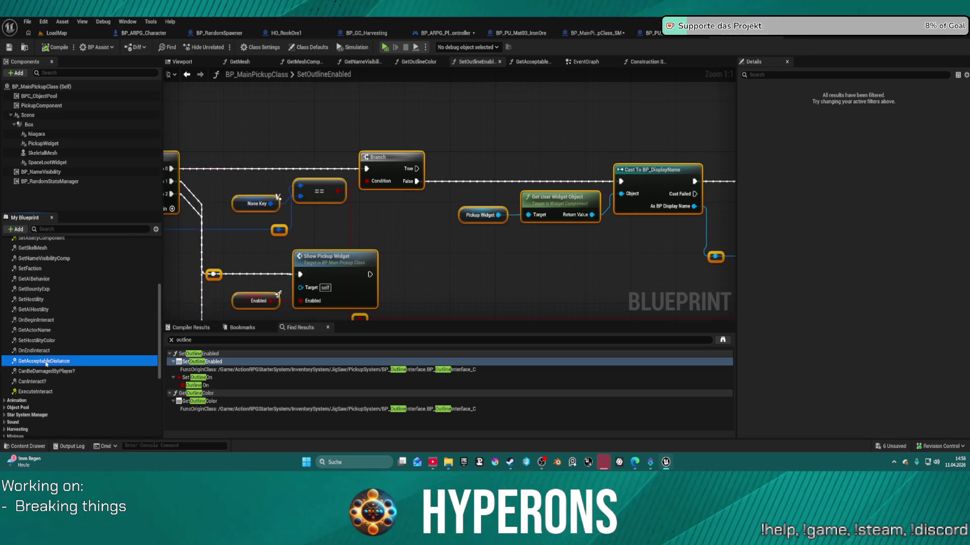
pyautogui.doubleClick(45, 361)
pyautogui.click(414, 266)
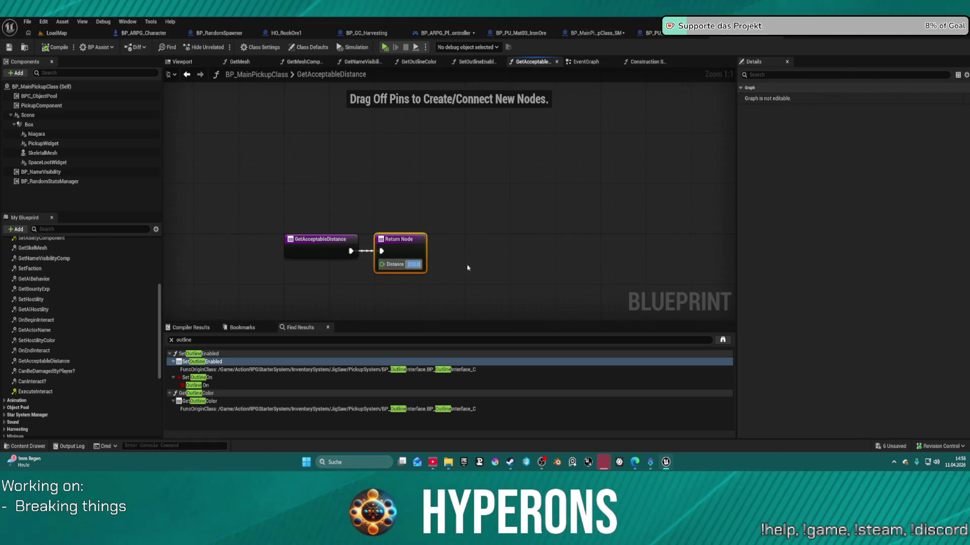
# Delete the GetAcceptableDistance override from BP_MainPickupClass_SM and launch a standalone play-test
pyautogui.click(593, 33)
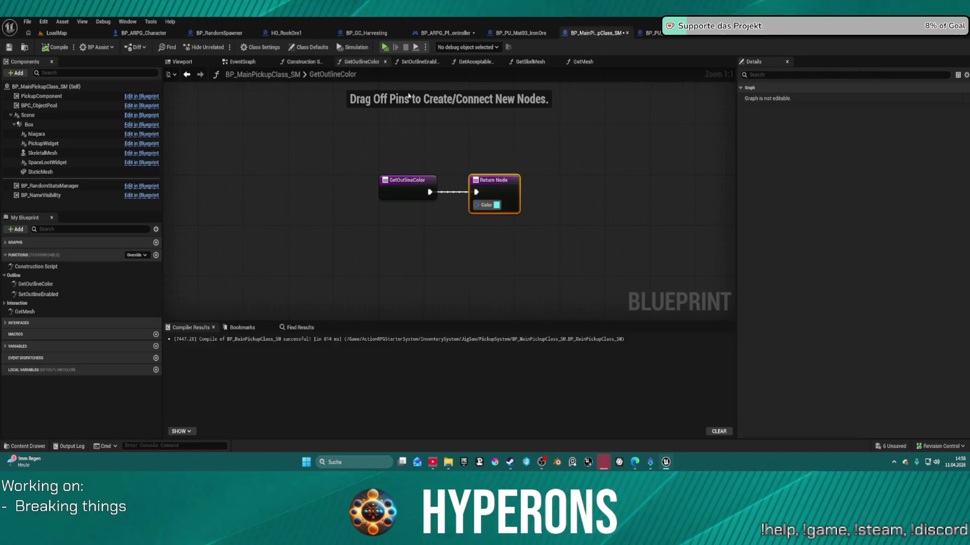
pyautogui.click(21, 323)
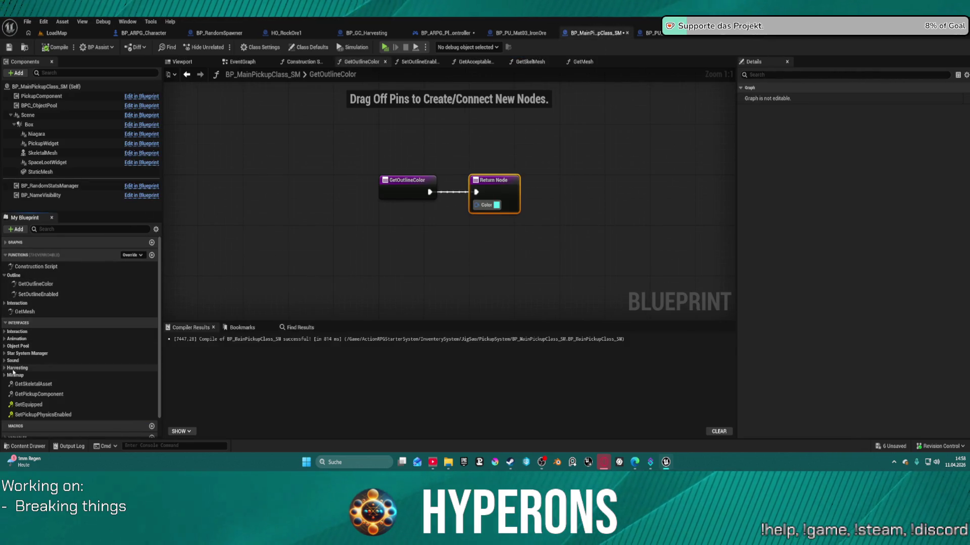
pyautogui.click(5, 331)
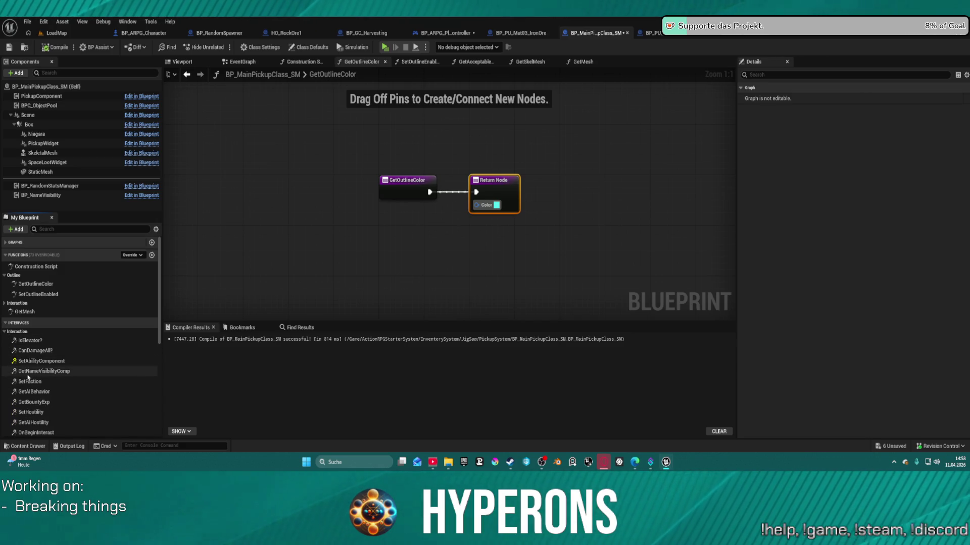
pyautogui.scroll(-3, 30, 377)
pyautogui.scroll(-2, 29, 376)
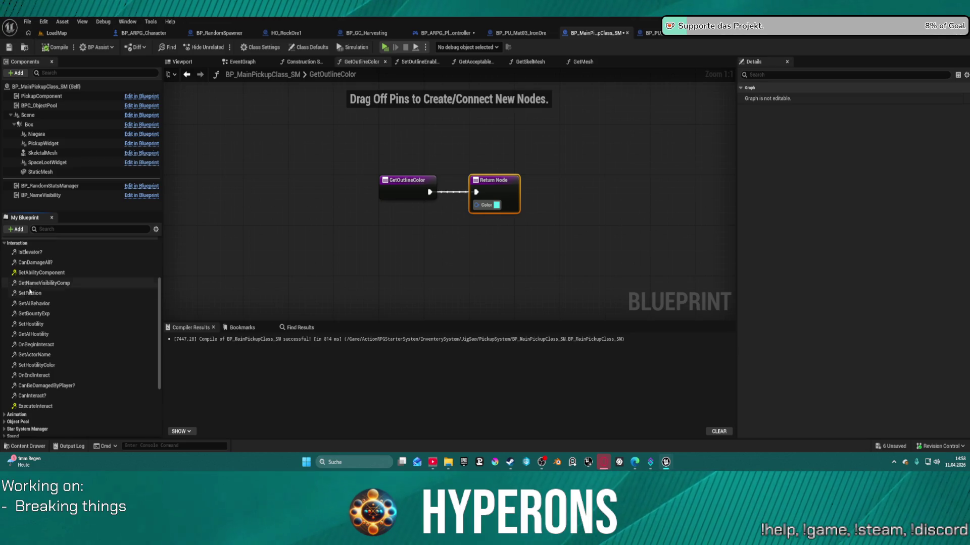
pyautogui.scroll(1, 37, 295)
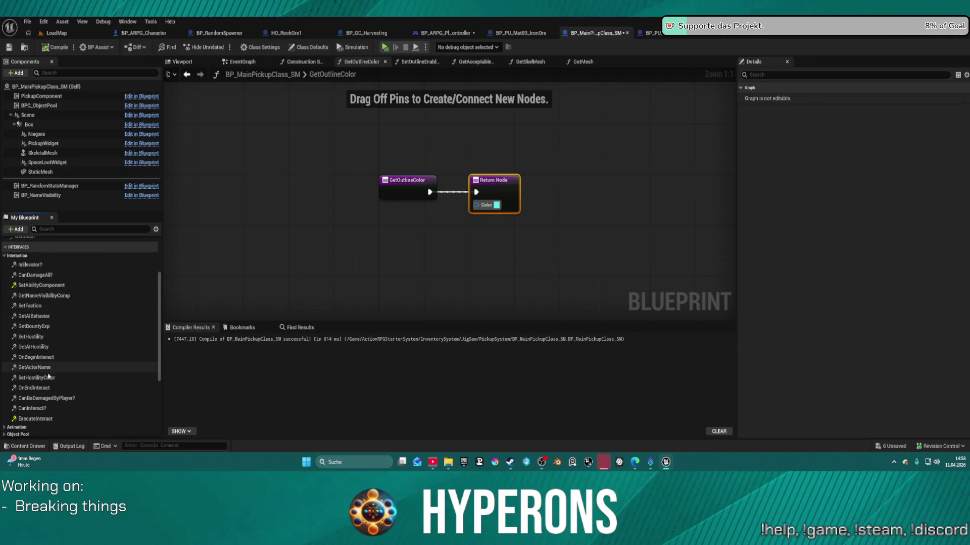
pyautogui.scroll(6, 48, 399)
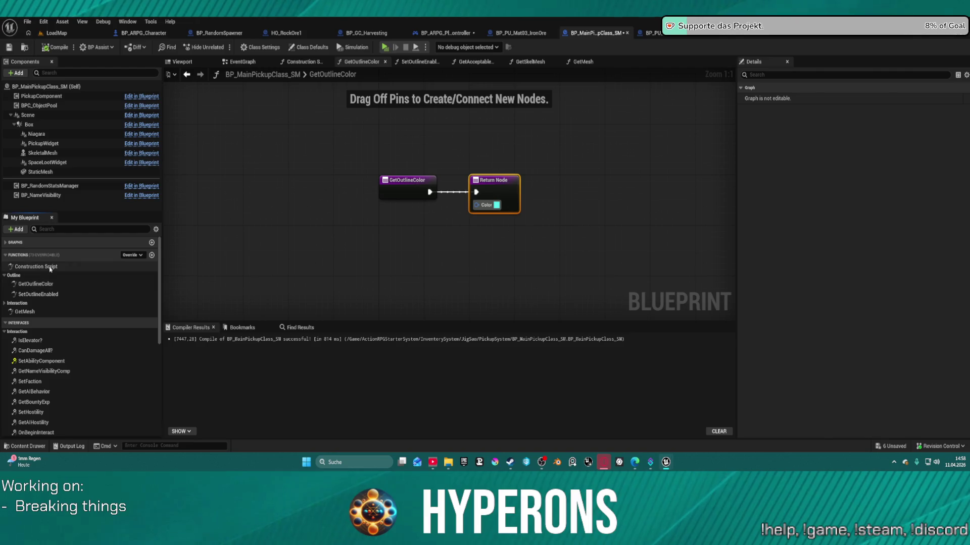
pyautogui.click(18, 303)
pyautogui.click(25, 312)
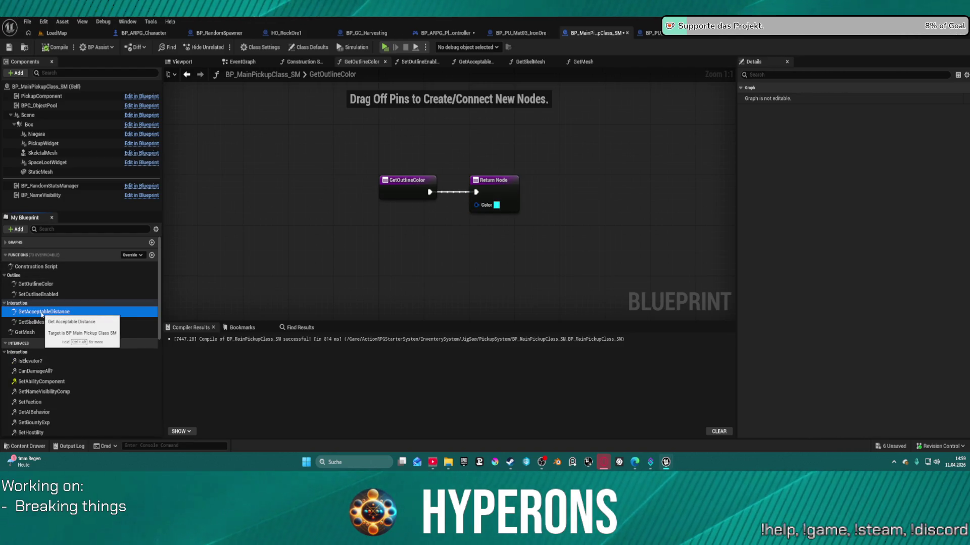
pyautogui.press('Delete')
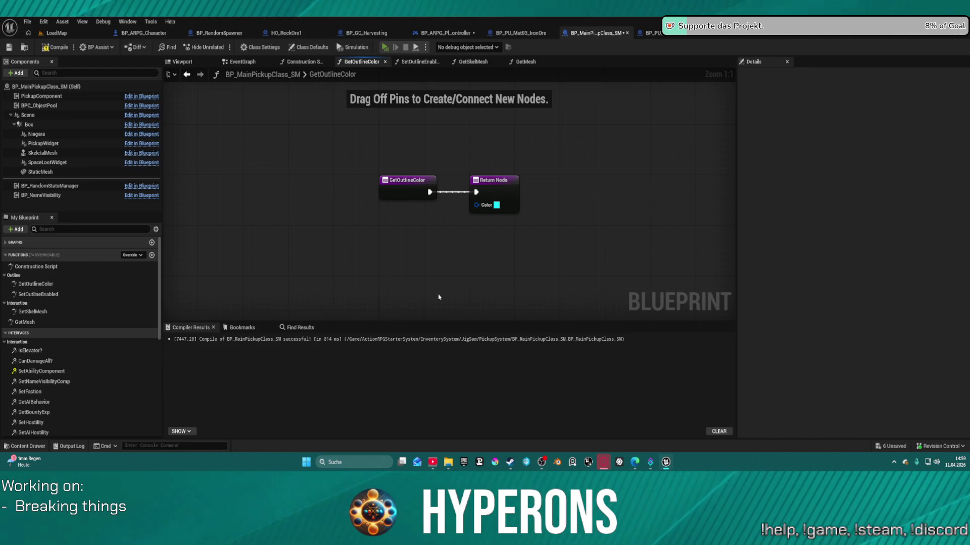
pyautogui.hotkey('alt', 'Tab')
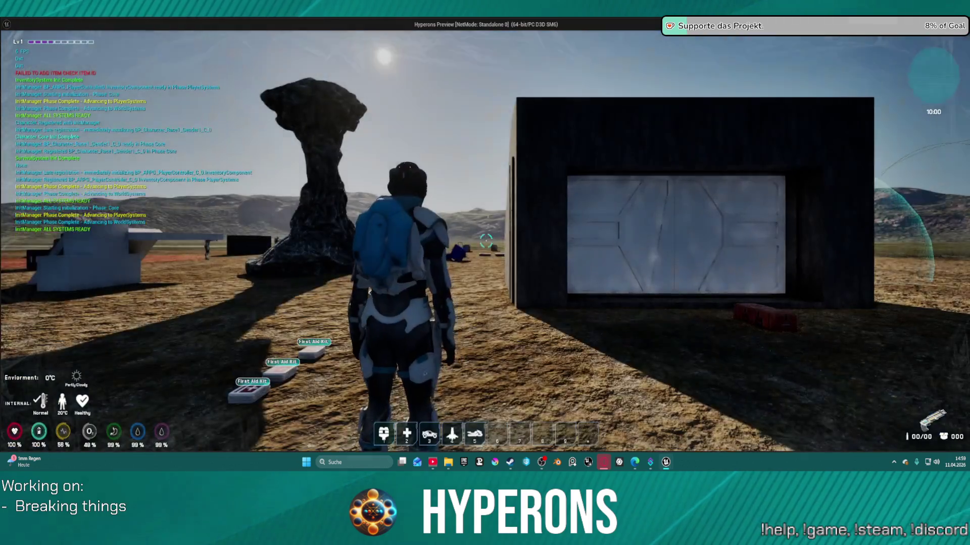
# Hit the Interact breakpoint and resume, then walk up to a rock and fire the harvester into it
pyautogui.press('e')
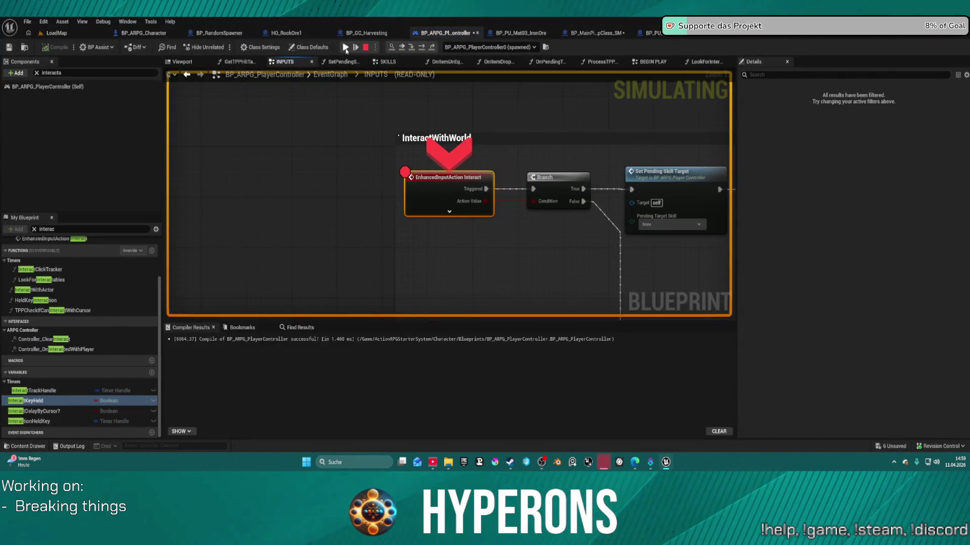
pyautogui.click(346, 47)
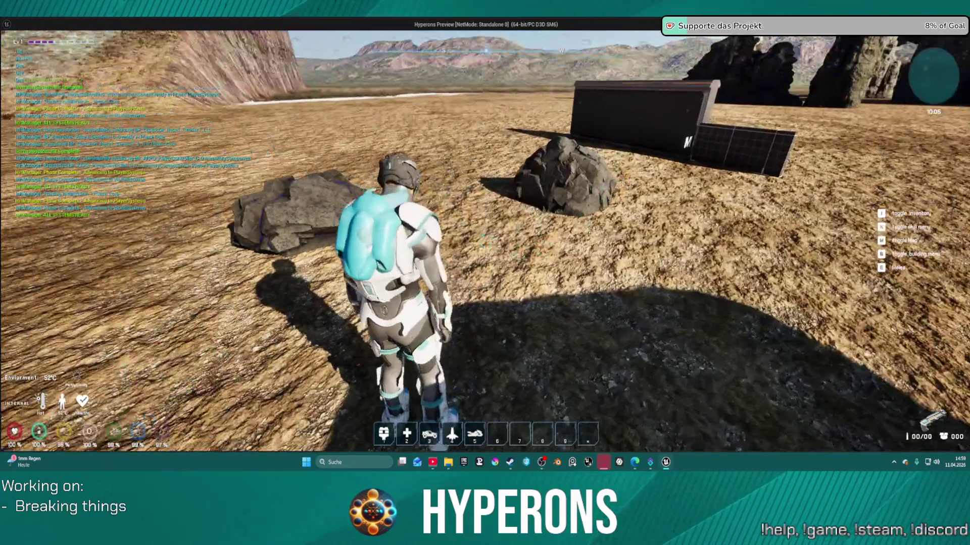
pyautogui.press('i')
pyautogui.press('i')
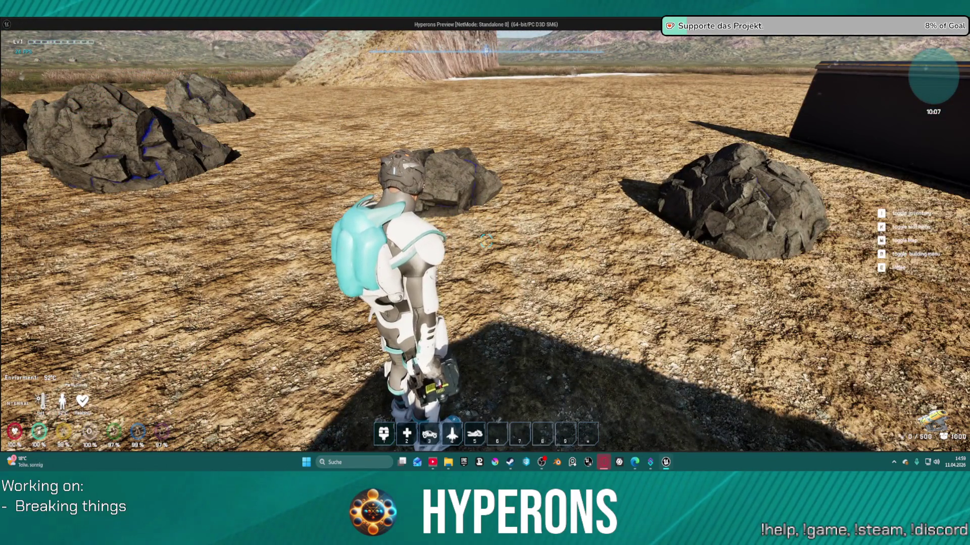
pyautogui.press('w')
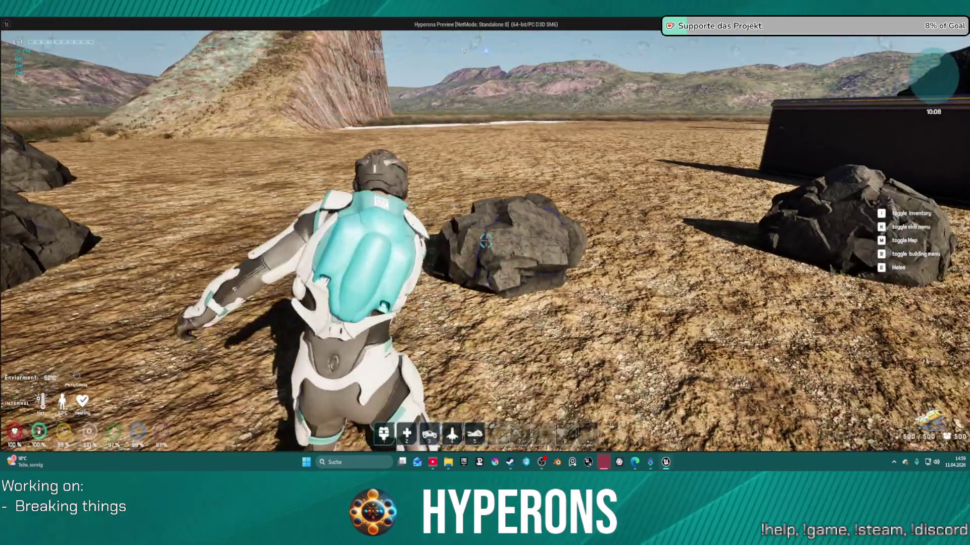
pyautogui.click(484, 242)
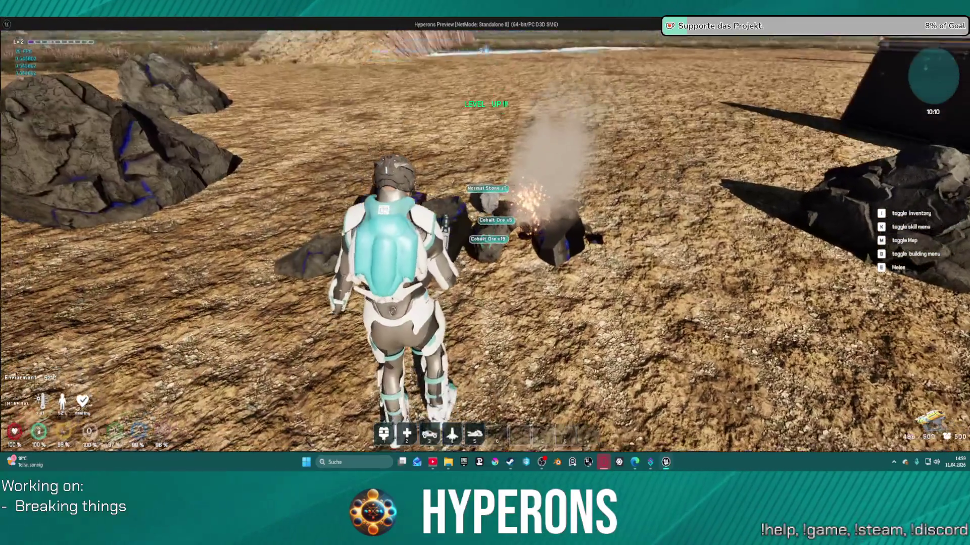
# Interact with the ore drop, step to Get Acceptable Distance to compare 128.96 against 250, then resume
pyautogui.press('f')
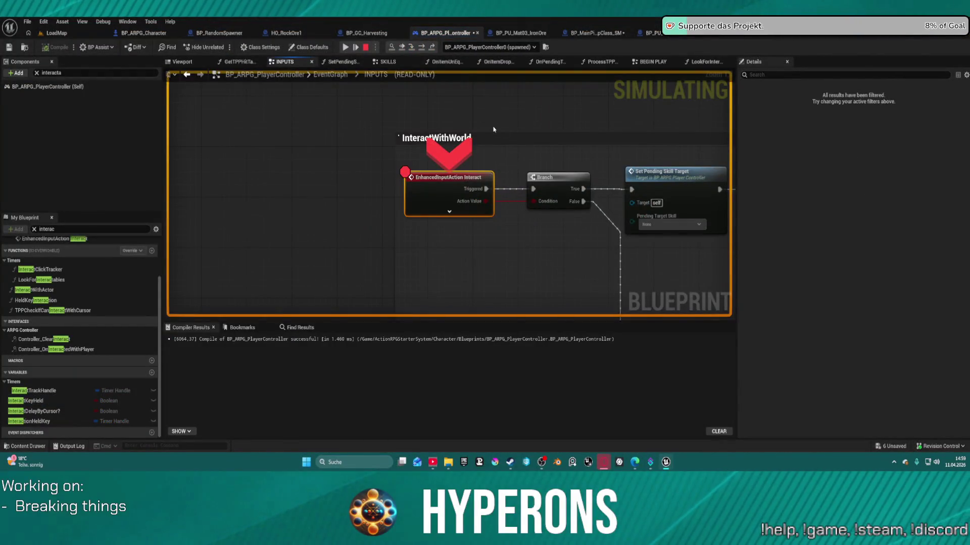
pyautogui.press('F10')
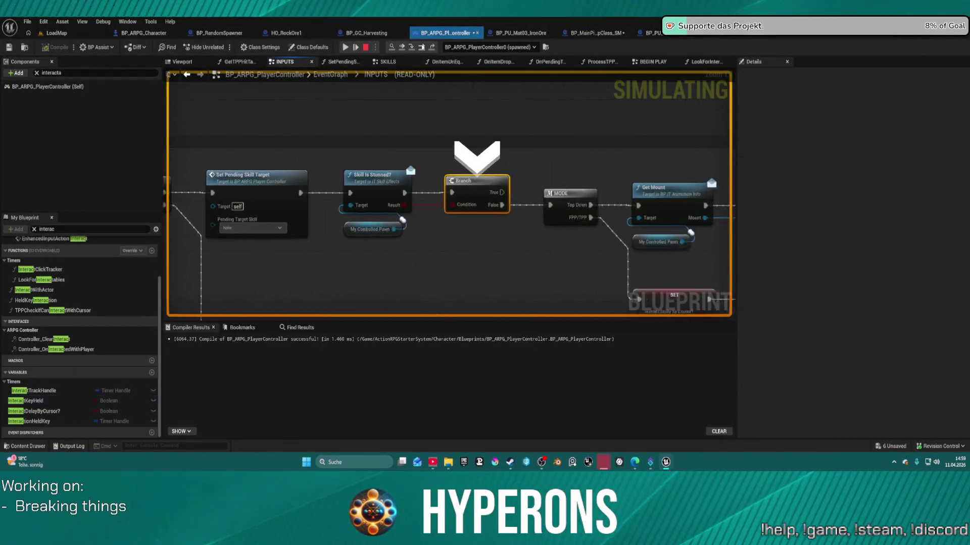
pyautogui.press('F10')
pyautogui.press('F10')
pyautogui.press('F10')
pyautogui.press('F10')
pyautogui.press('F10')
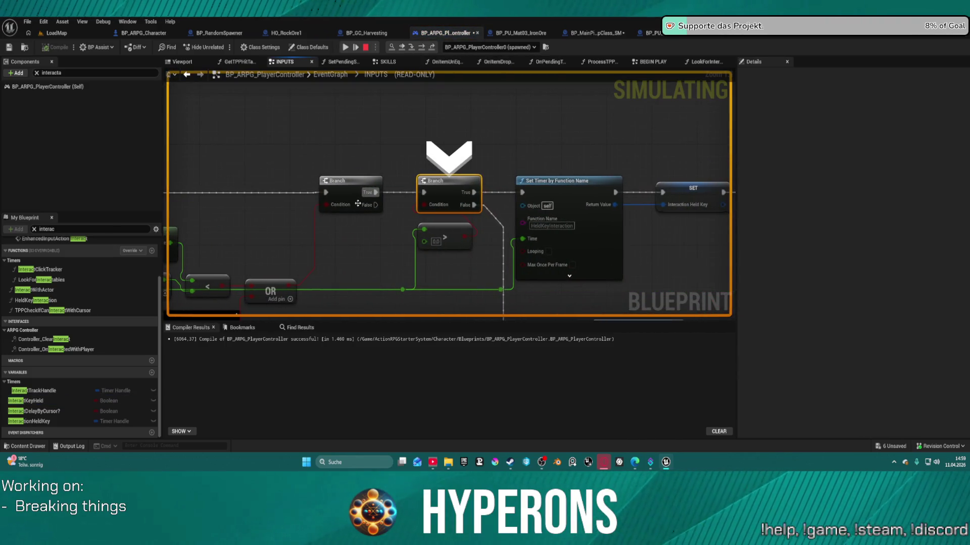
pyautogui.moveTo(197, 294); pyautogui.dragTo(283, 186)
pyautogui.moveTo(284, 186)
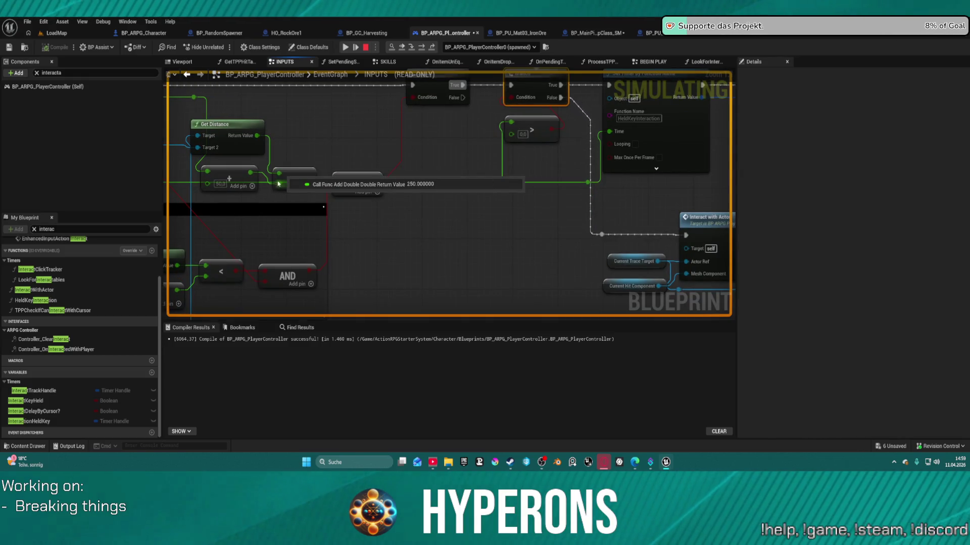
pyautogui.moveTo(516, 126)
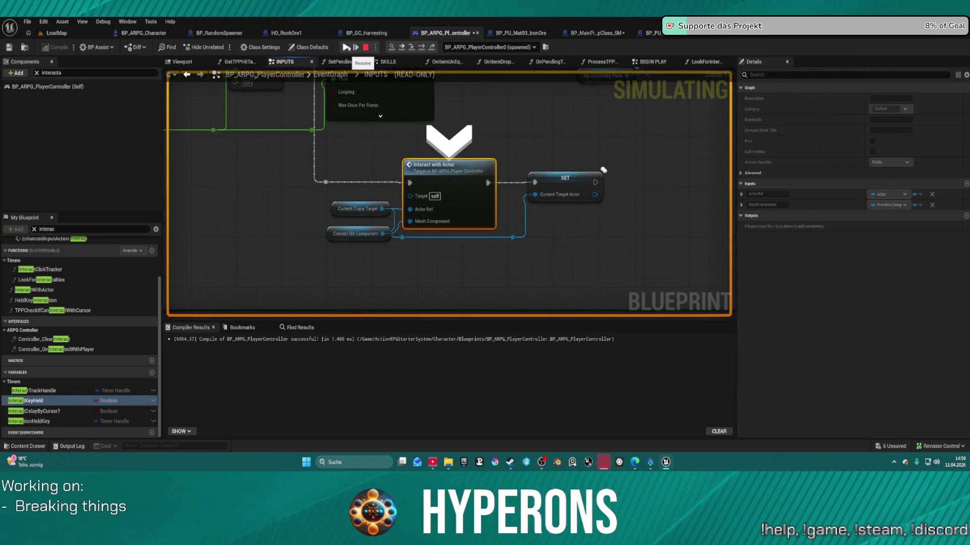
pyautogui.click(347, 49)
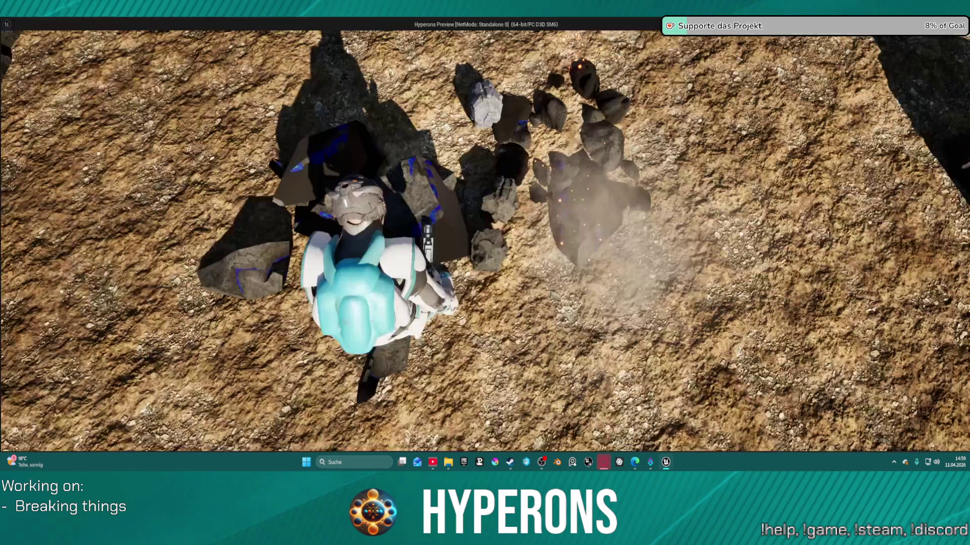
pyautogui.rightClick(429, 207)
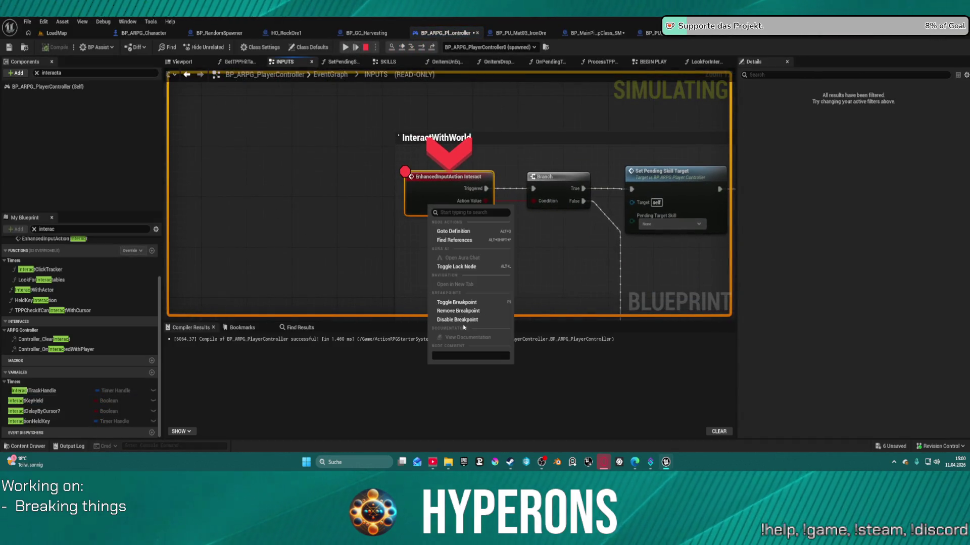
# Resume play, laser the stone into ore chunks, walk to the Cobalt Ore drop and interact with it
pyautogui.click(346, 47)
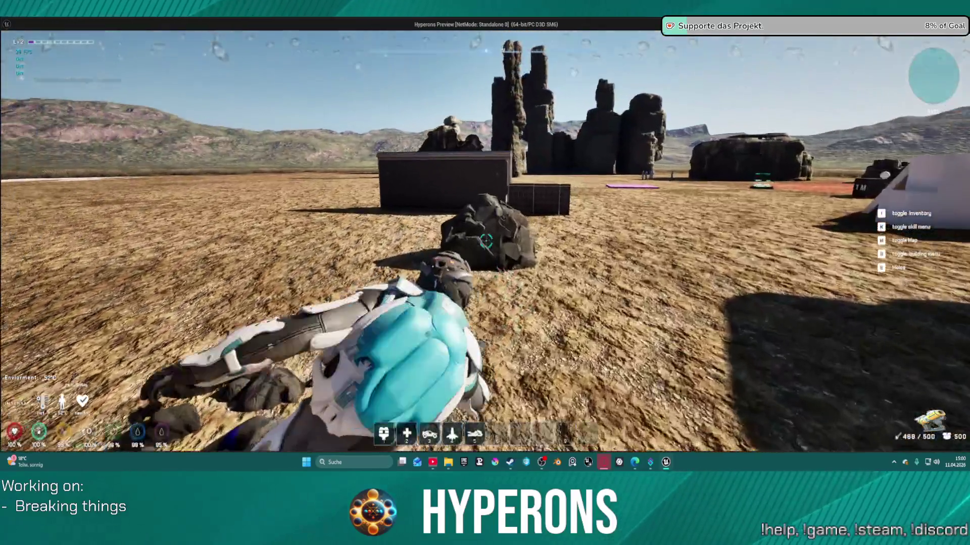
pyautogui.click(453, 273)
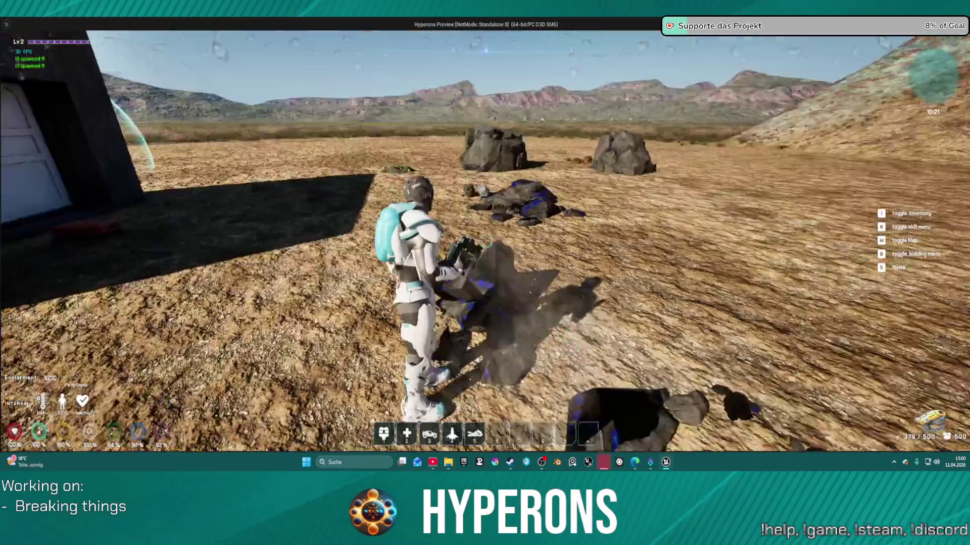
pyautogui.press('w')
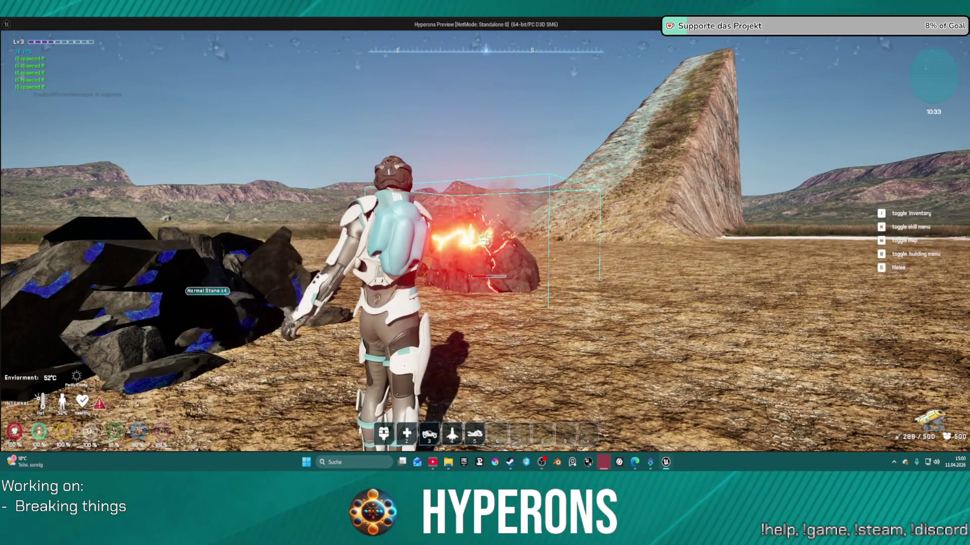
pyautogui.press('w')
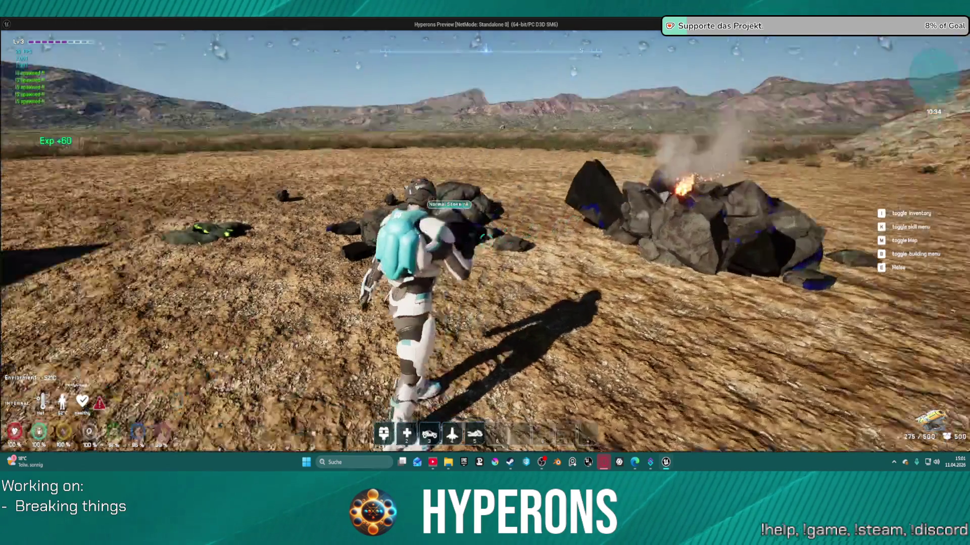
pyautogui.press('w')
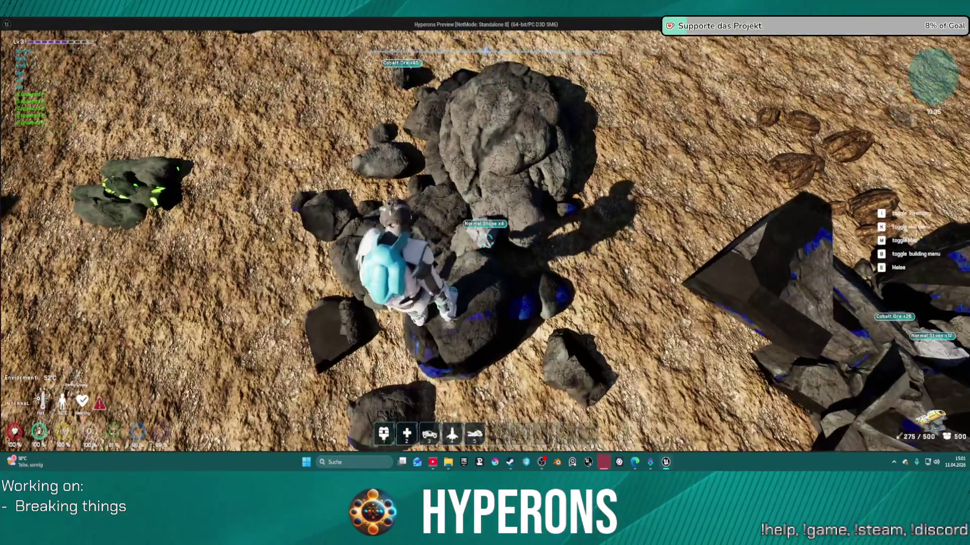
pyautogui.press('w')
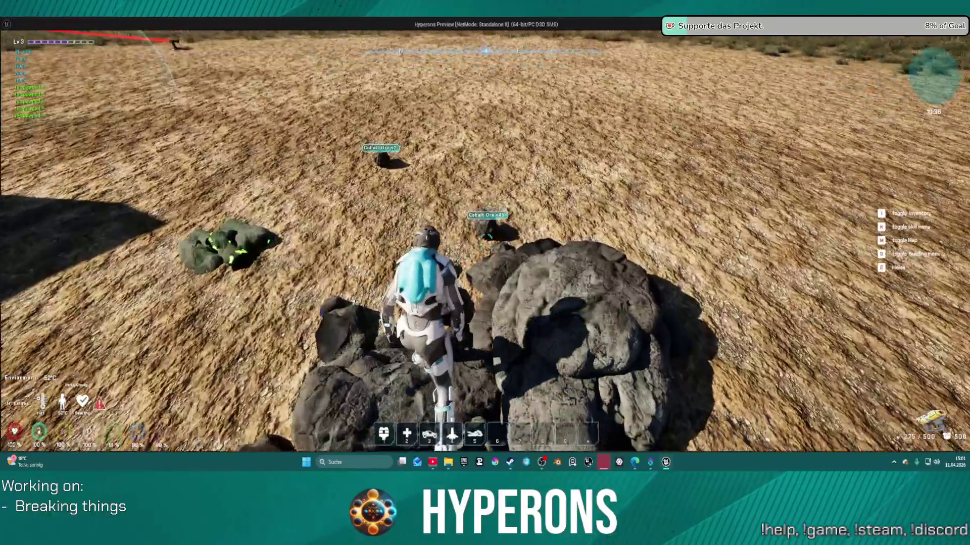
pyautogui.press('w')
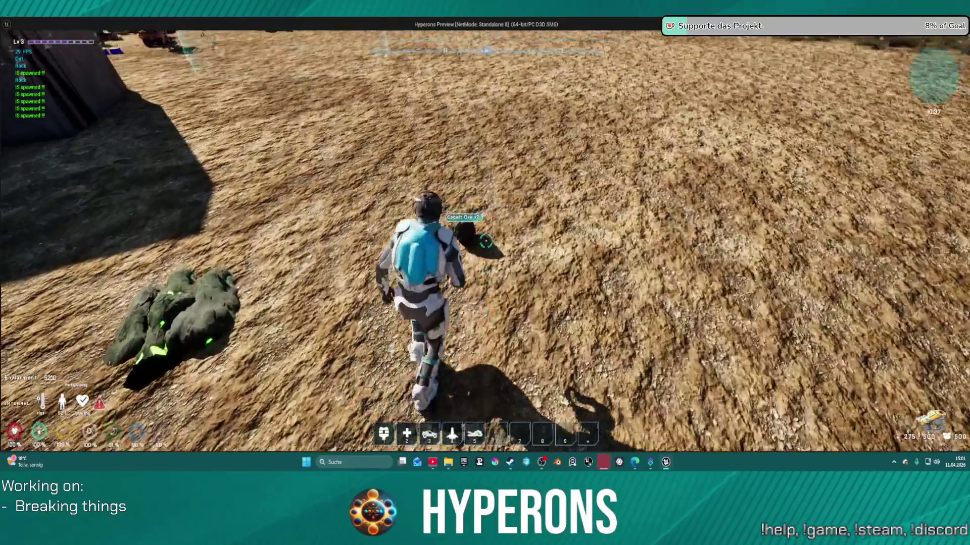
pyautogui.press('w')
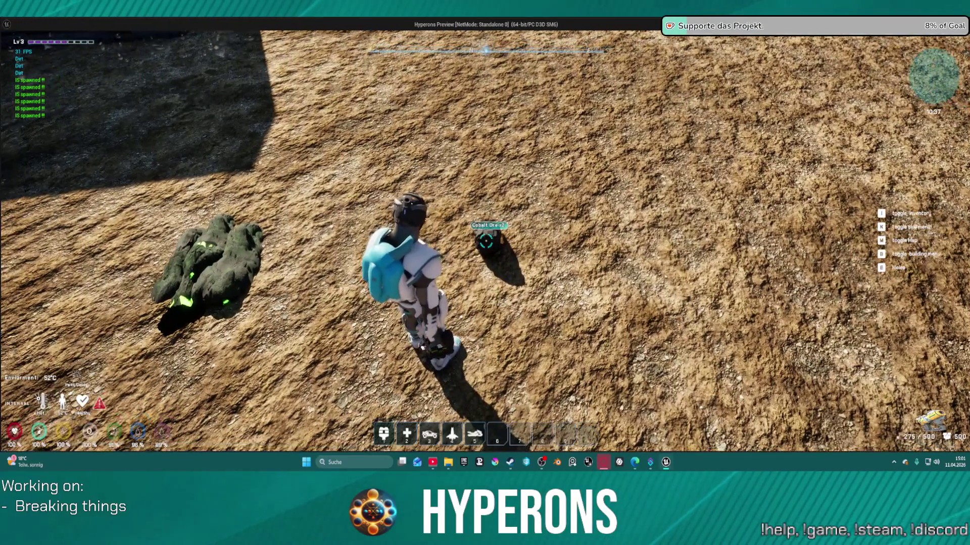
pyautogui.press('e')
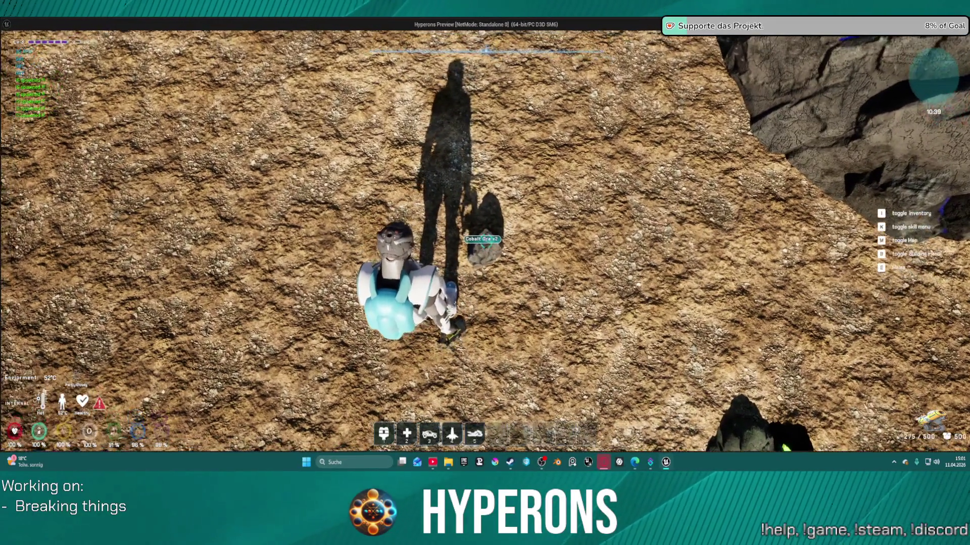
pyautogui.press('super')
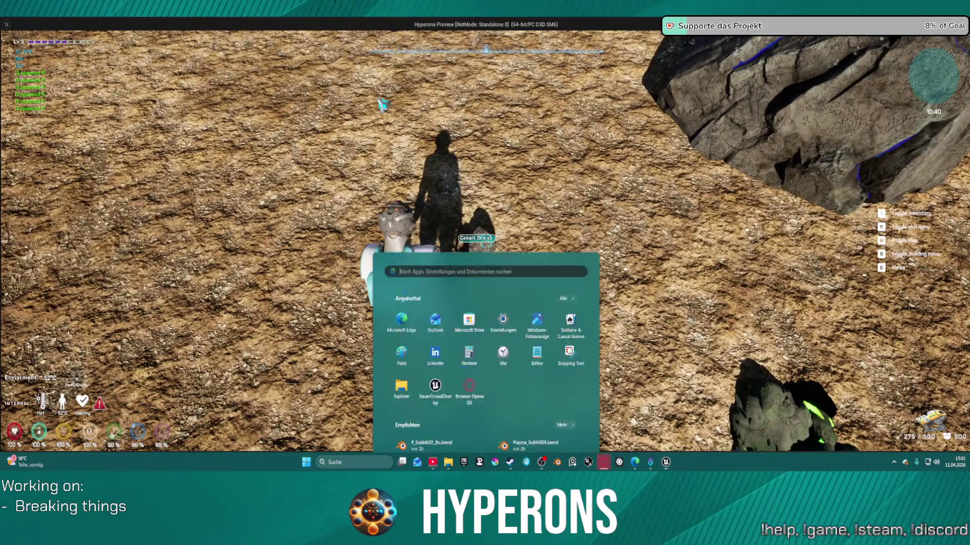
# Put a breakpoint back on the Interact event and trigger an interaction in the running game
pyautogui.click(613, 123)
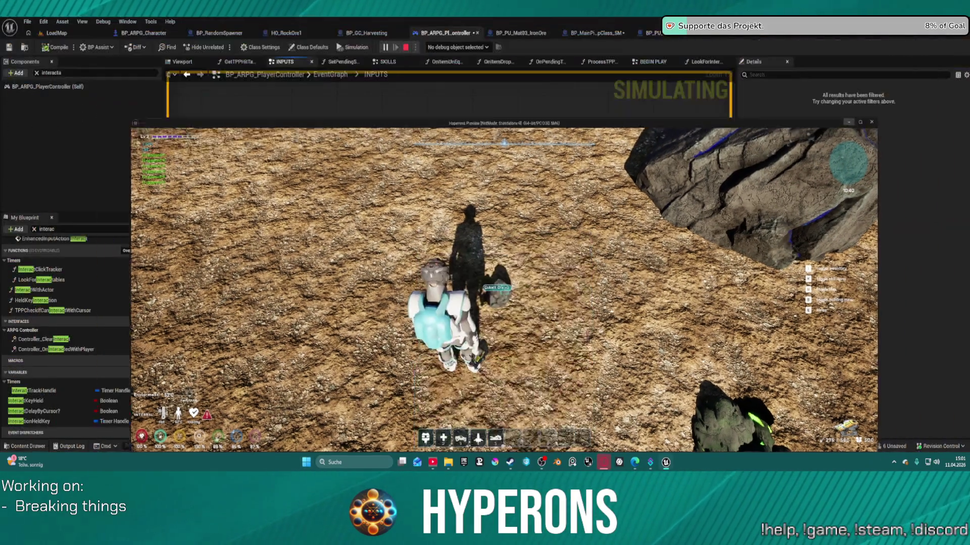
pyautogui.rightClick(417, 187)
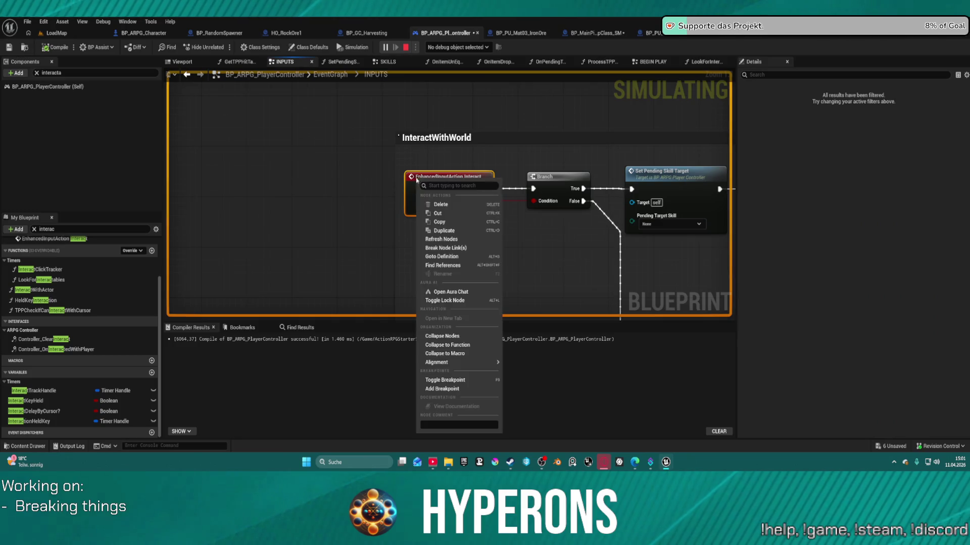
pyautogui.click(456, 373)
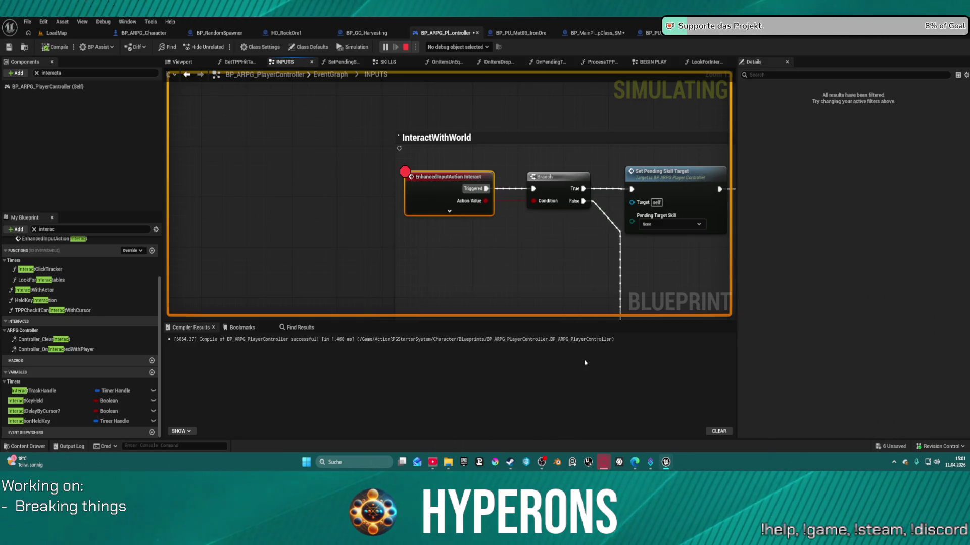
pyautogui.moveTo(666, 463)
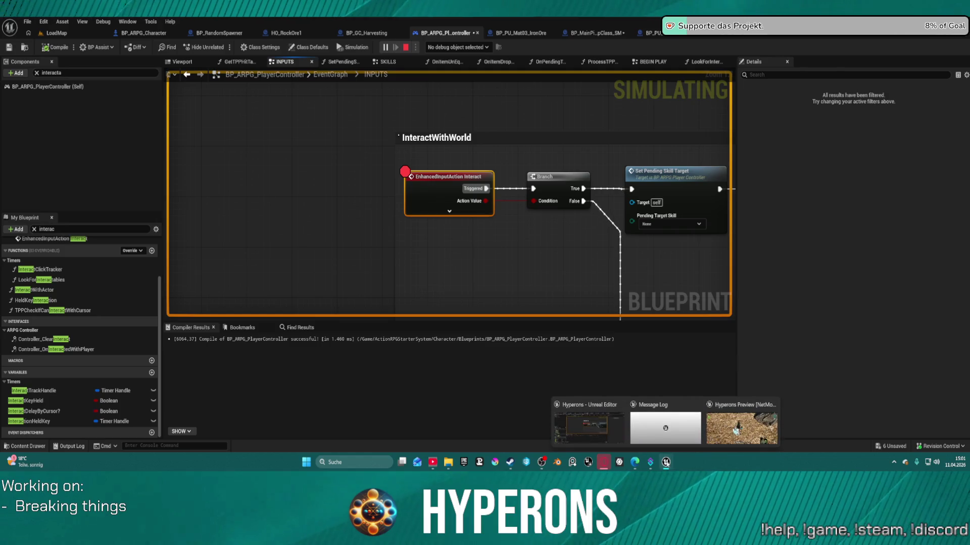
pyautogui.click(742, 422)
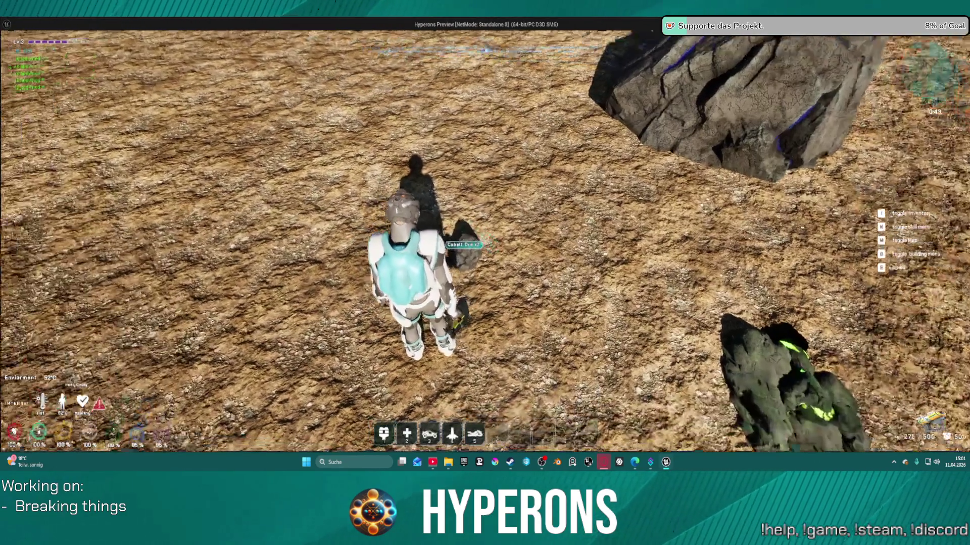
pyautogui.hotkey('alt', 'Tab')
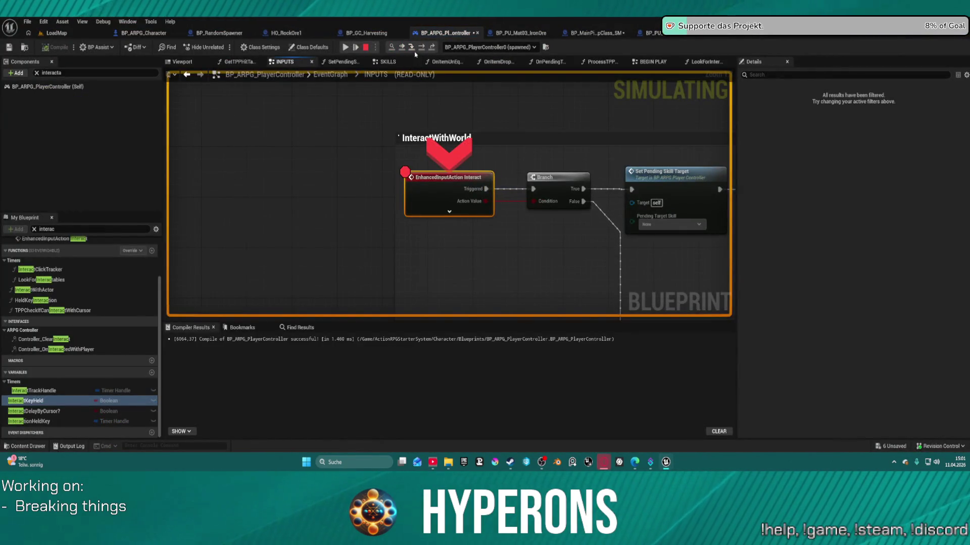
# Step past Can Interact? (True) to the Branch whose distance OR check reads False
pyautogui.click(422, 47)
pyautogui.click(422, 47)
pyautogui.click(421, 47)
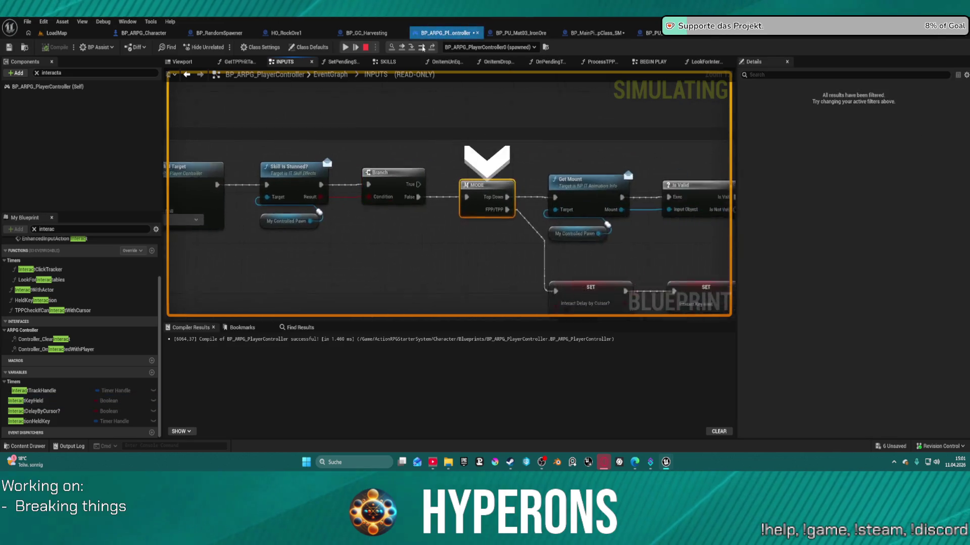
pyautogui.click(421, 47)
pyautogui.click(421, 47)
pyautogui.click(422, 47)
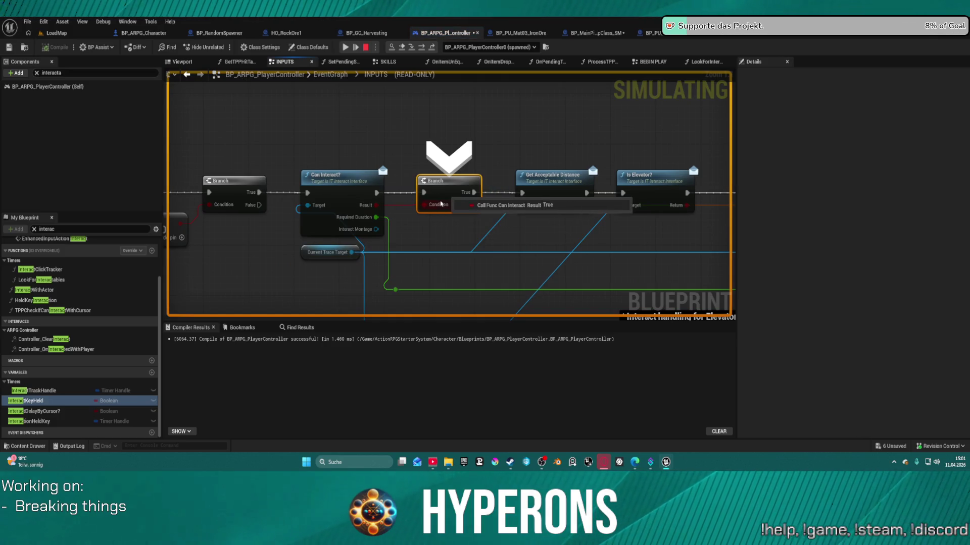
pyautogui.click(422, 47)
pyautogui.click(423, 47)
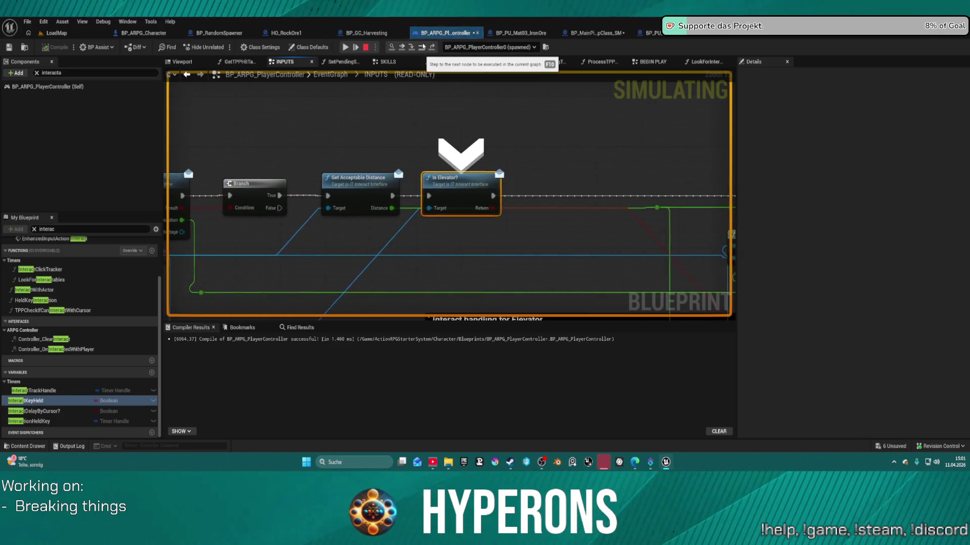
pyautogui.click(423, 47)
pyautogui.click(423, 47)
pyautogui.moveTo(430, 208)
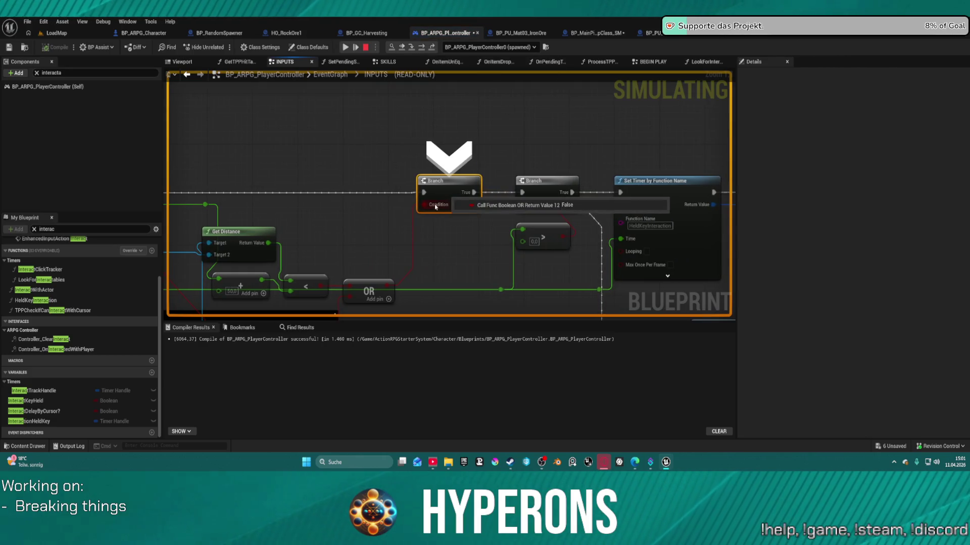
pyautogui.press('F10')
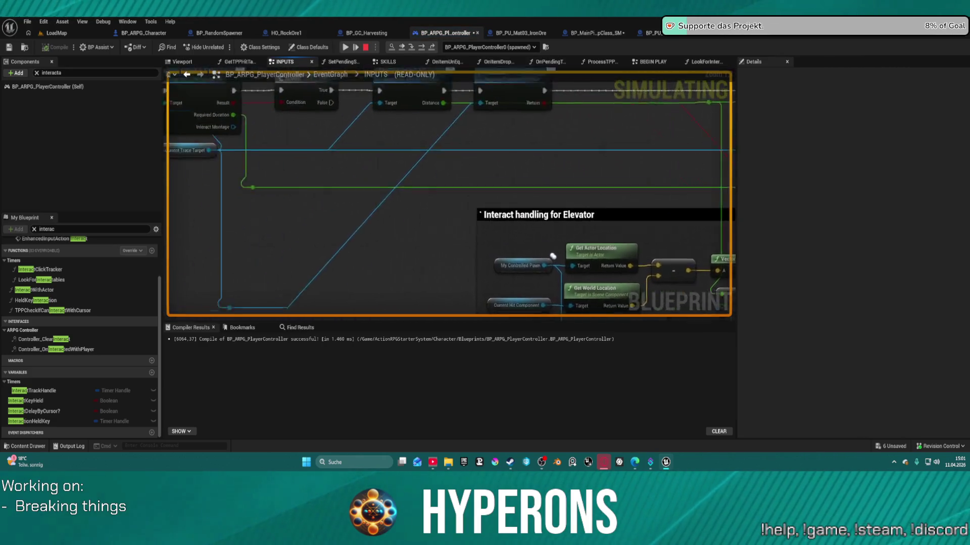
pyautogui.press('F10')
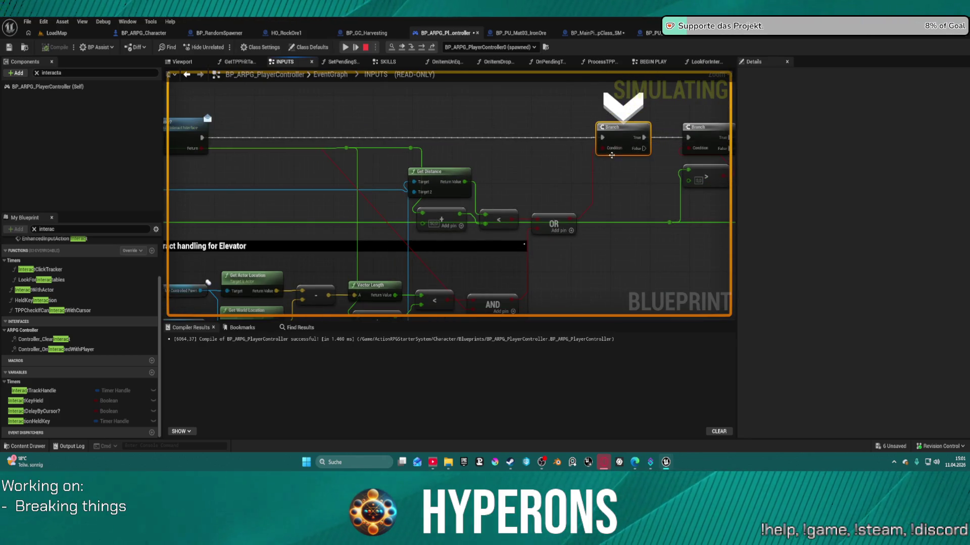
# Pan the INPUTS graph to inspect the distance check nodes
pyautogui.moveTo(418, 192)
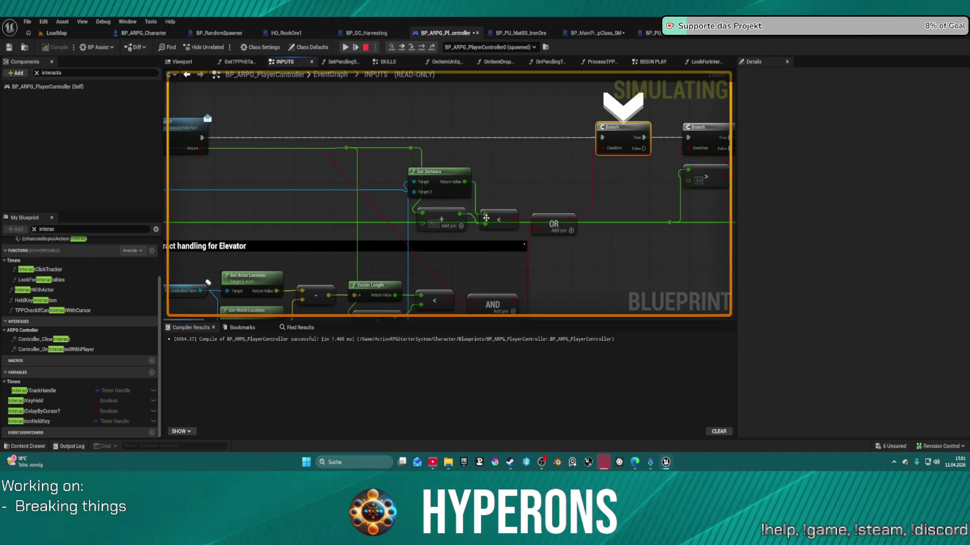
pyautogui.moveTo(487, 223)
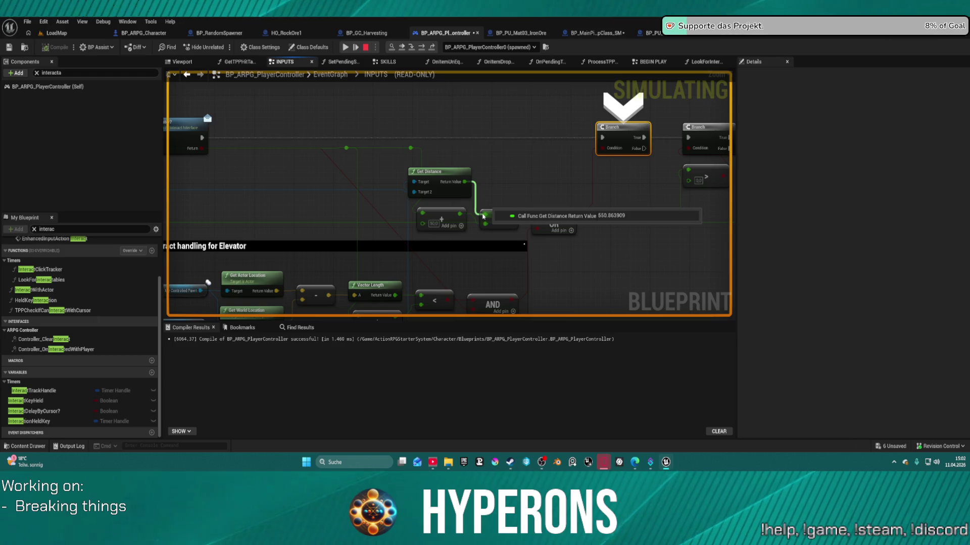
pyautogui.moveTo(483, 217)
pyautogui.mouseDown()
pyautogui.moveTo(505, 96)
pyautogui.moveTo(515, 103)
pyautogui.moveTo(505, 127)
pyautogui.moveTo(471, 152)
pyautogui.moveTo(417, 158)
pyautogui.moveTo(358, 180)
pyautogui.moveTo(380, 222)
pyautogui.moveTo(403, 221)
pyautogui.mouseUp()
pyautogui.moveTo(418, 221)
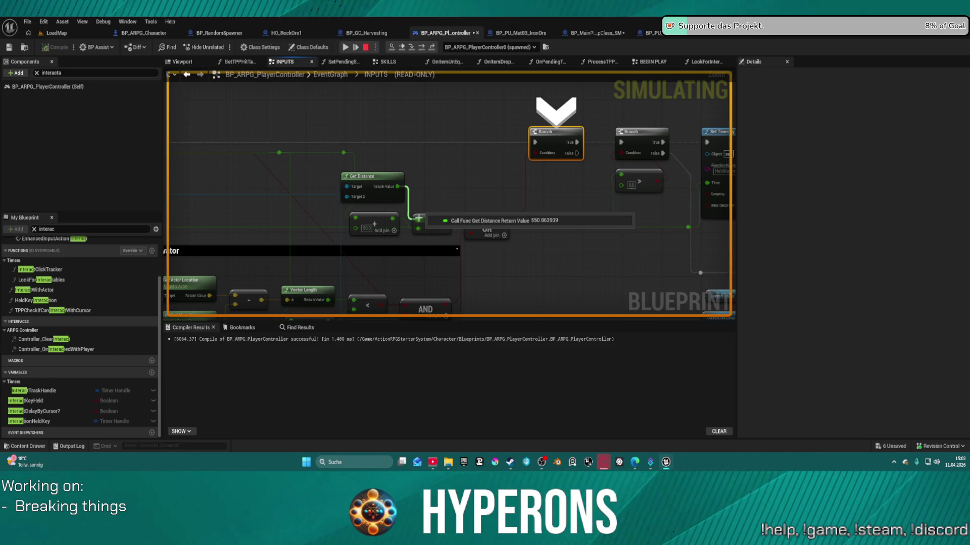
pyautogui.moveTo(356, 189)
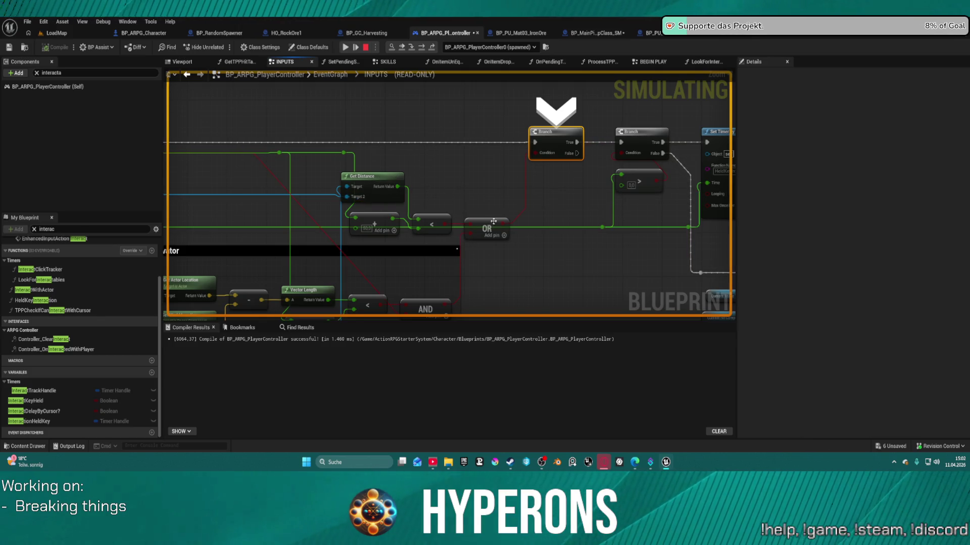
pyautogui.moveTo(503, 224)
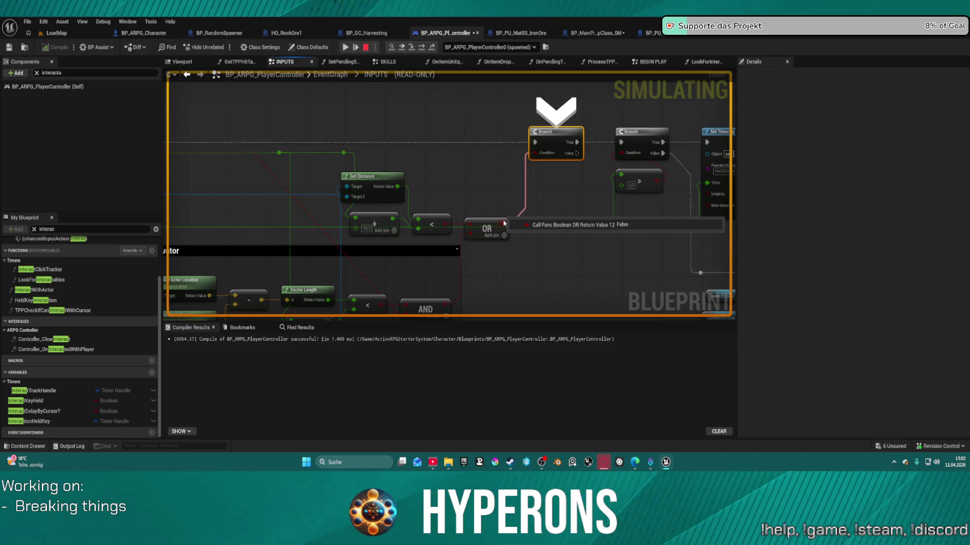
pyautogui.moveTo(556, 154)
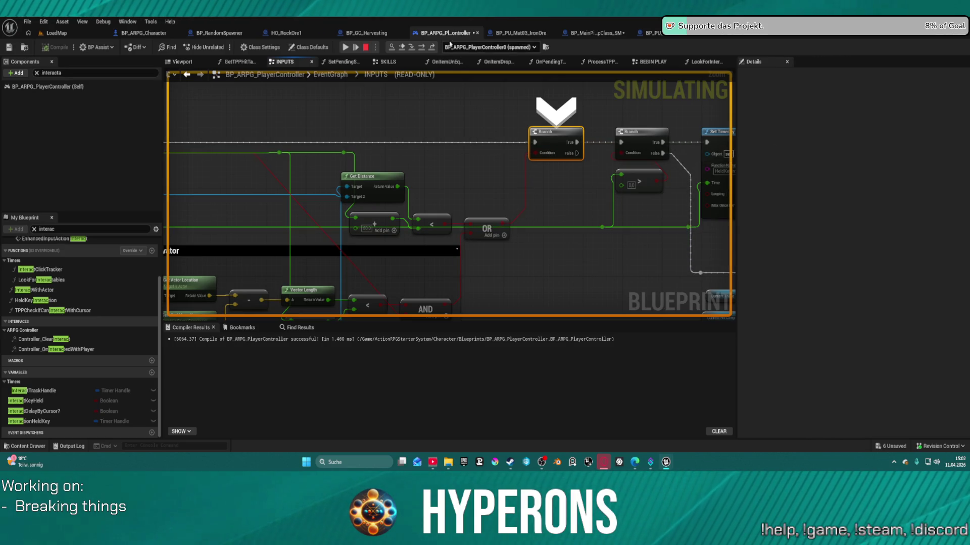
# Resume to the Interact breakpoint, step to the distance check, and step into GetDistance
pyautogui.click(423, 48)
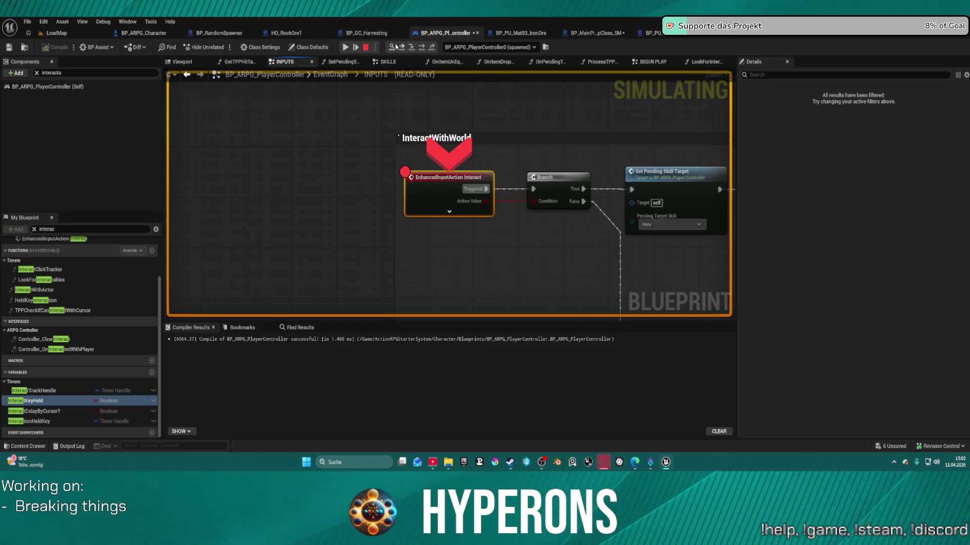
pyautogui.click(423, 48)
pyautogui.click(423, 48)
pyautogui.click(424, 48)
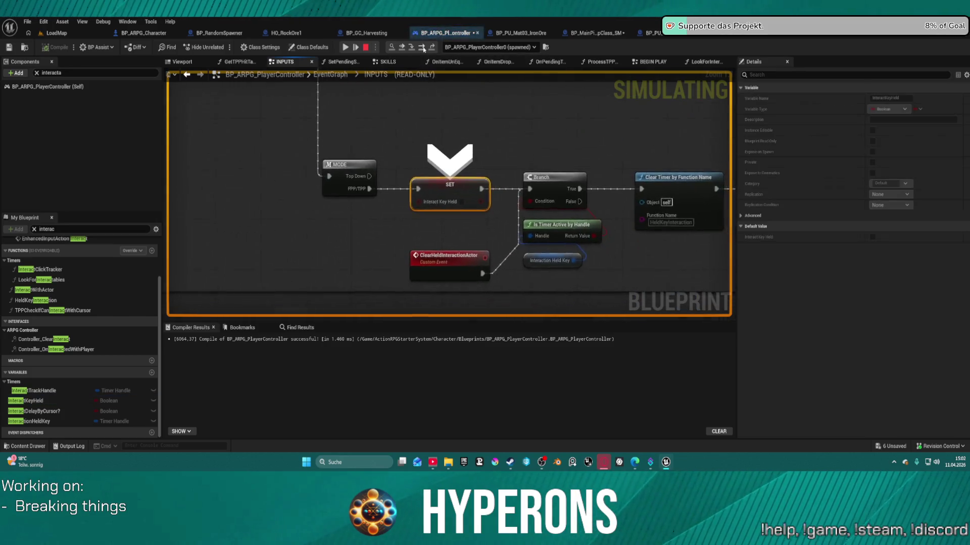
pyautogui.click(423, 48)
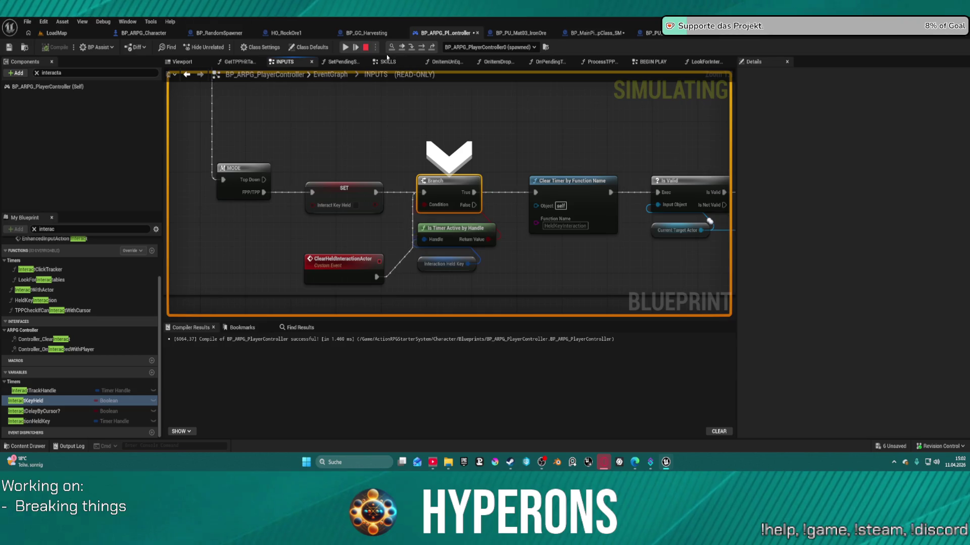
pyautogui.press('F10')
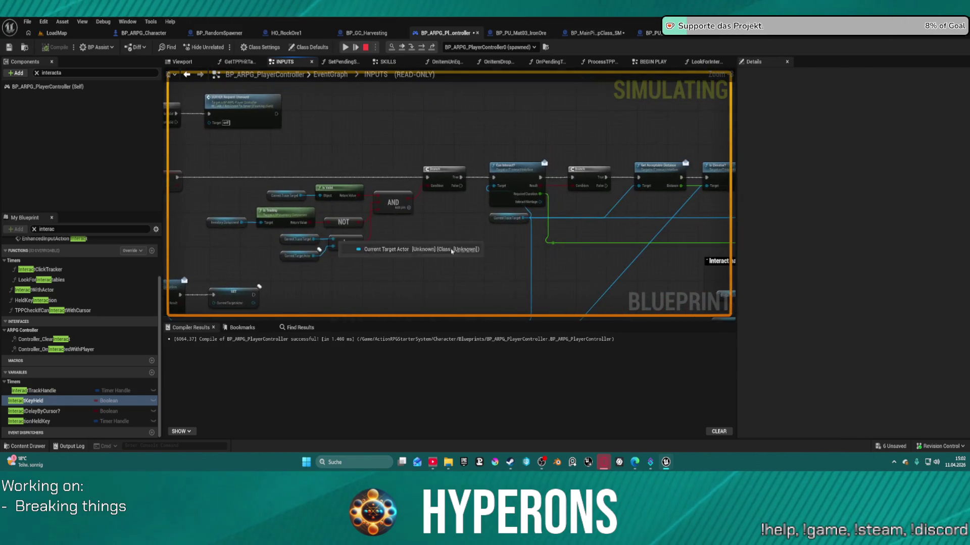
pyautogui.press('F10')
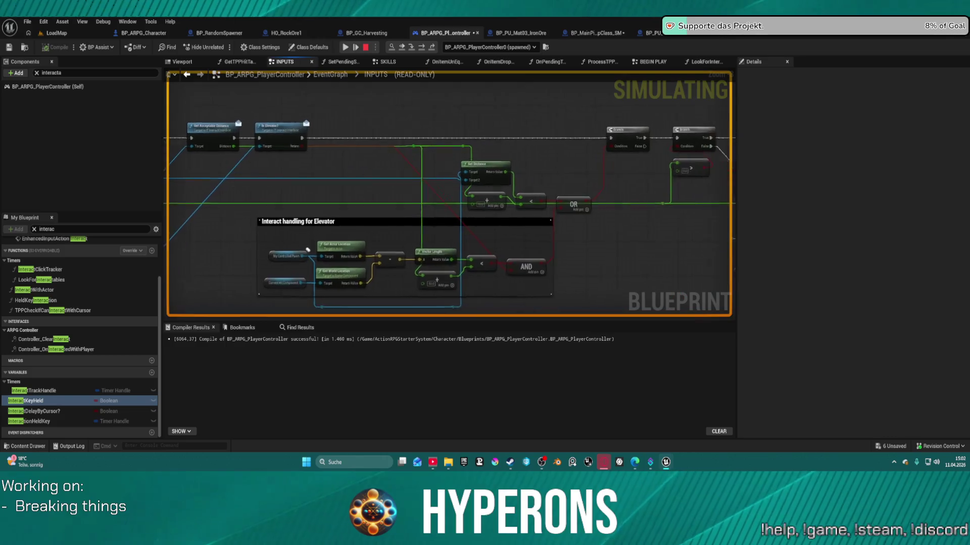
pyautogui.press('F11')
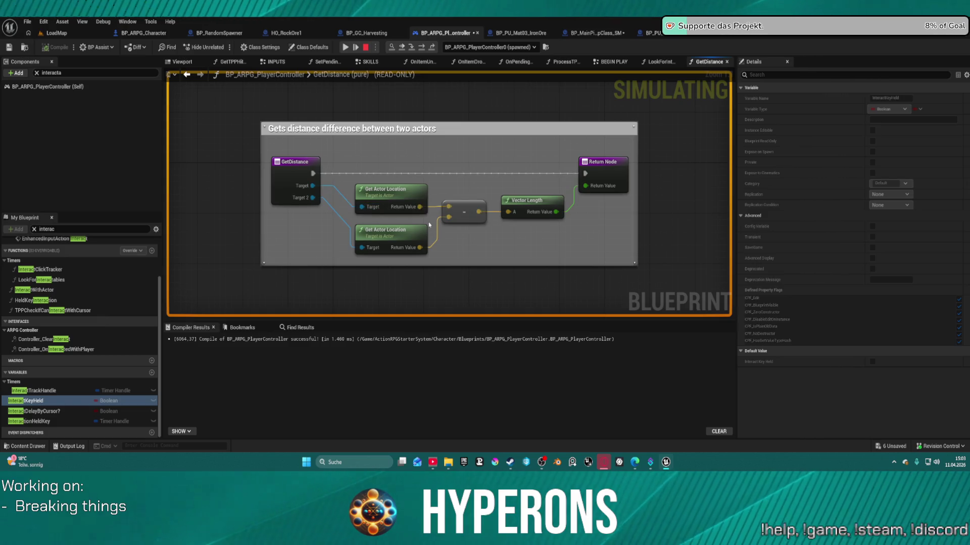
# Go back to the INPUTS graph and read GetDistance's 550.86 against the 250 acceptable distance
pyautogui.click(186, 74)
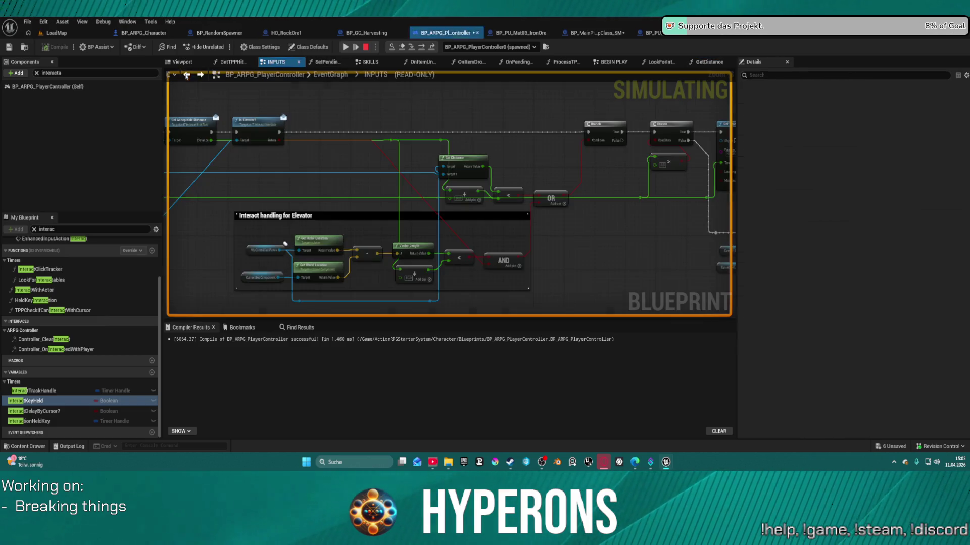
pyautogui.moveTo(457, 140)
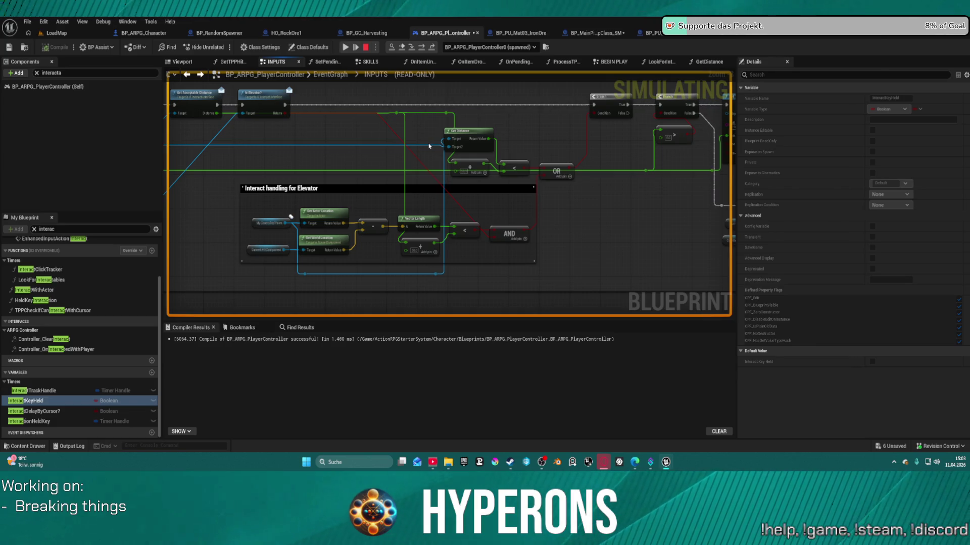
pyautogui.moveTo(428, 147)
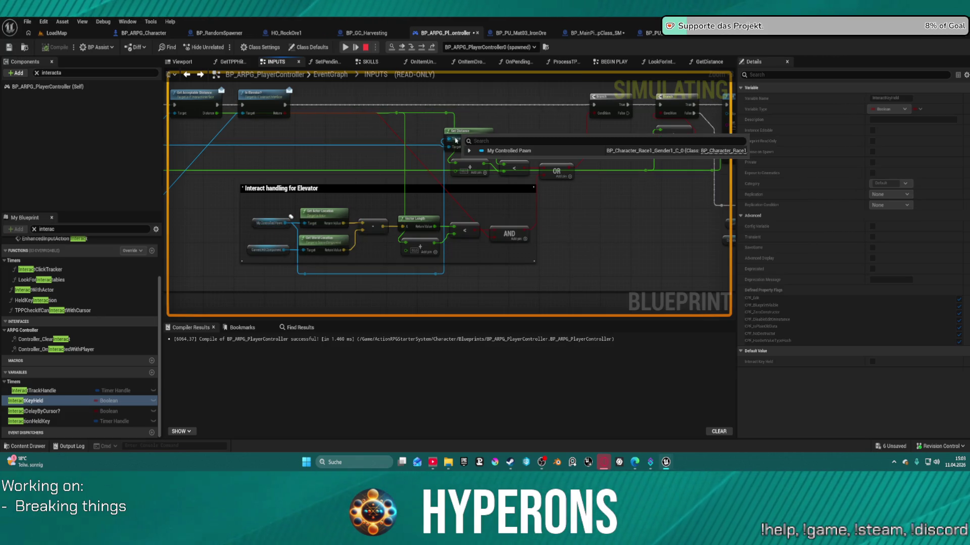
pyautogui.moveTo(459, 167)
pyautogui.moveTo(487, 141)
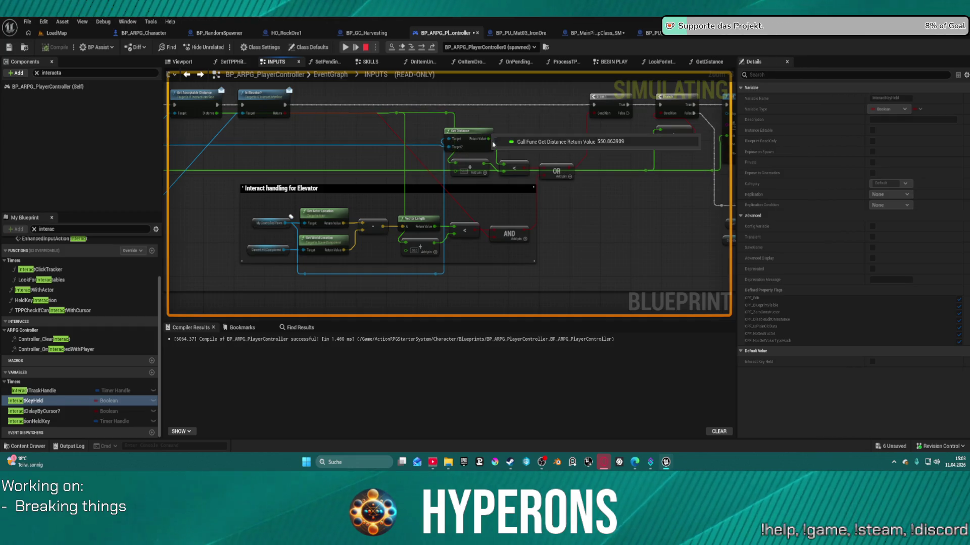
pyautogui.moveTo(504, 171)
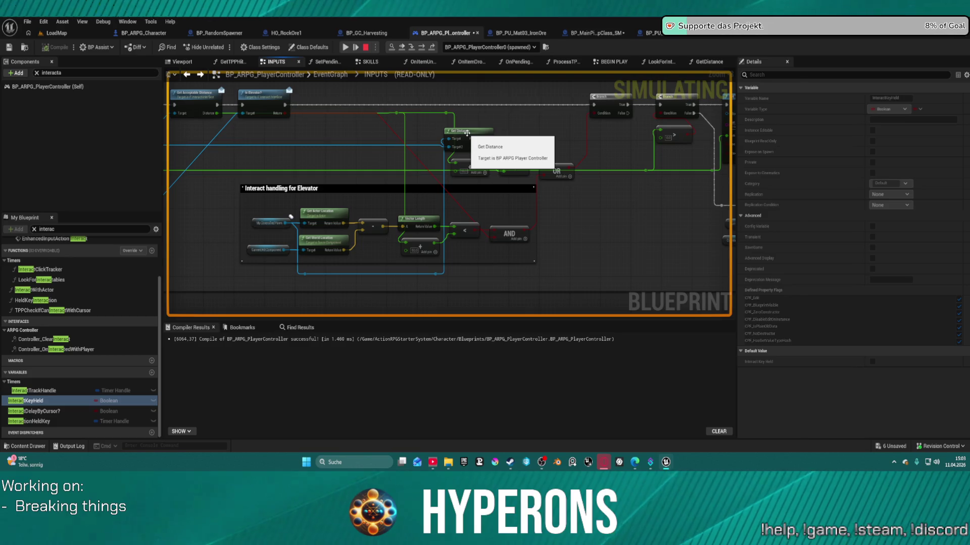
# Peek into GetDistance, return, and expand Current Trace Target showing BP_PU_Mat13_CobaltOre_C_8
pyautogui.doubleClick(467, 133)
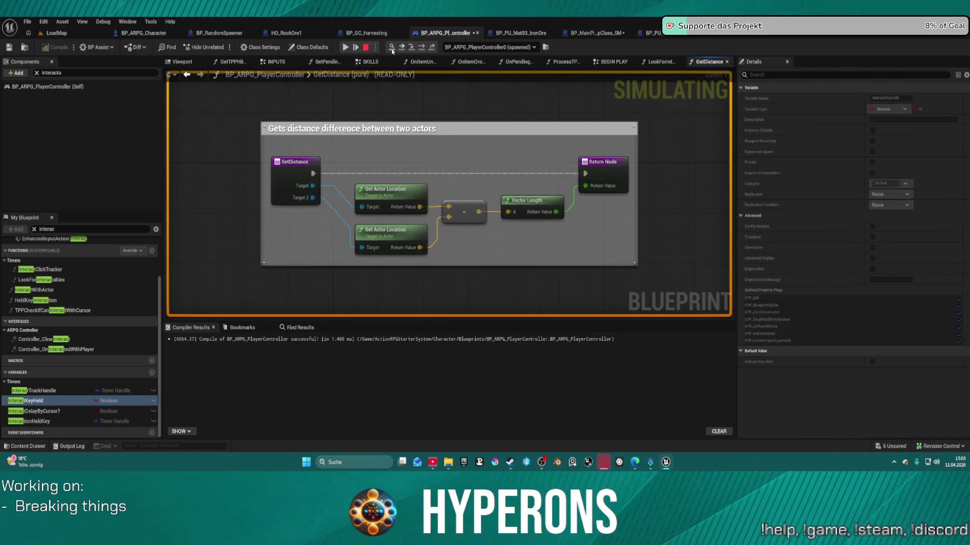
pyautogui.click(186, 75)
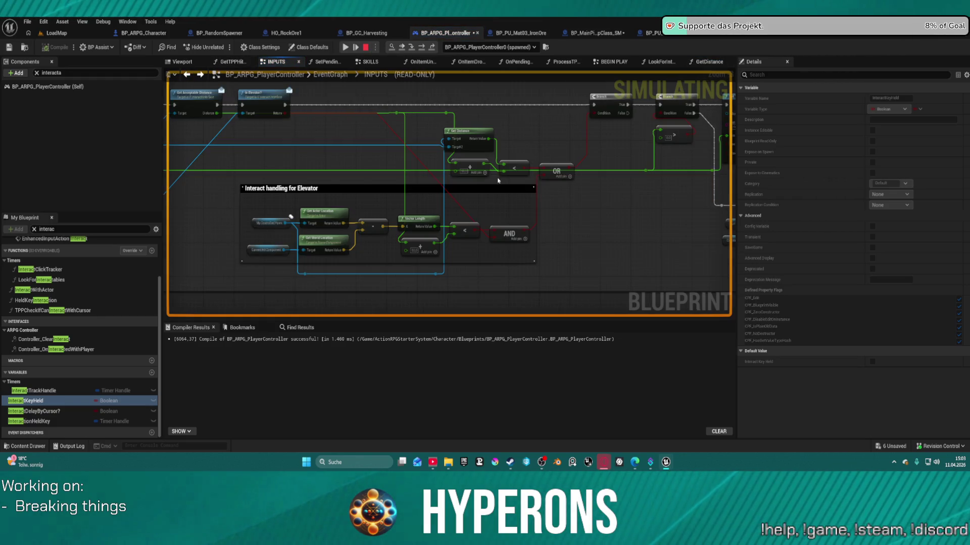
pyautogui.moveTo(459, 142)
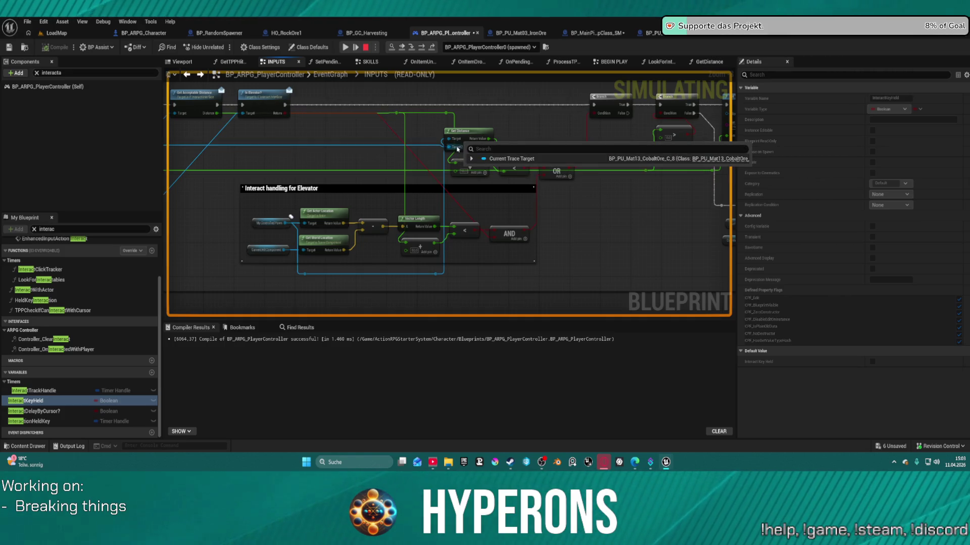
pyautogui.click(471, 159)
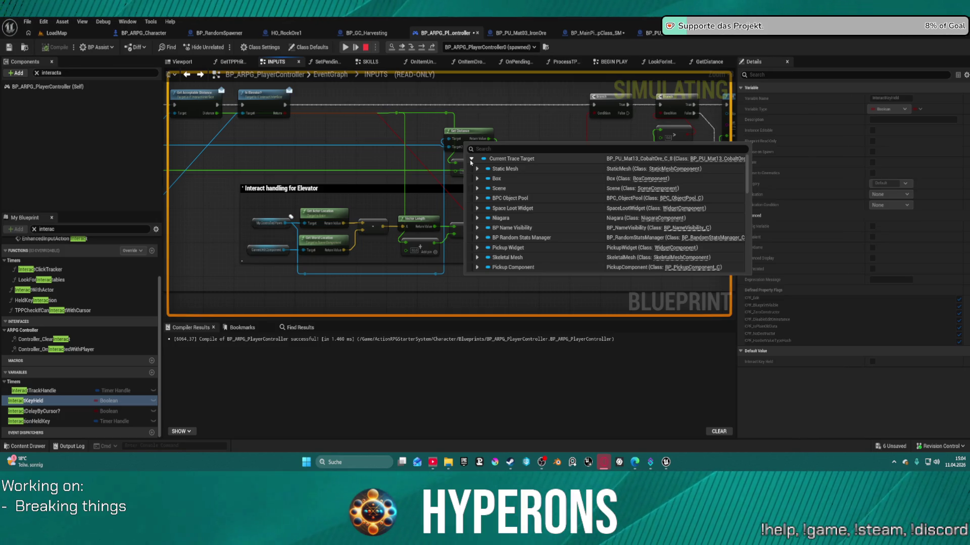
pyautogui.click(471, 159)
# Pan to the Can Interact? and Branch nodes and list the target's Static Mesh and Box components
pyautogui.moveTo(454, 142)
pyautogui.moveTo(328, 139)
pyautogui.mouseDown()
pyautogui.moveTo(681, 146)
pyautogui.moveTo(652, 146)
pyautogui.mouseUp()
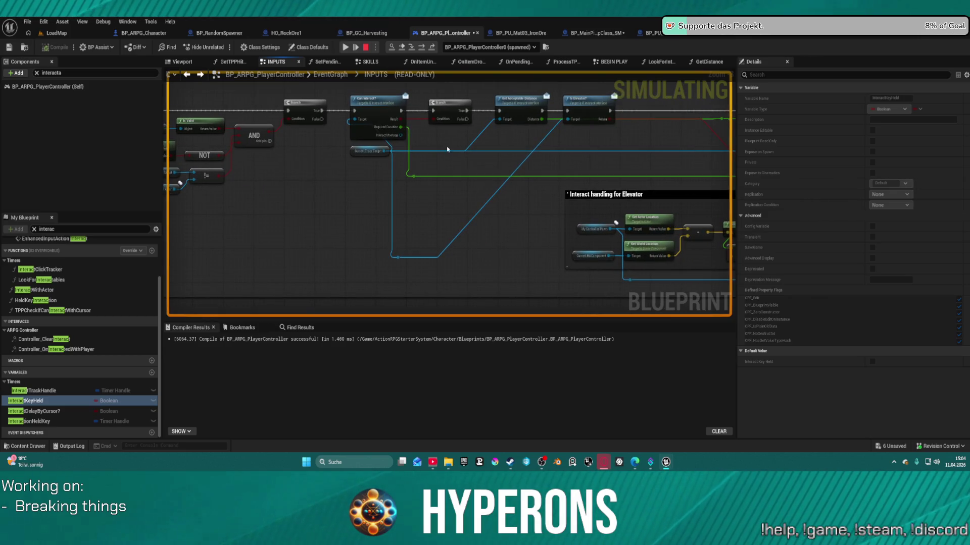
pyautogui.moveTo(381, 155)
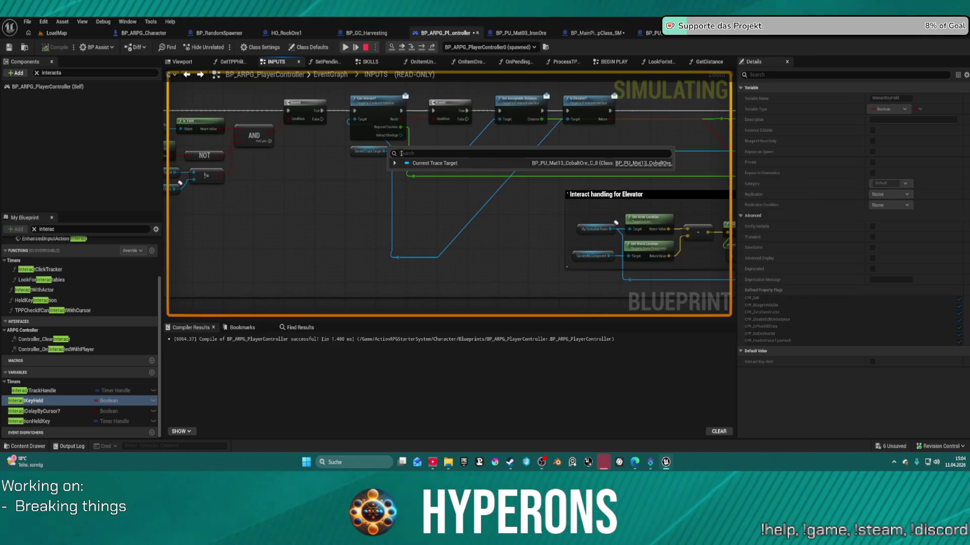
pyautogui.click(394, 163)
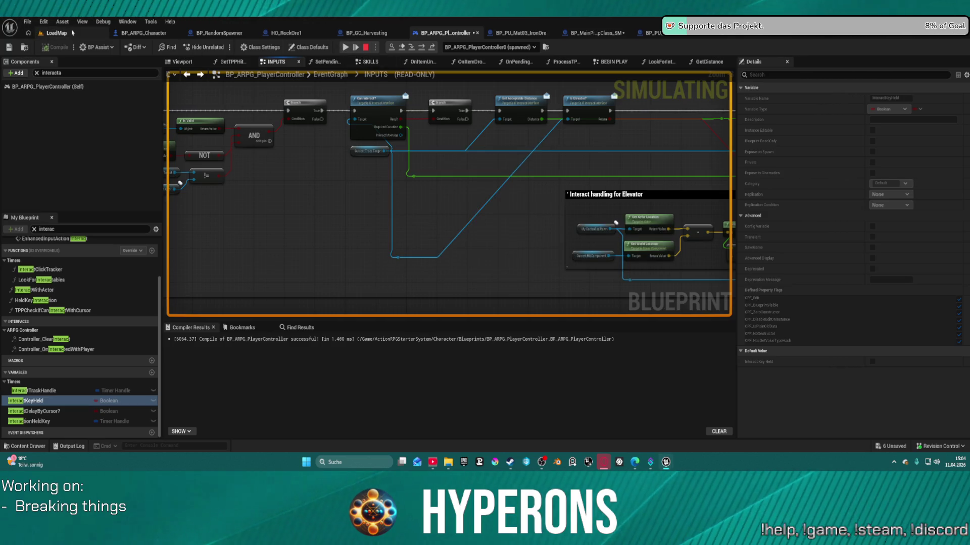
pyautogui.scroll(-5, 615, 222)
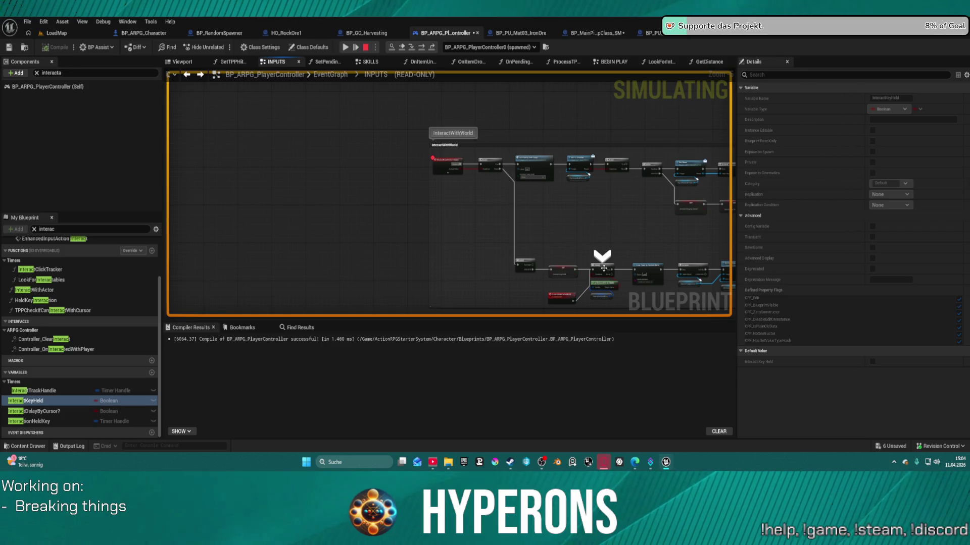
# Look over the Elevator interaction nodes, then view BP_MainPickupClass's GetAcceptableDistance returning 200.0
pyautogui.rightClick(602, 262)
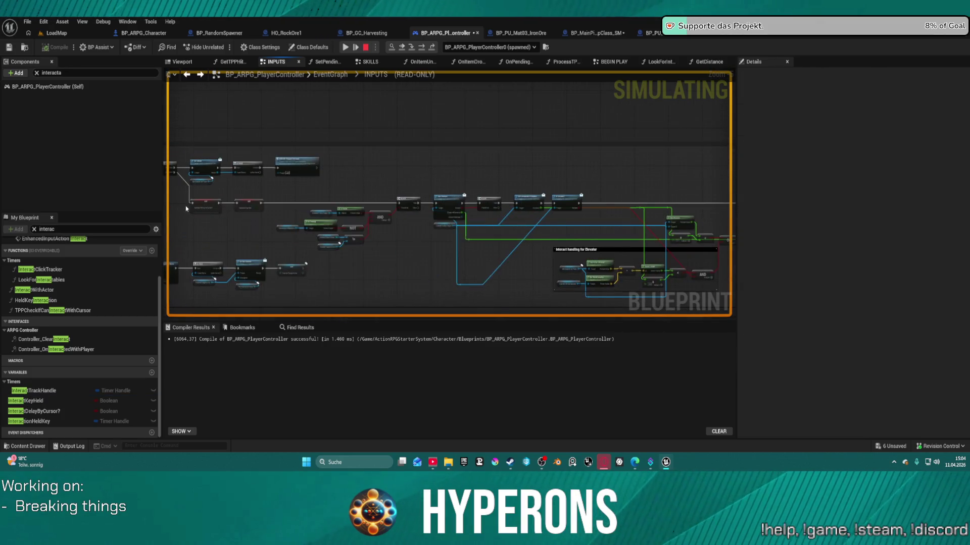
pyautogui.rightClick(331, 215)
pyautogui.press('Escape')
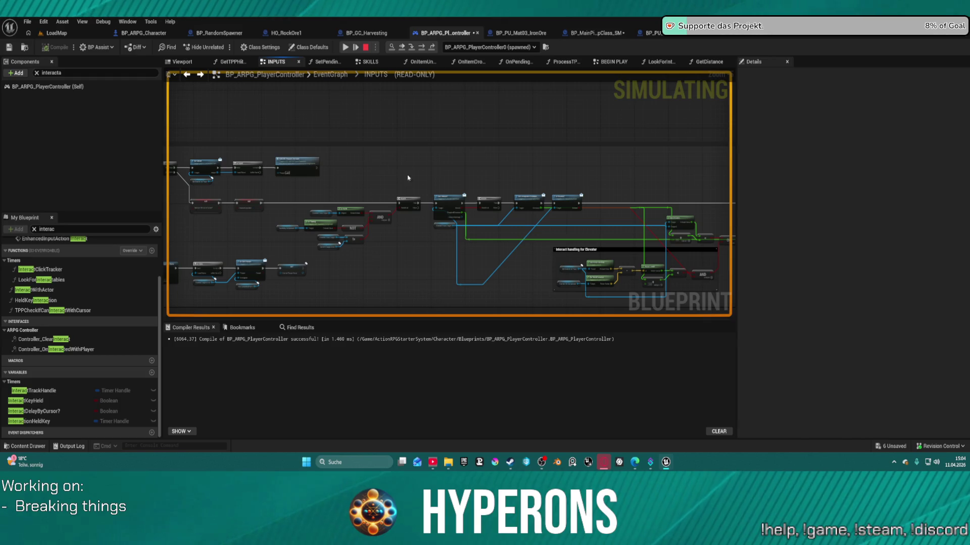
pyautogui.moveTo(485, 158); pyautogui.dragTo(402, 90)
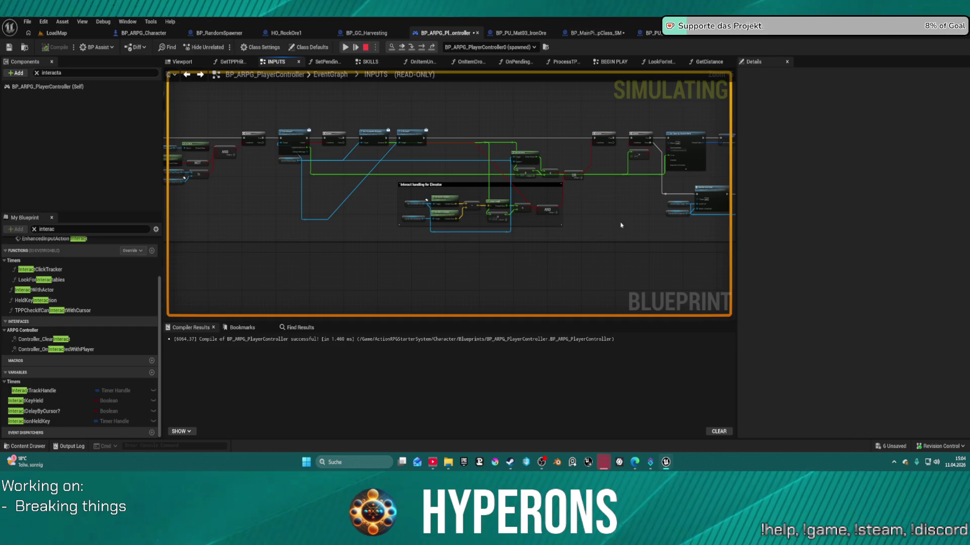
pyautogui.scroll(3, 617, 210)
pyautogui.moveTo(550, 238)
pyautogui.mouseDown()
pyautogui.moveTo(439, 241)
pyautogui.moveTo(547, 236)
pyautogui.moveTo(617, 251)
pyautogui.mouseUp()
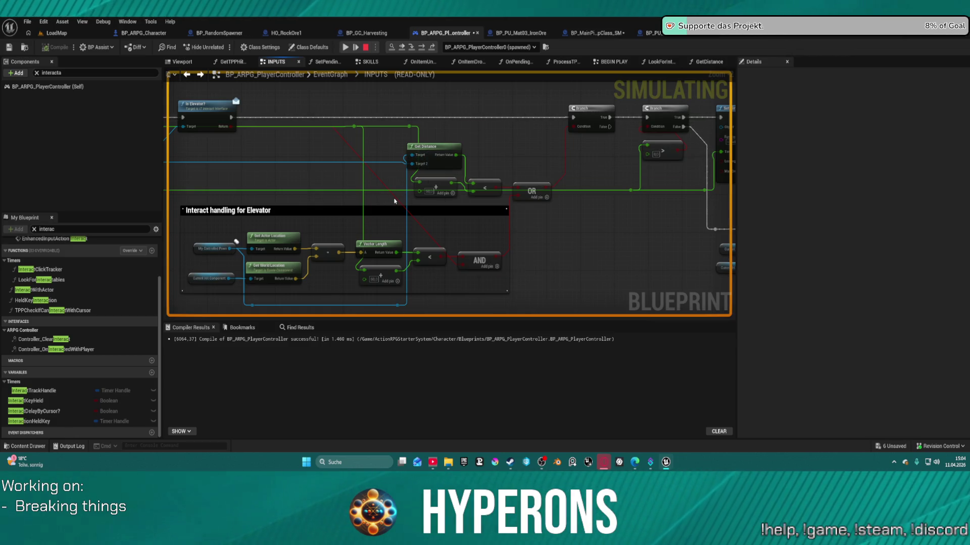
pyautogui.click(592, 33)
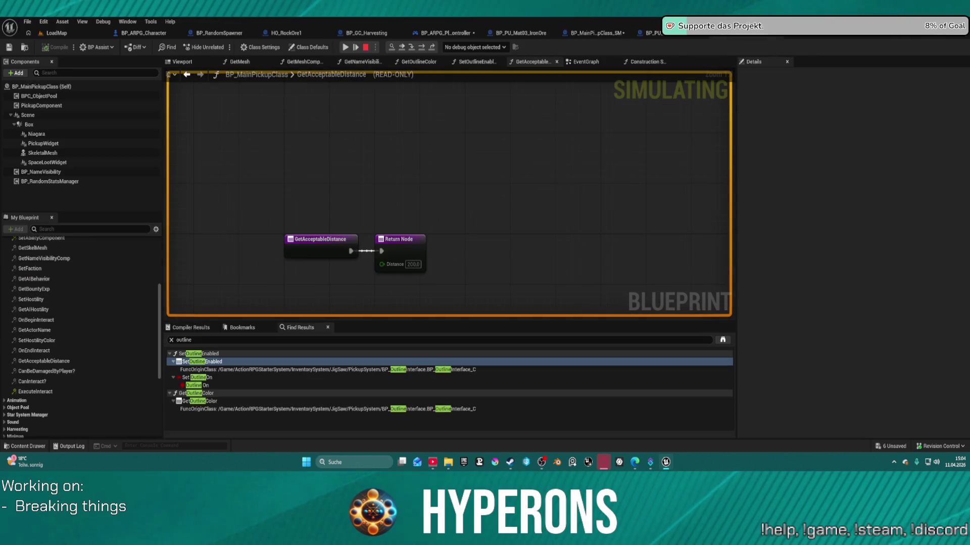
# Try adding a node in the read-only graph, view the BP_PU Class Defaults, then return to LoadMap
pyautogui.rightClick(316, 162)
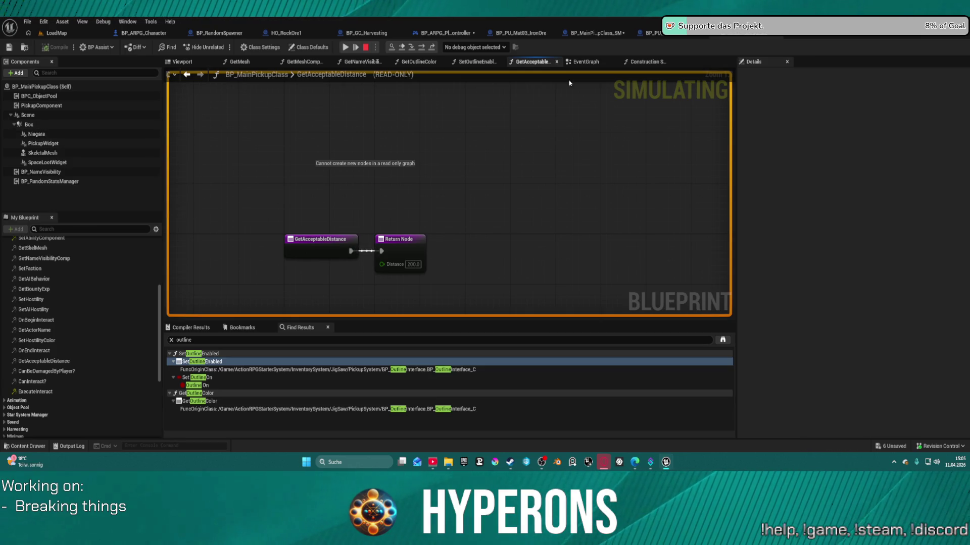
pyautogui.click(663, 35)
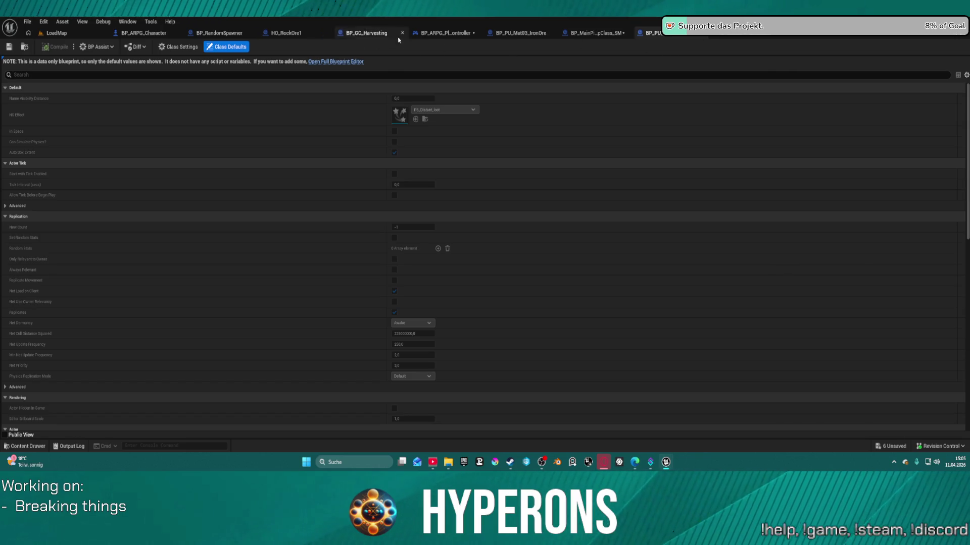
pyautogui.click(48, 32)
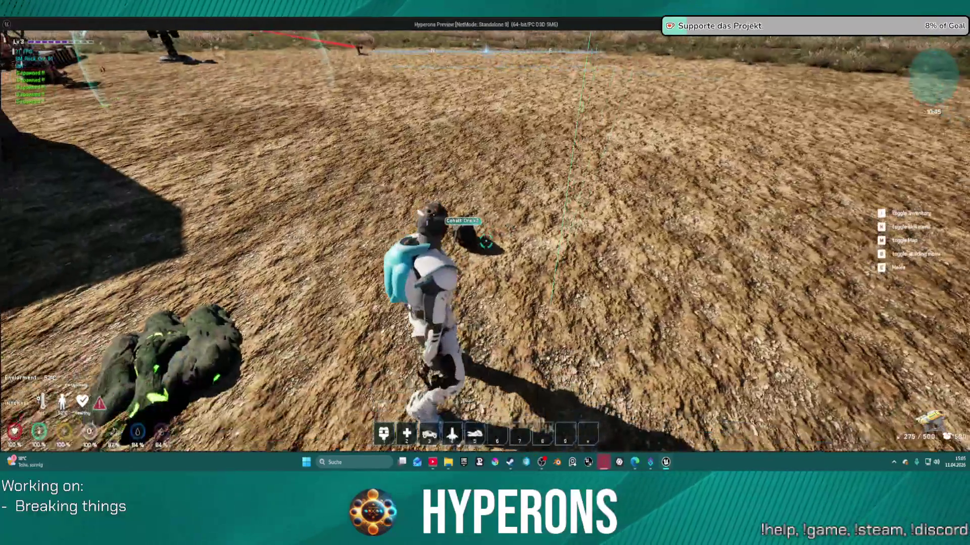
pyautogui.press('e')
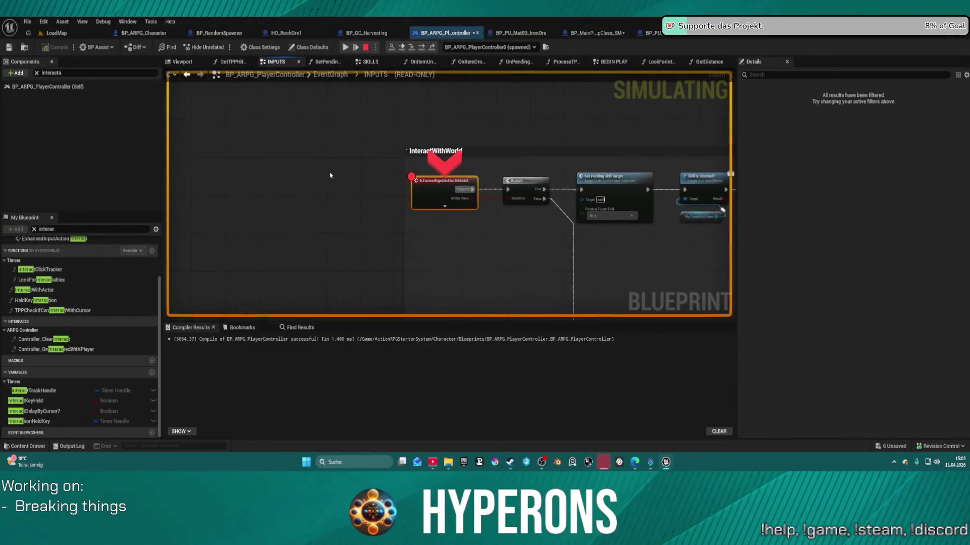
pyautogui.click(422, 48)
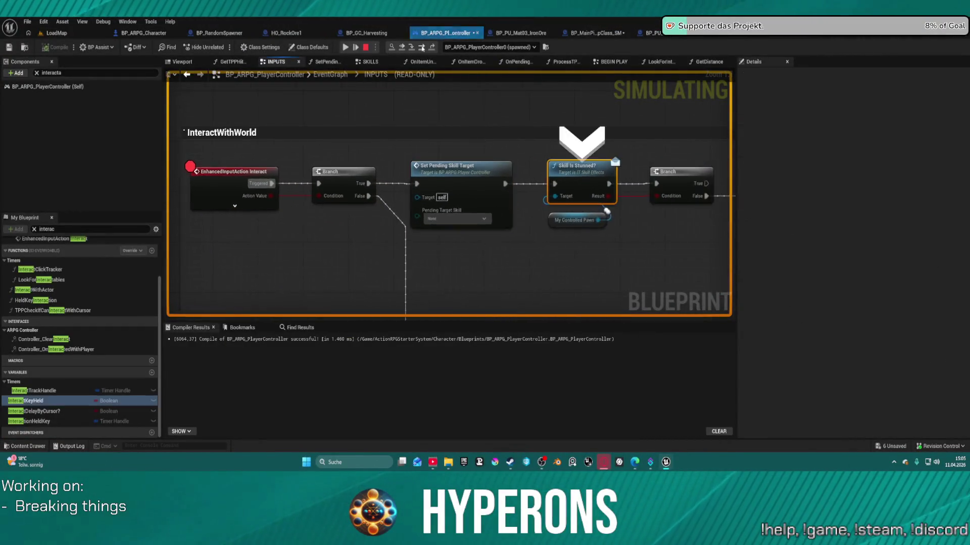
pyautogui.click(422, 48)
pyautogui.click(421, 48)
pyautogui.click(421, 48)
pyautogui.click(422, 48)
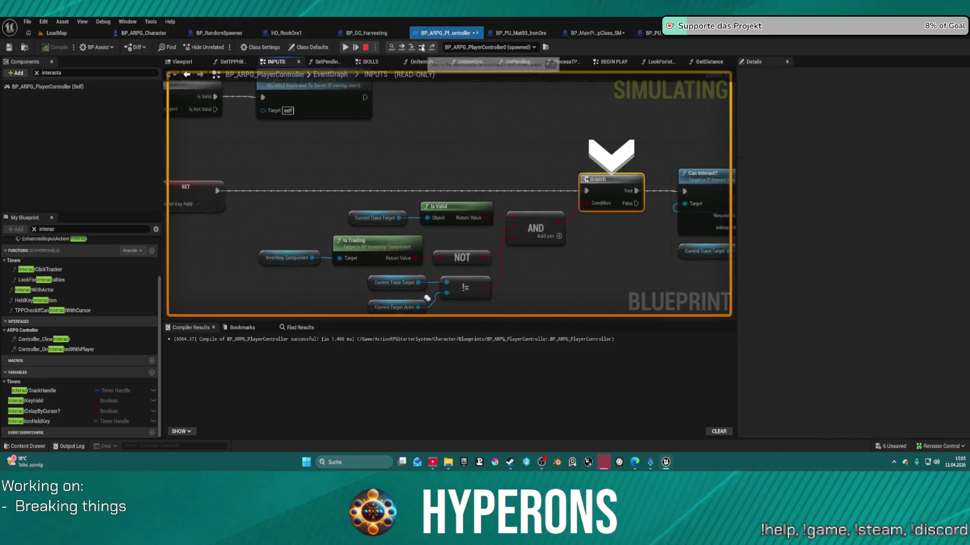
pyautogui.click(422, 48)
pyautogui.click(421, 48)
pyautogui.click(422, 48)
pyautogui.click(422, 48)
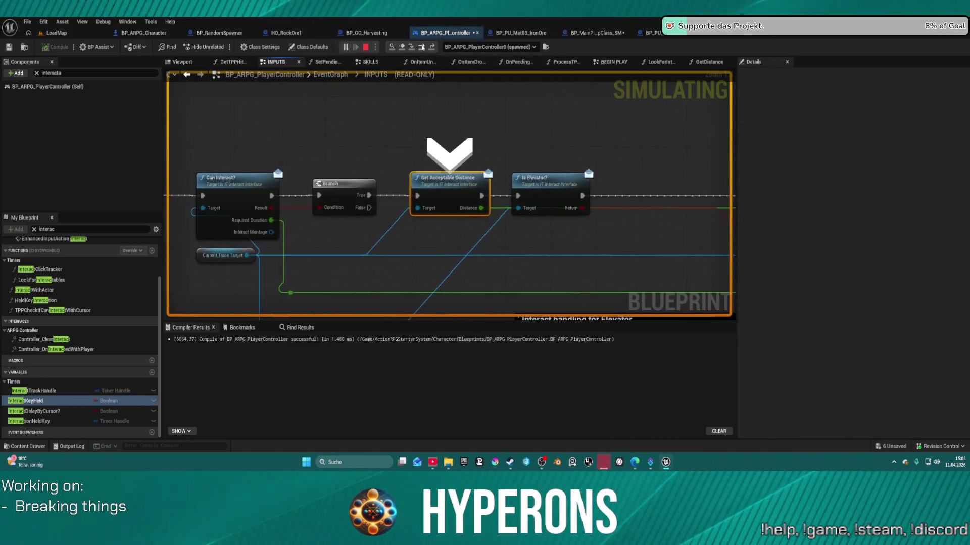
pyautogui.click(422, 48)
pyautogui.click(421, 48)
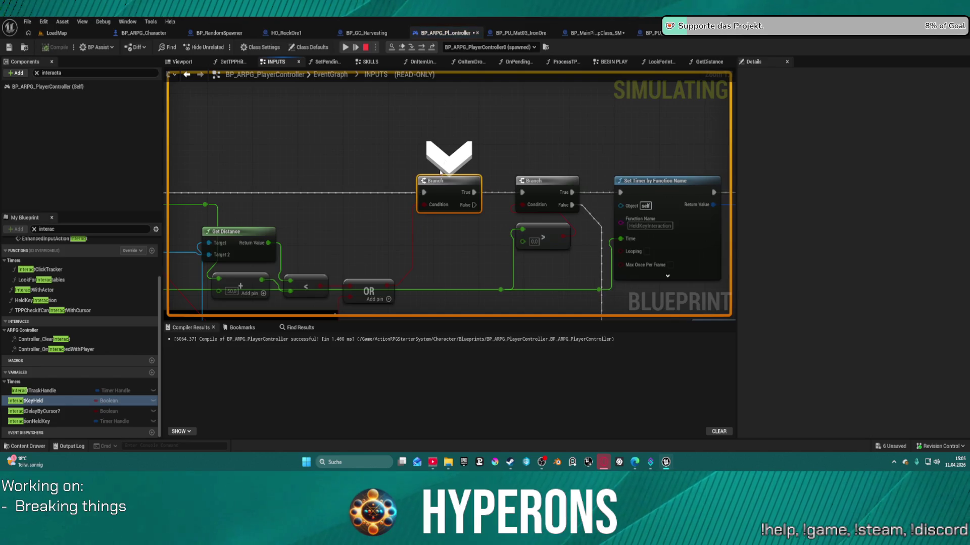
pyautogui.moveTo(217, 244)
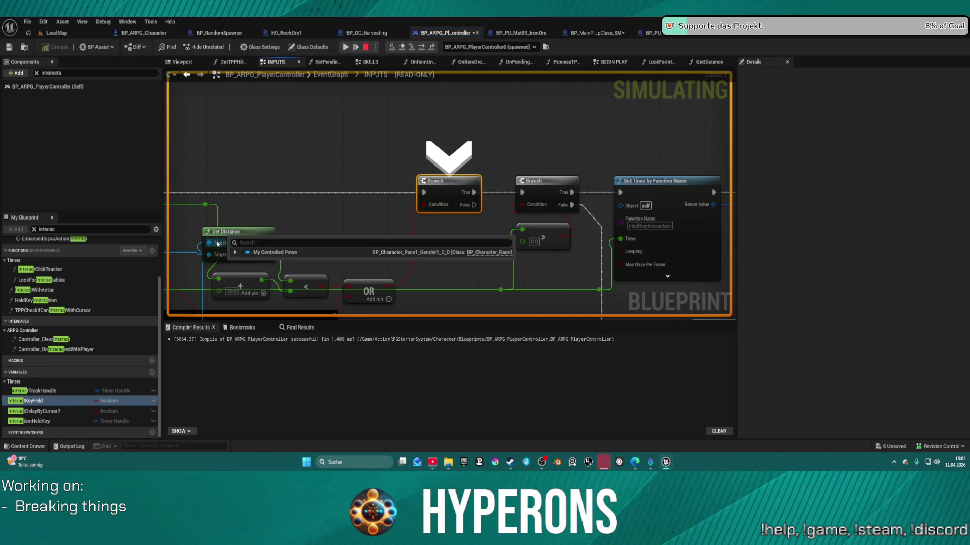
pyautogui.moveTo(267, 223); pyautogui.dragTo(378, 157)
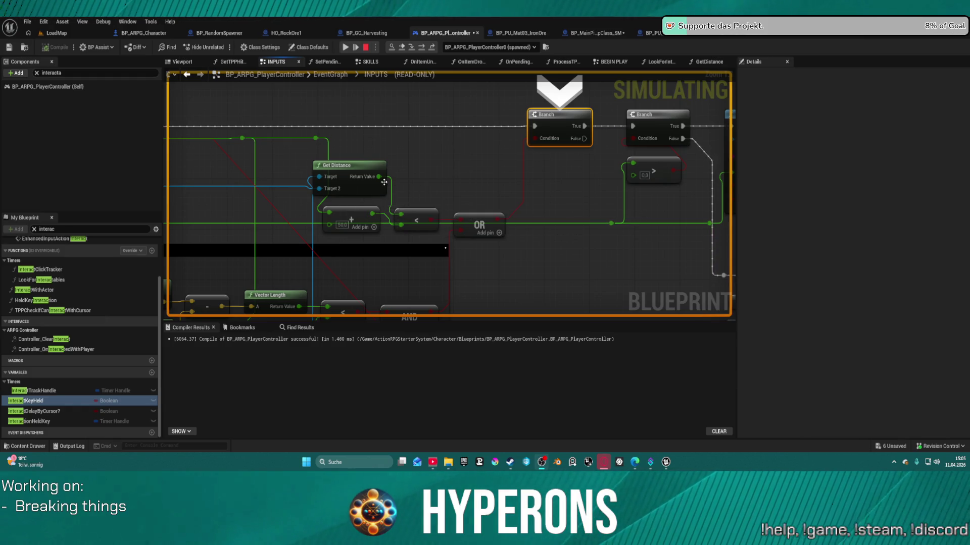
pyautogui.moveTo(400, 214)
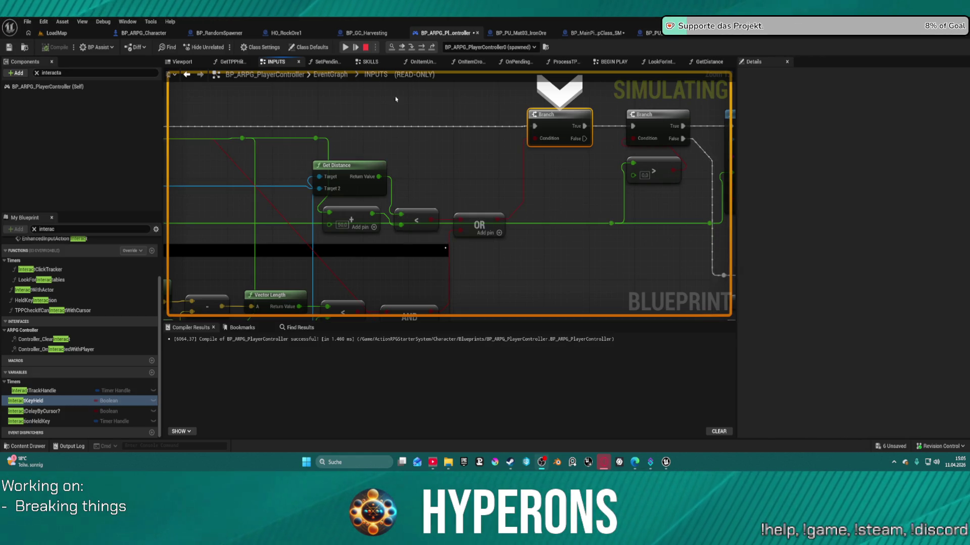
pyautogui.moveTo(423, 182)
pyautogui.mouseDown()
pyautogui.moveTo(707, 272)
pyautogui.moveTo(631, 279)
pyautogui.moveTo(165, 183)
pyautogui.mouseUp()
pyautogui.scroll(-3, 495, 272)
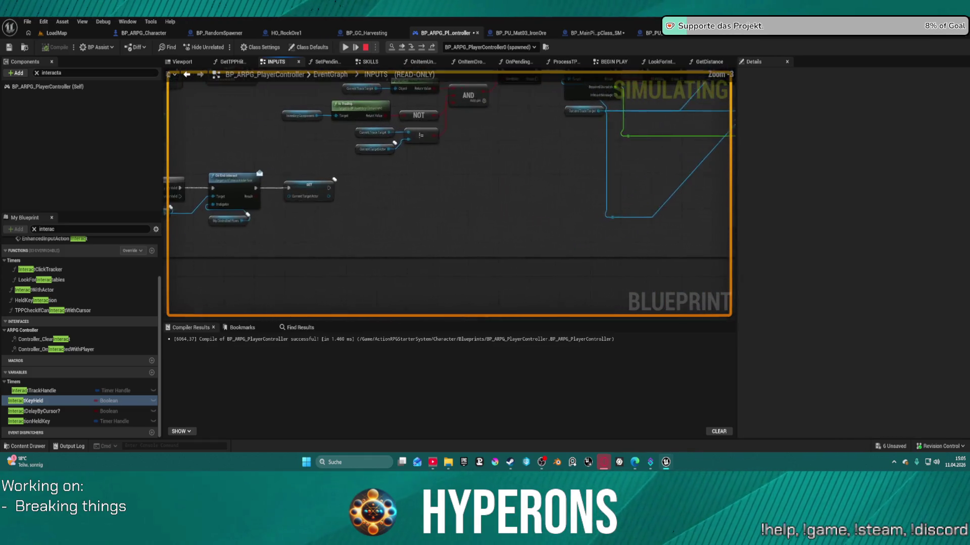
pyautogui.moveTo(460, 183)
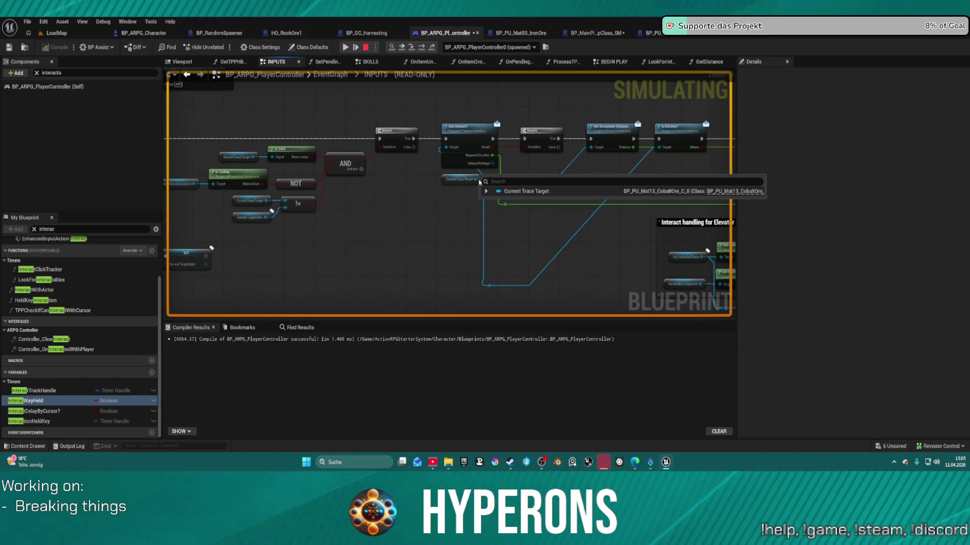
pyautogui.moveTo(591, 168); pyautogui.dragTo(209, 168)
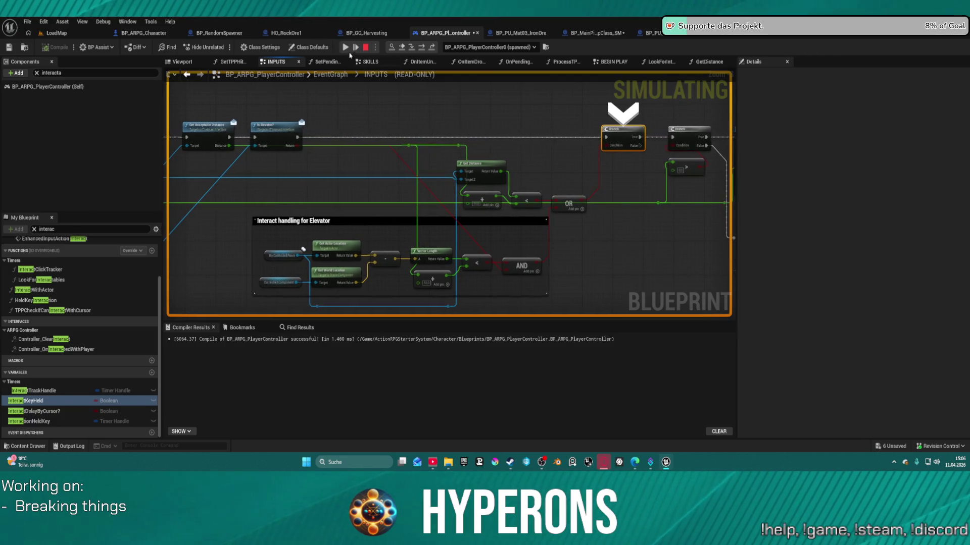
# Resume the play-test, laser-mine a cobalt rock, and walk up to the Cobalt Ore deposit
pyautogui.click(346, 47)
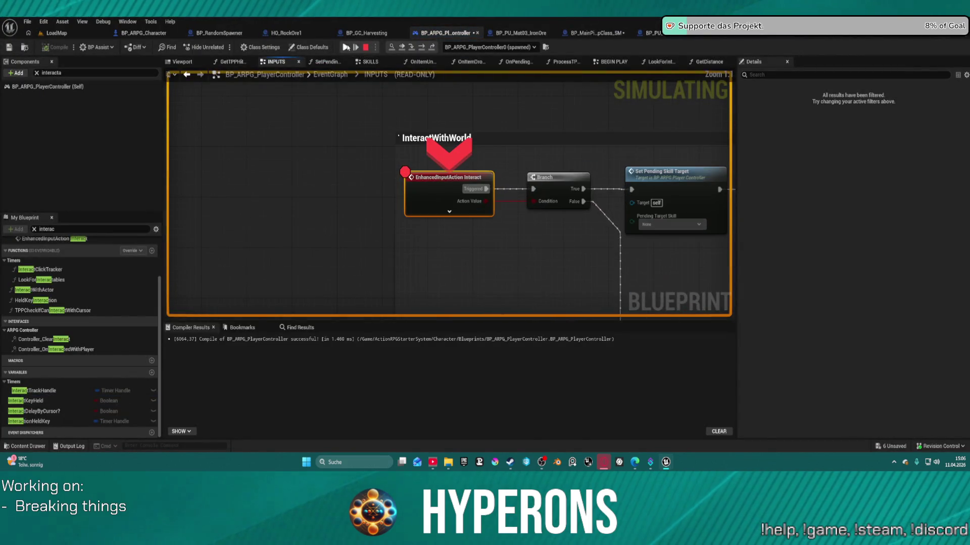
pyautogui.click(346, 47)
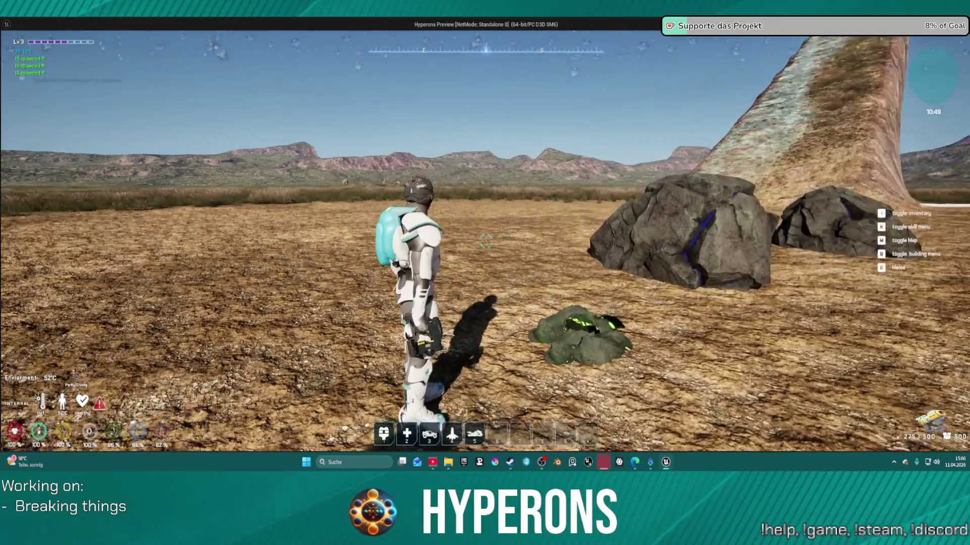
pyautogui.press('w')
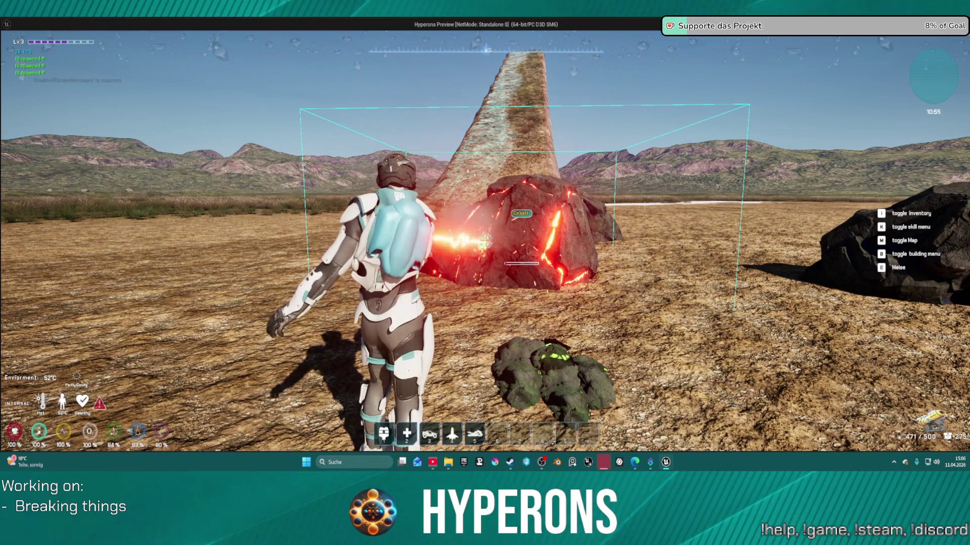
pyautogui.press('s')
pyautogui.press('w')
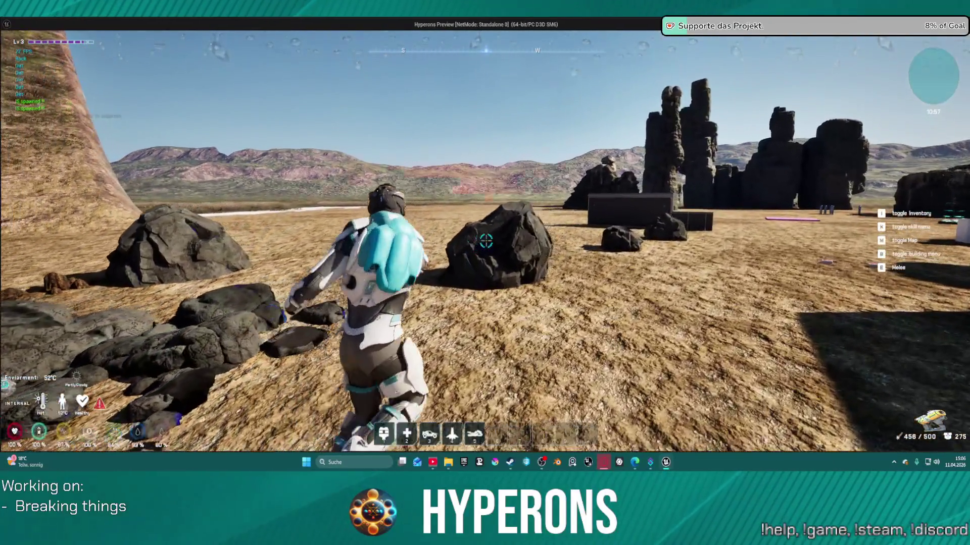
pyautogui.click(485, 237)
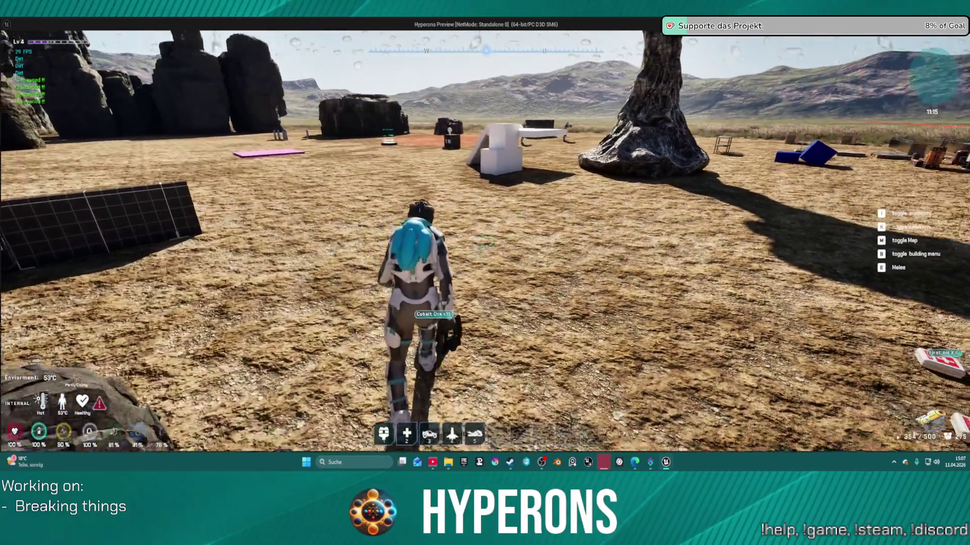
pyautogui.press('w')
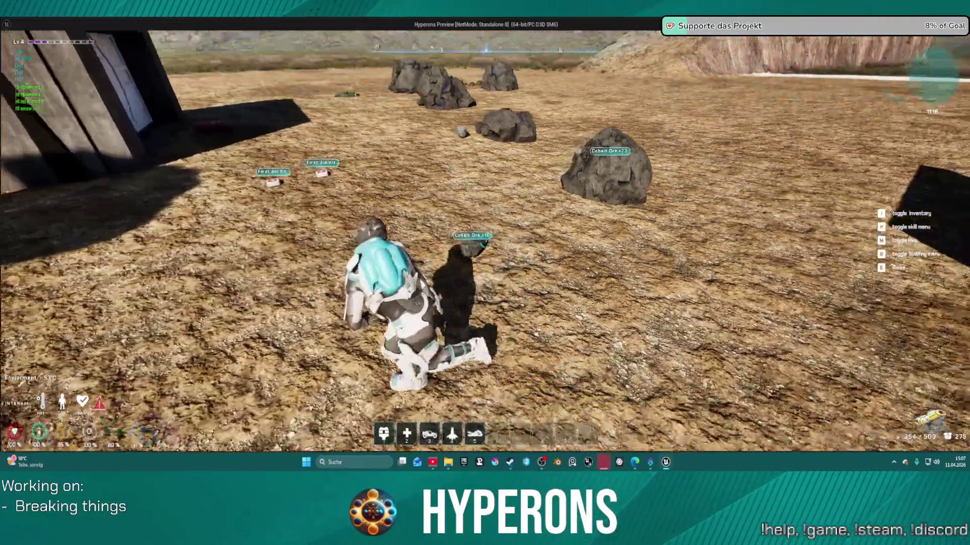
# Interact with the Cobalt Ore and step to the distance Branch, checking its pin values
pyautogui.press('e')
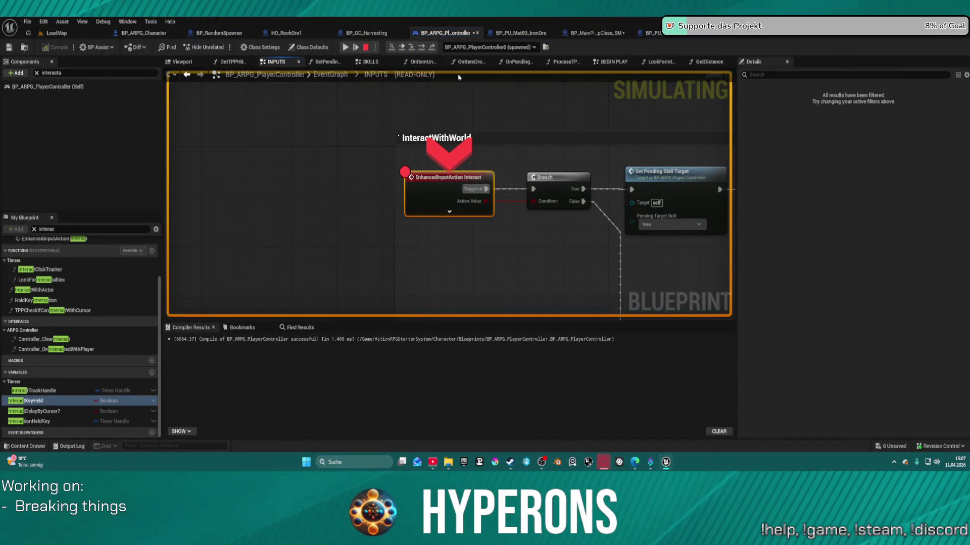
pyautogui.click(422, 48)
pyautogui.click(422, 48)
pyautogui.click(422, 48)
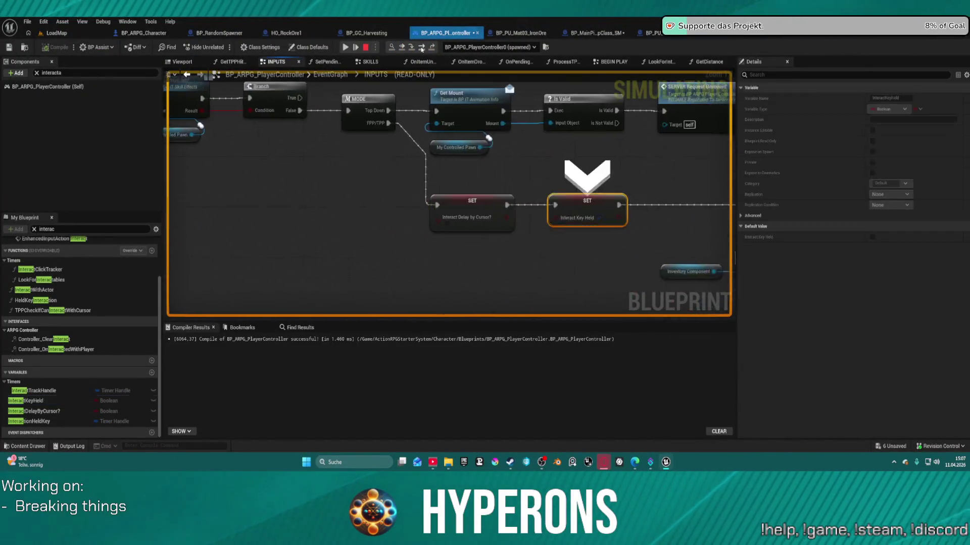
pyautogui.click(422, 48)
pyautogui.click(422, 49)
pyautogui.click(421, 49)
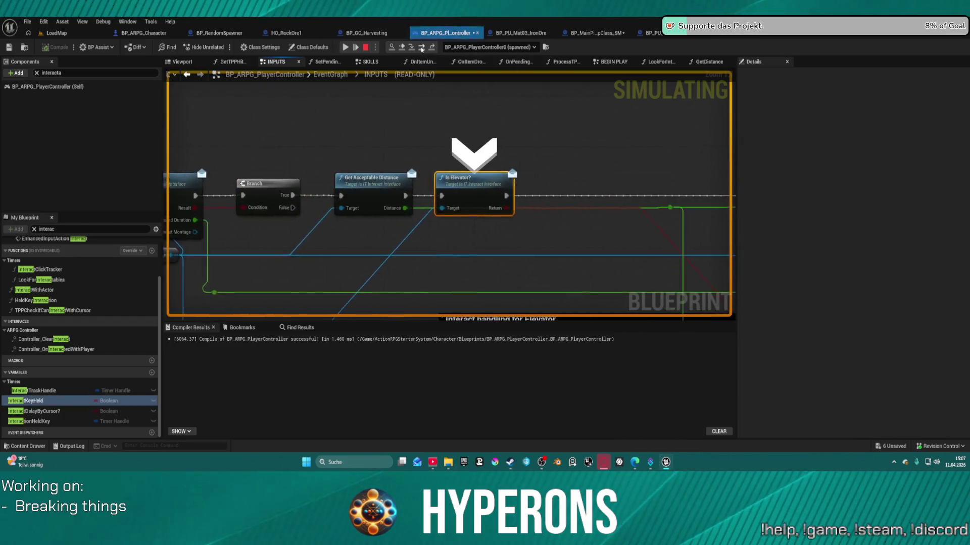
pyautogui.click(422, 49)
pyautogui.moveTo(436, 211)
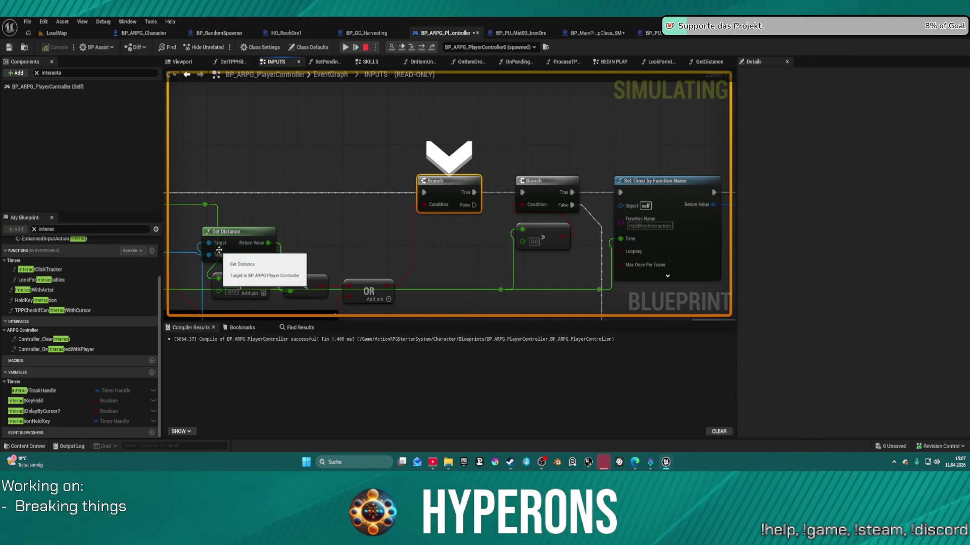
pyautogui.moveTo(220, 247)
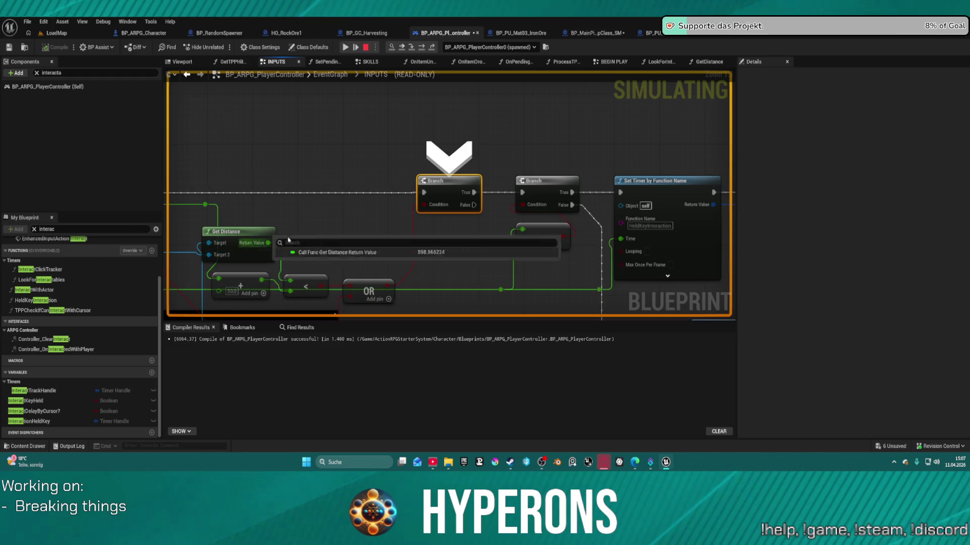
pyautogui.moveTo(273, 250)
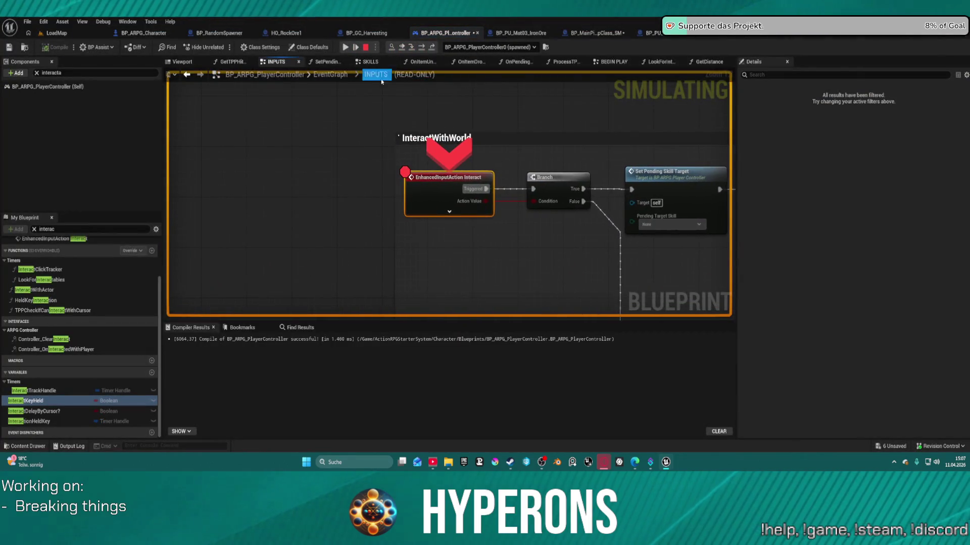
# Resume, interact again, and step through Interact Key Held to the distance Branch
pyautogui.click(344, 47)
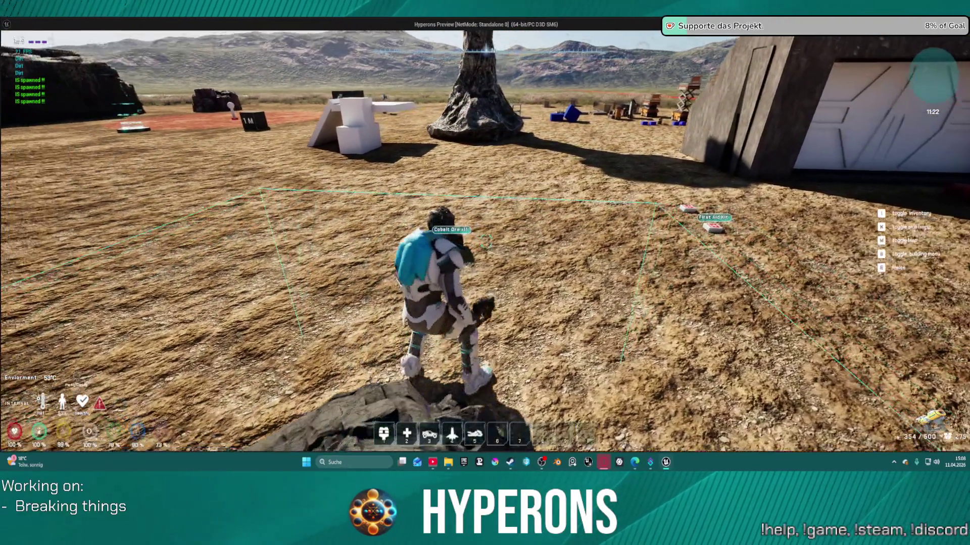
pyautogui.press('e')
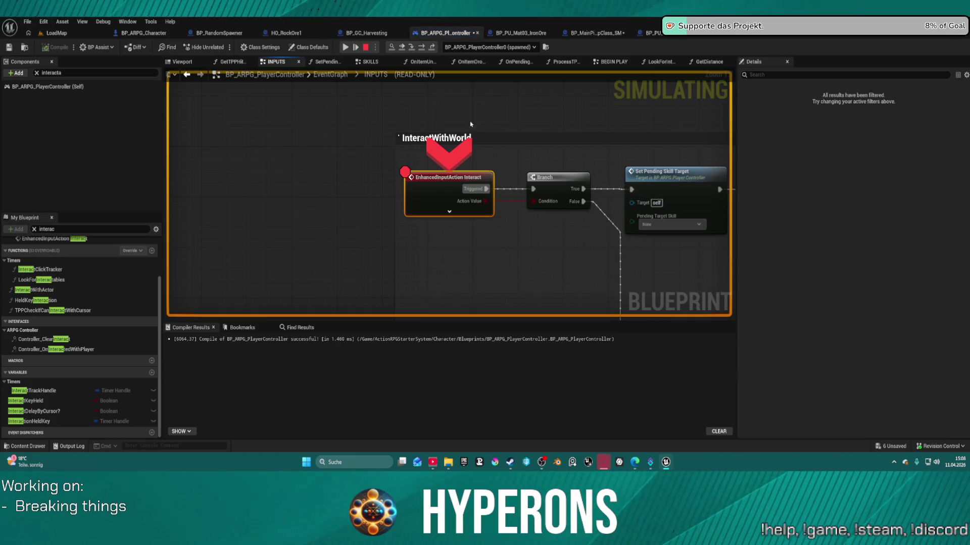
pyautogui.press('F10')
pyautogui.press('F10')
pyautogui.press('F10')
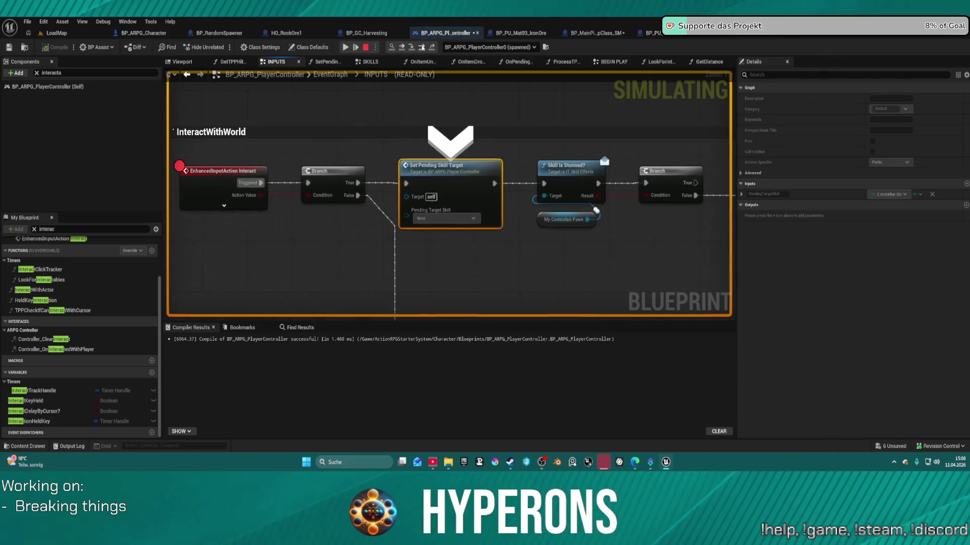
pyautogui.click(421, 47)
pyautogui.click(421, 47)
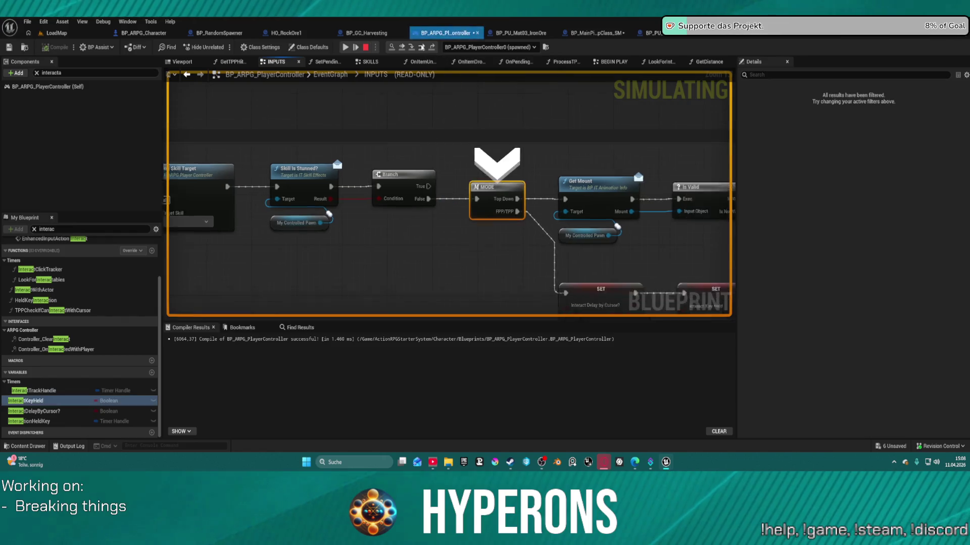
pyautogui.click(421, 47)
pyautogui.click(422, 47)
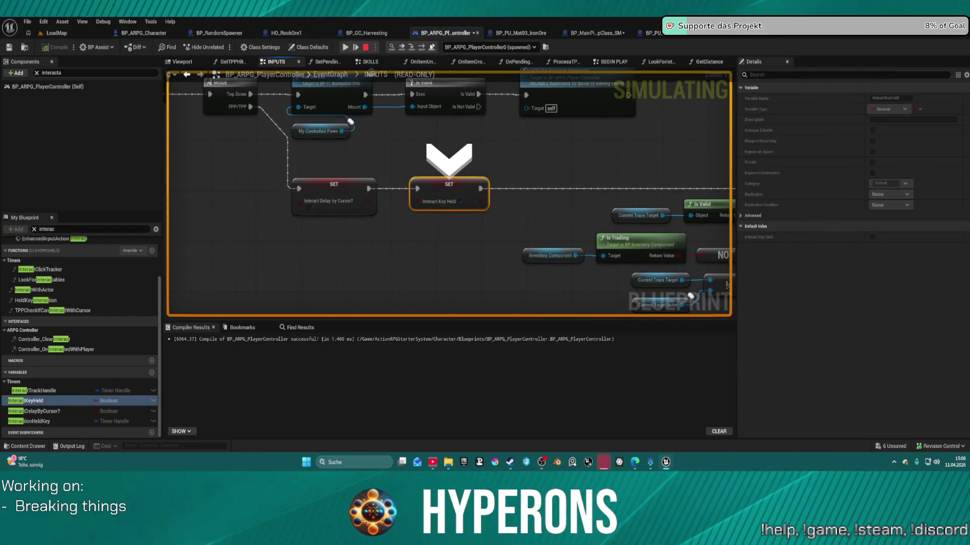
pyautogui.click(424, 48)
pyautogui.click(423, 48)
pyautogui.click(423, 48)
pyautogui.click(424, 48)
pyautogui.click(424, 49)
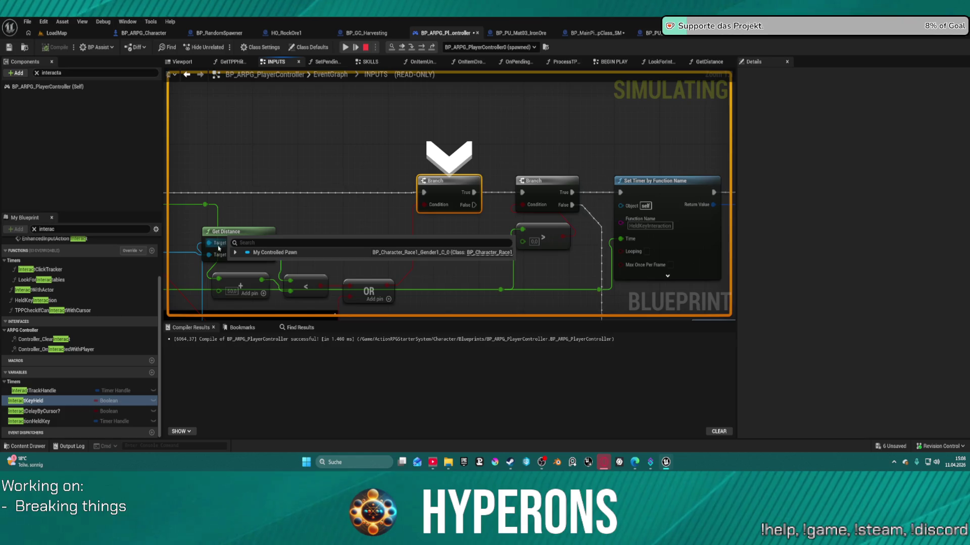
pyautogui.moveTo(296, 282)
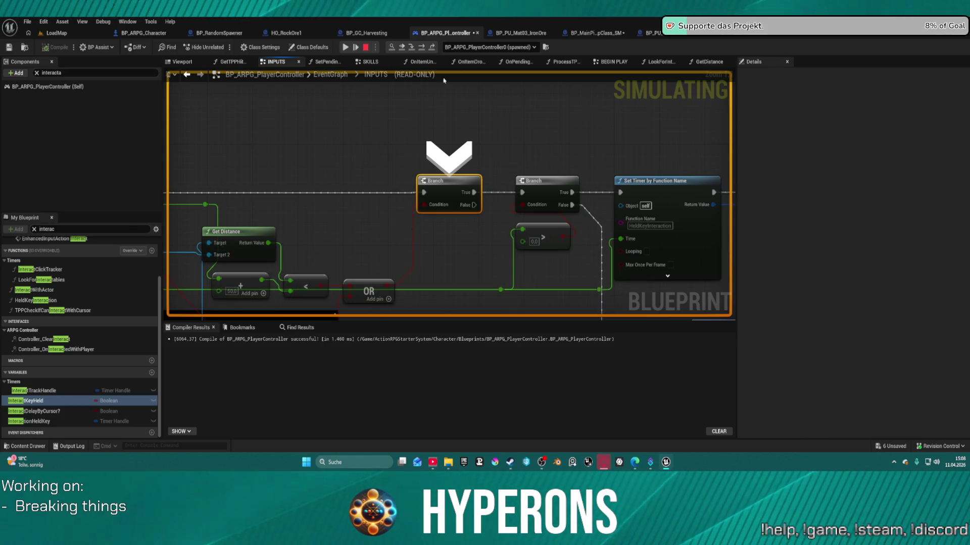
# Clear the Interact event breakpoint and return to the LoadMap level view
pyautogui.rightClick(427, 192)
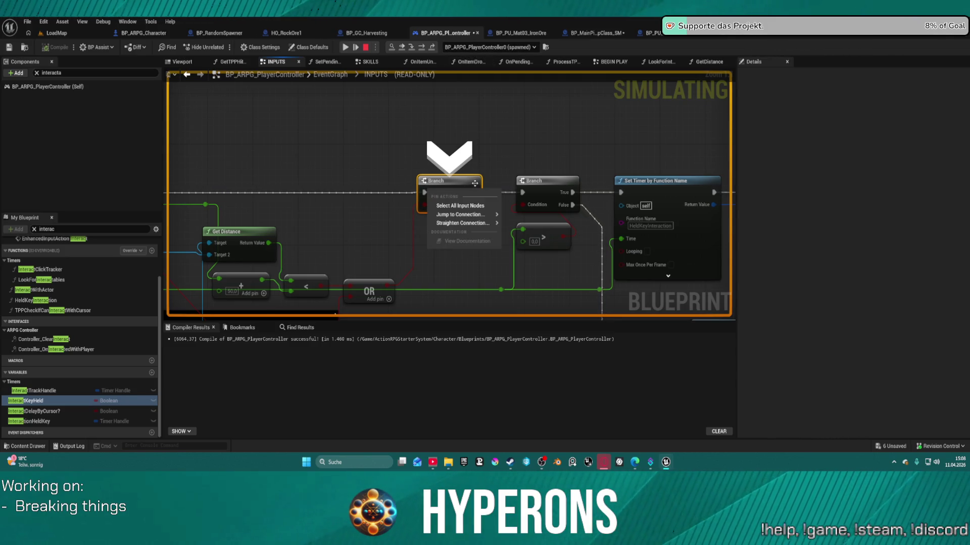
pyautogui.scroll(-3, 455, 167)
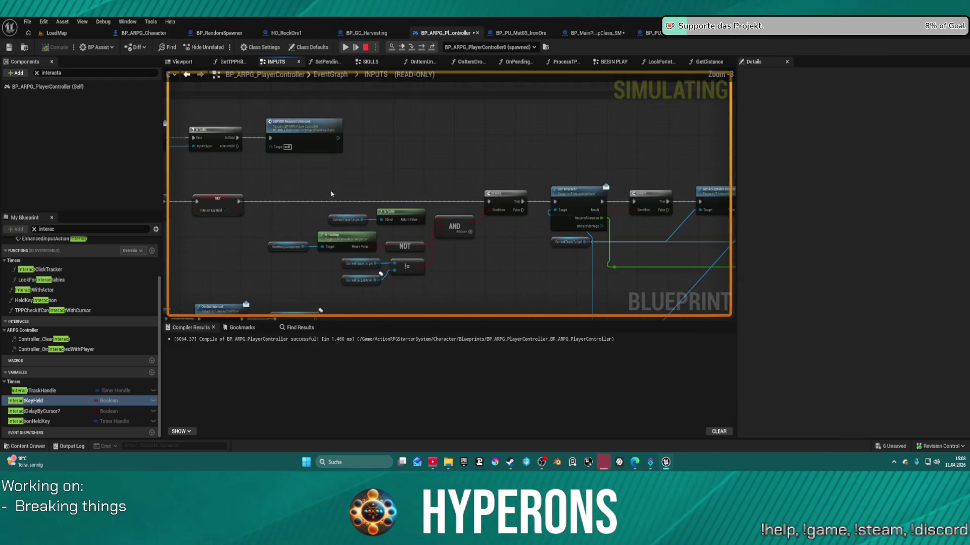
pyautogui.rightClick(375, 120)
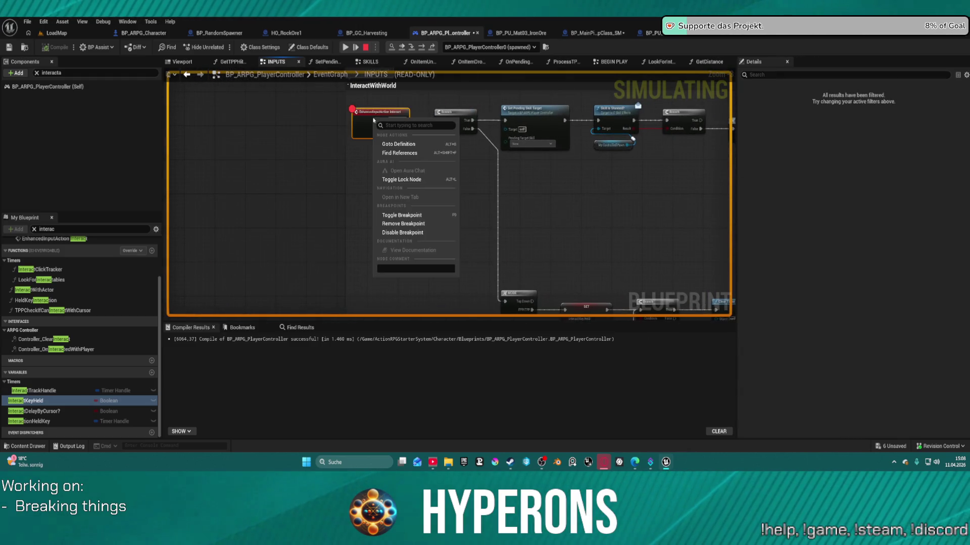
pyautogui.click(417, 223)
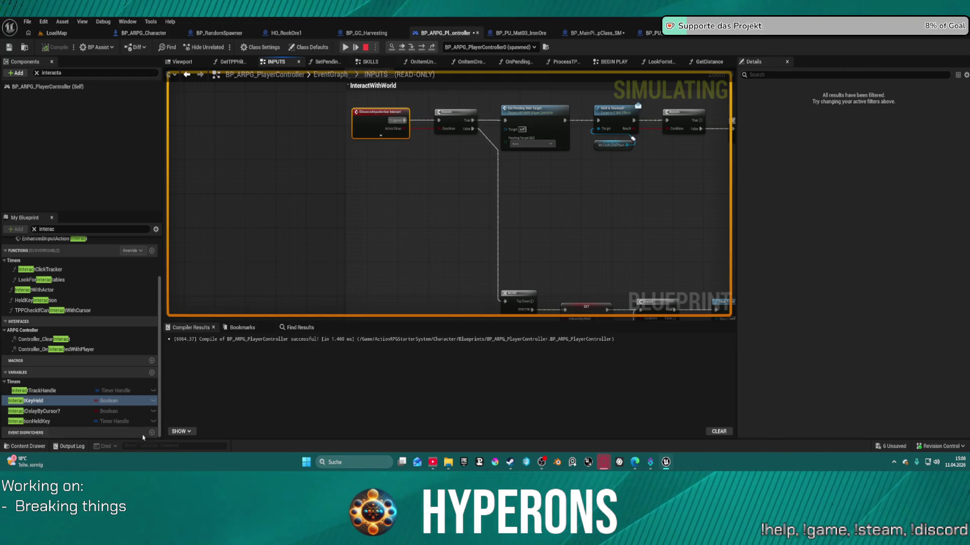
pyautogui.click(56, 33)
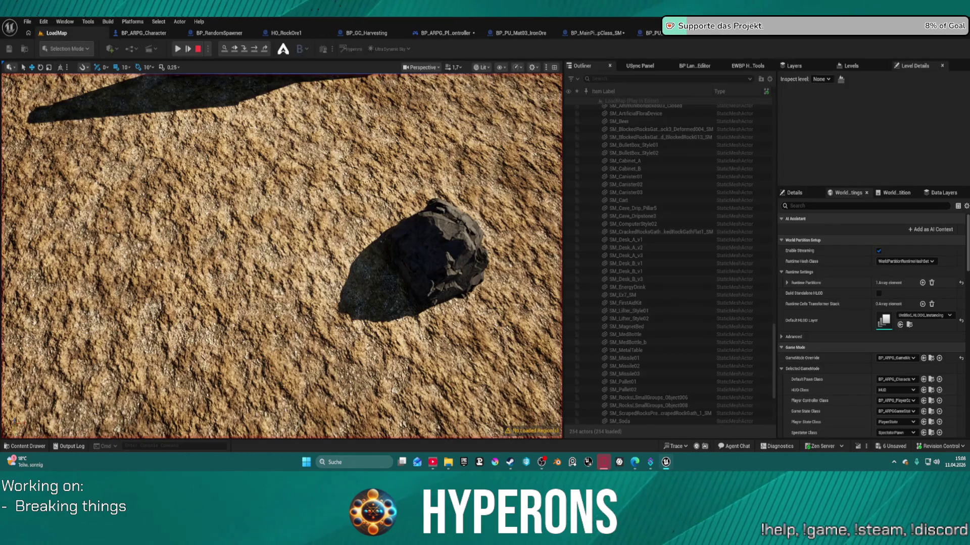
# Stop the game preview and run ShowFlag.CollisionVisibility from the Cmd console
pyautogui.click(178, 49)
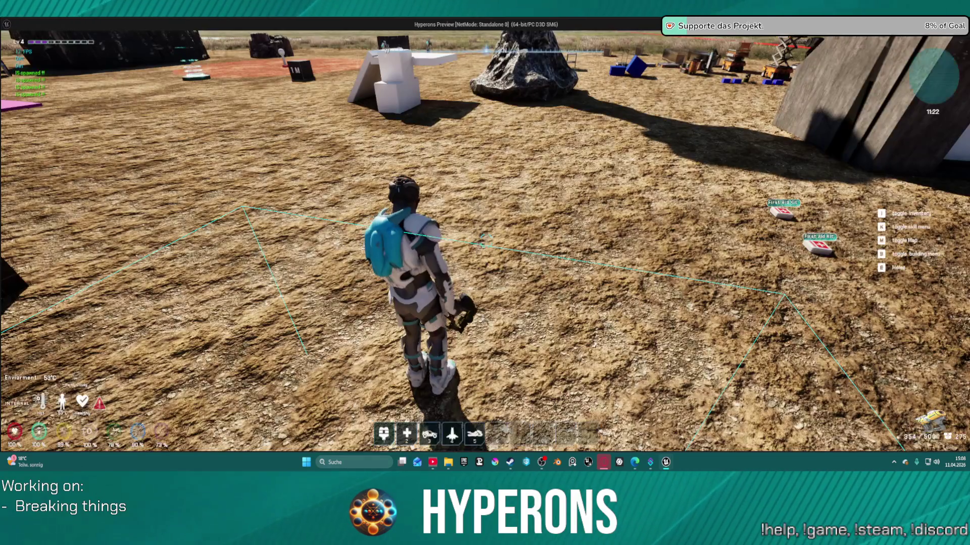
pyautogui.press('super')
pyautogui.press('Escape')
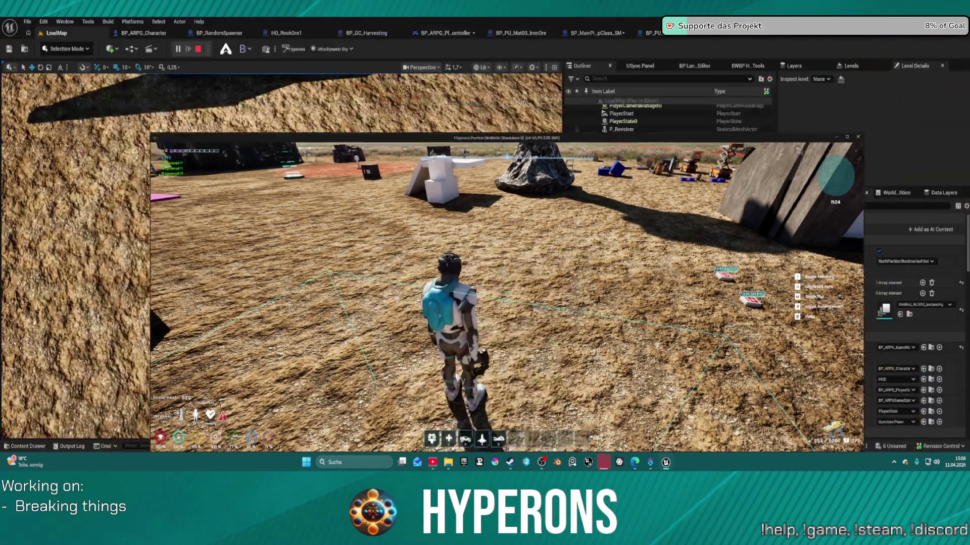
pyautogui.click(139, 445)
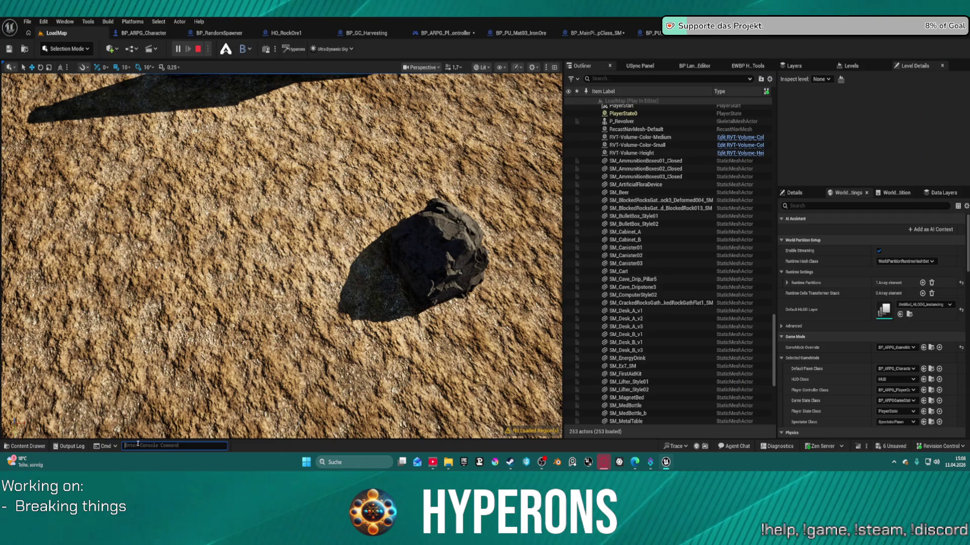
pyautogui.write('show')
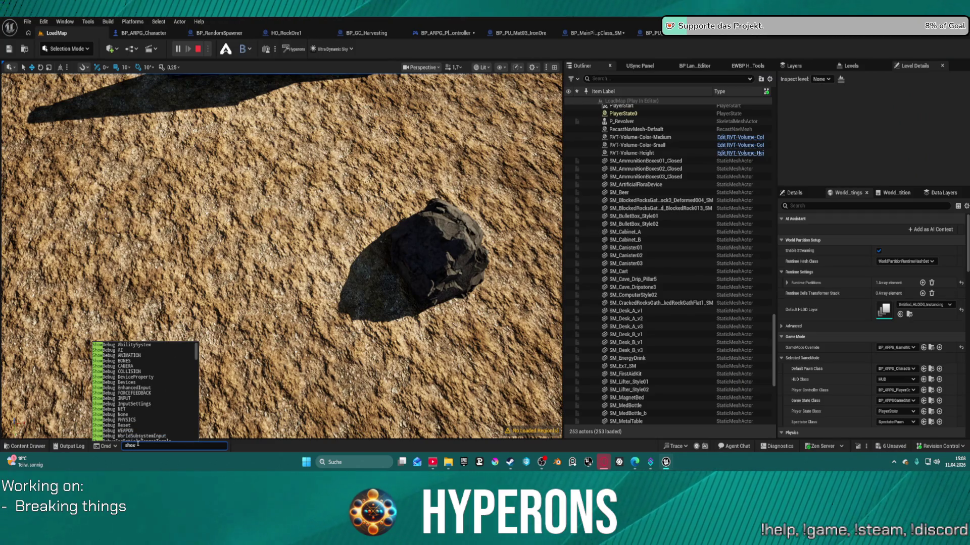
pyautogui.write(' coll')
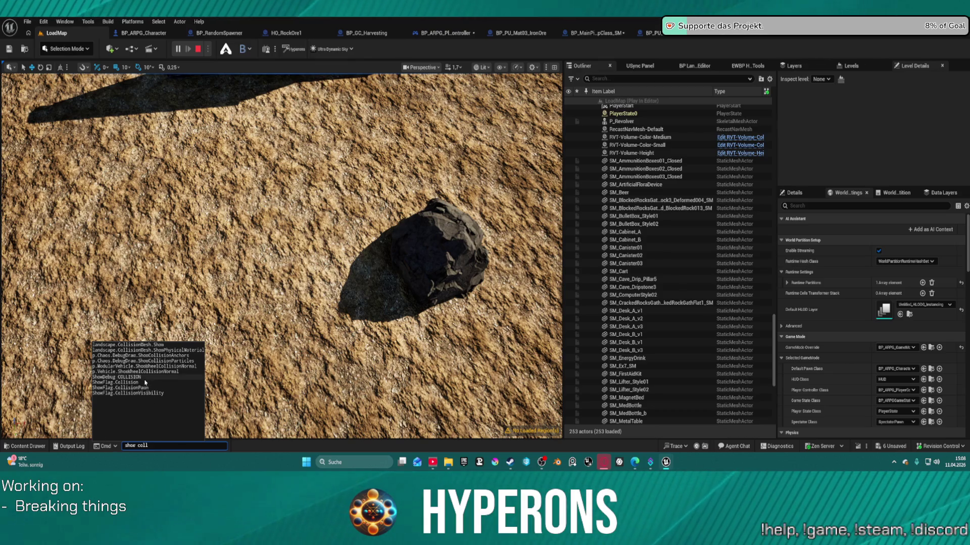
pyautogui.click(168, 394)
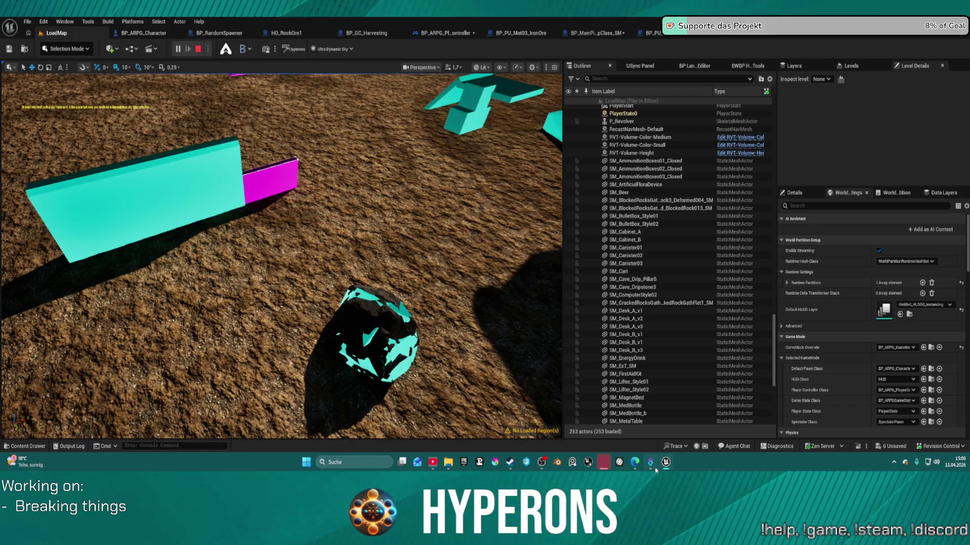
# Bring the game preview back and run the character toward the ore rock
pyautogui.moveTo(667, 462)
pyautogui.click(741, 419)
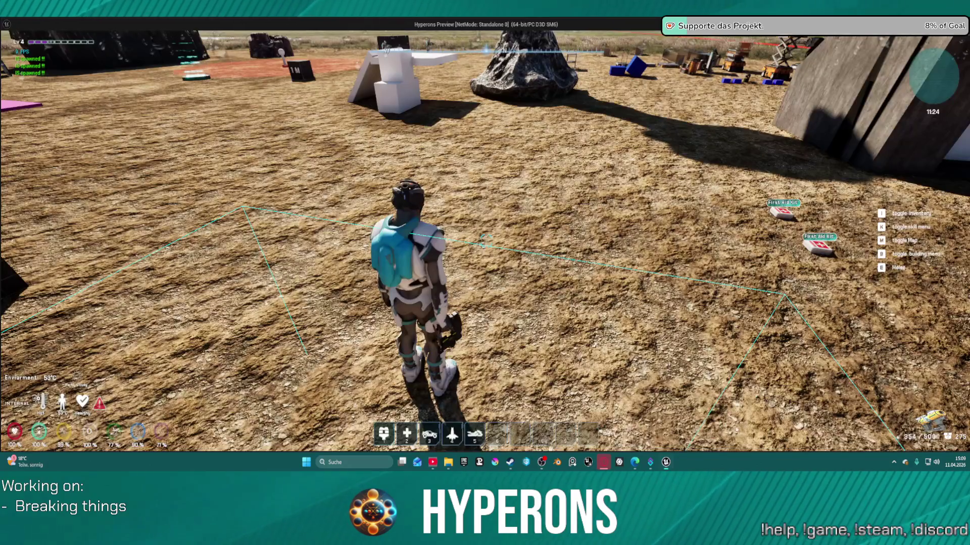
pyautogui.click(573, 237)
pyautogui.press('w')
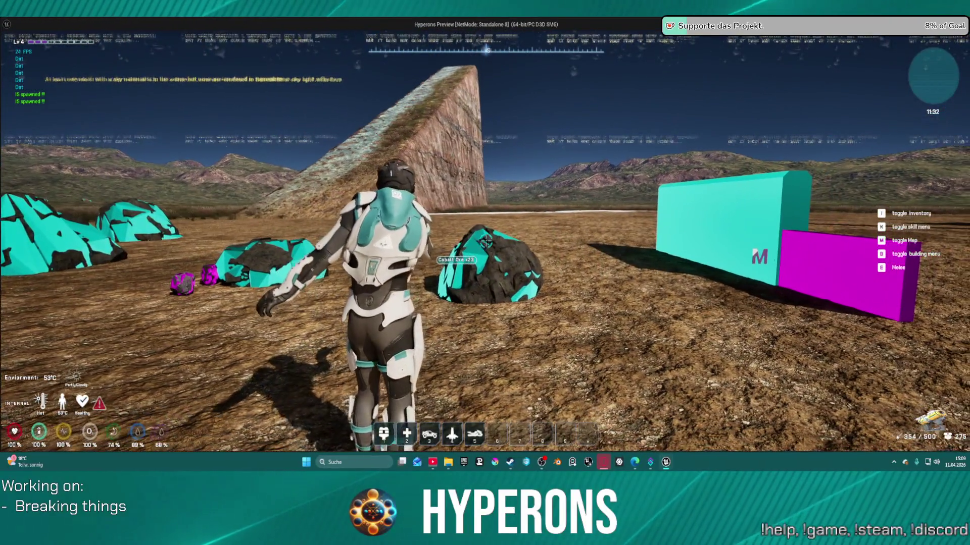
# Mine the cobalt ore, end the play-test, stage ShowFlag.CollisionVisibility 0, and reopen BP_MainPickupClass
pyautogui.click(485, 273)
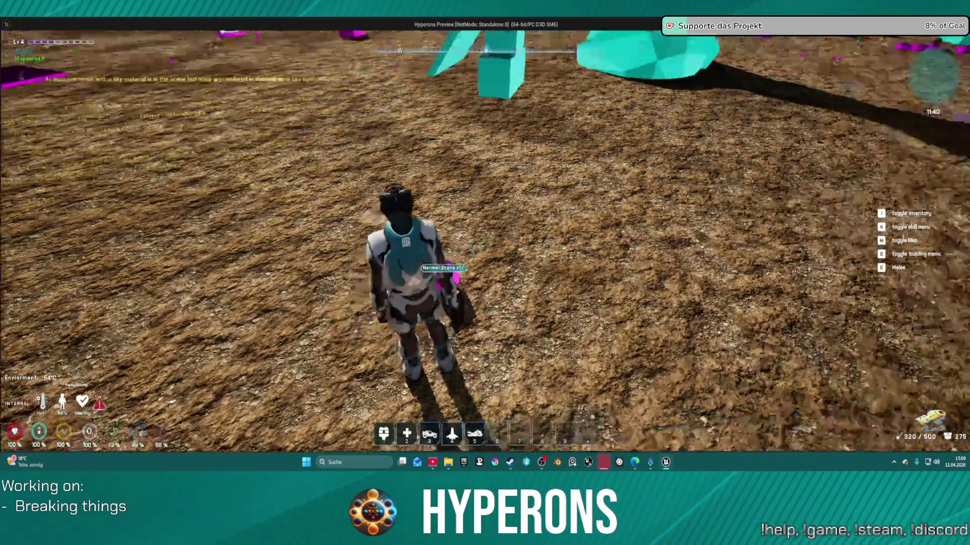
pyautogui.press('Escape')
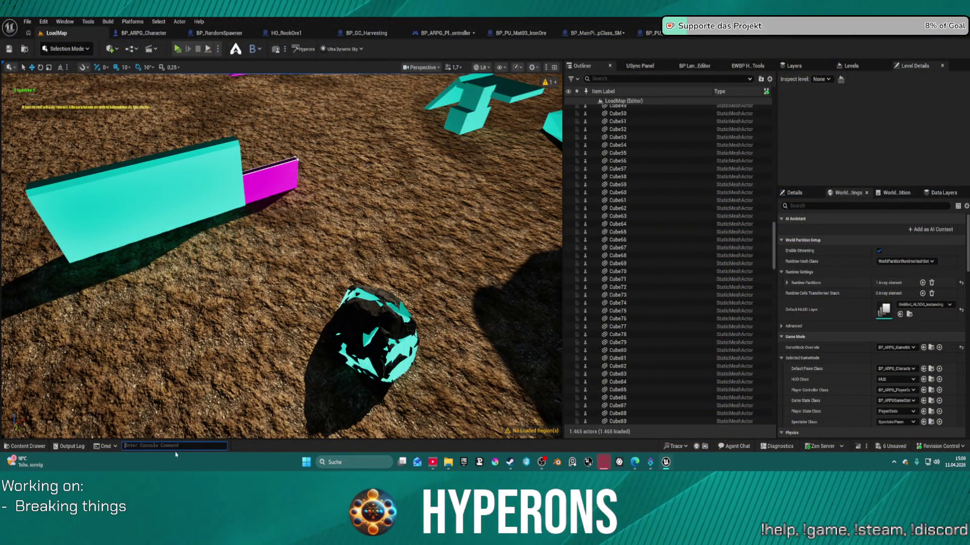
pyautogui.press('Up')
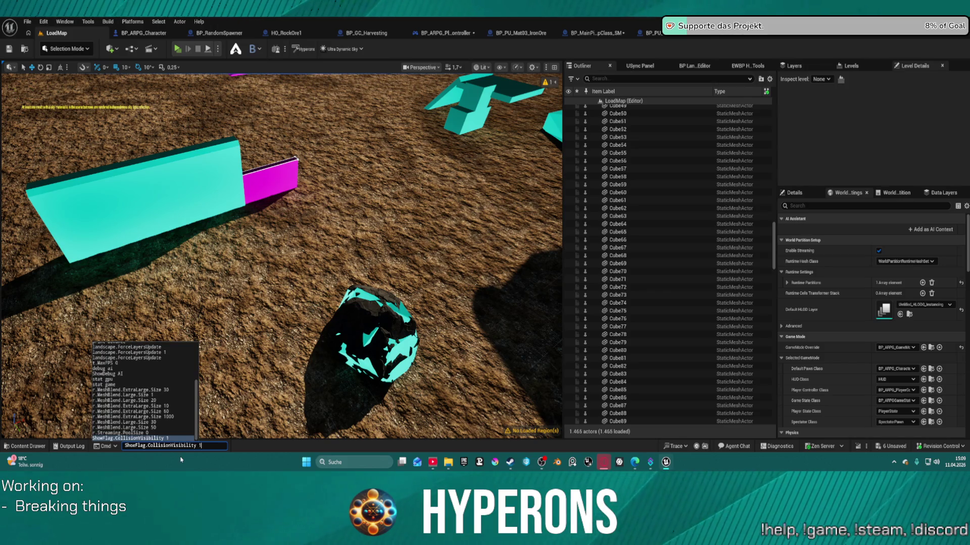
pyautogui.press('BackSpace')
pyautogui.write('0')
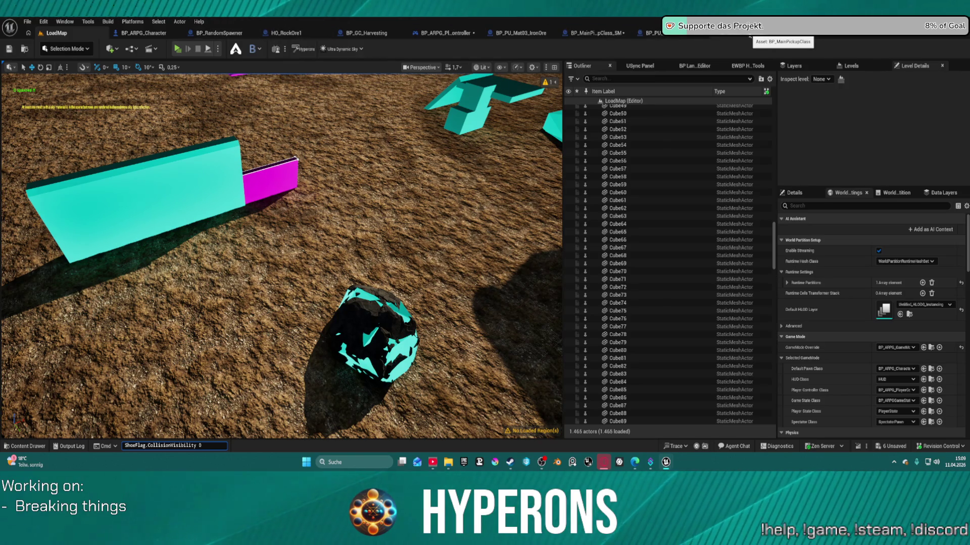
pyautogui.click(596, 33)
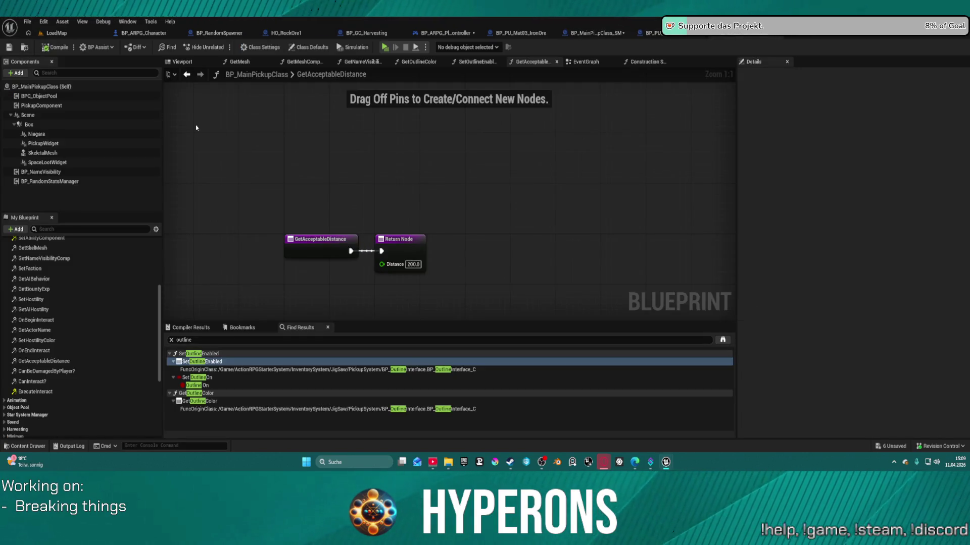
# Select Box in both pickup blueprints and expand the Constraints section on BP_MainPickupClass_SM's Box
pyautogui.click(76, 124)
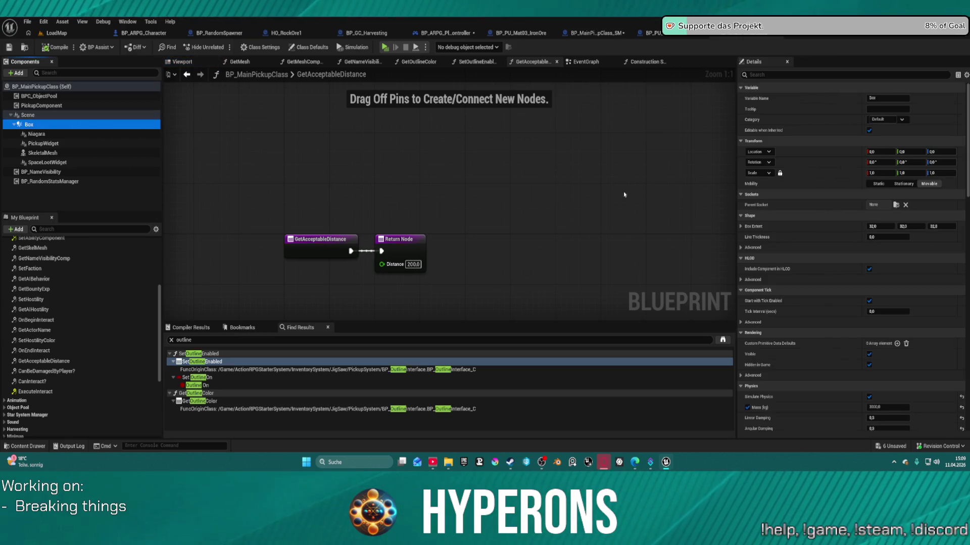
pyautogui.scroll(-5, 934, 386)
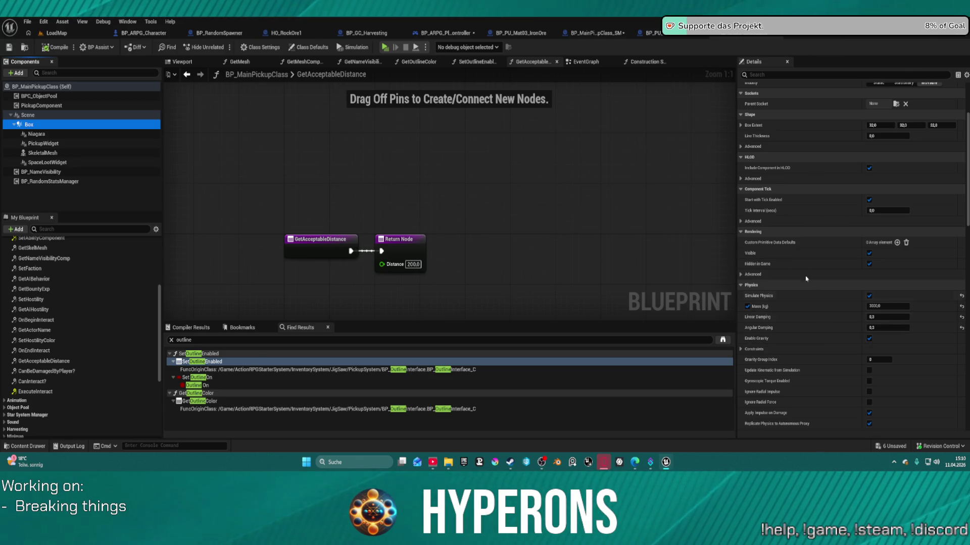
pyautogui.click(605, 33)
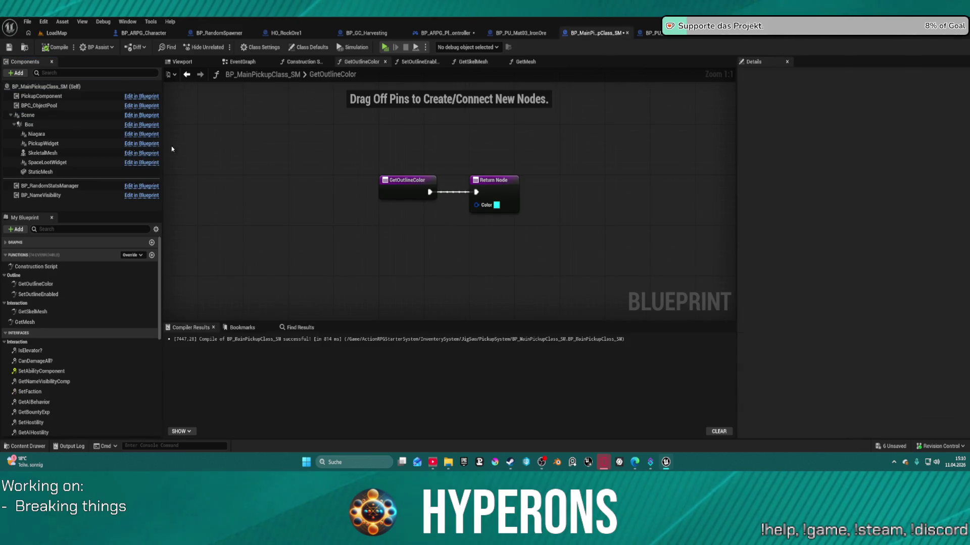
pyautogui.click(46, 124)
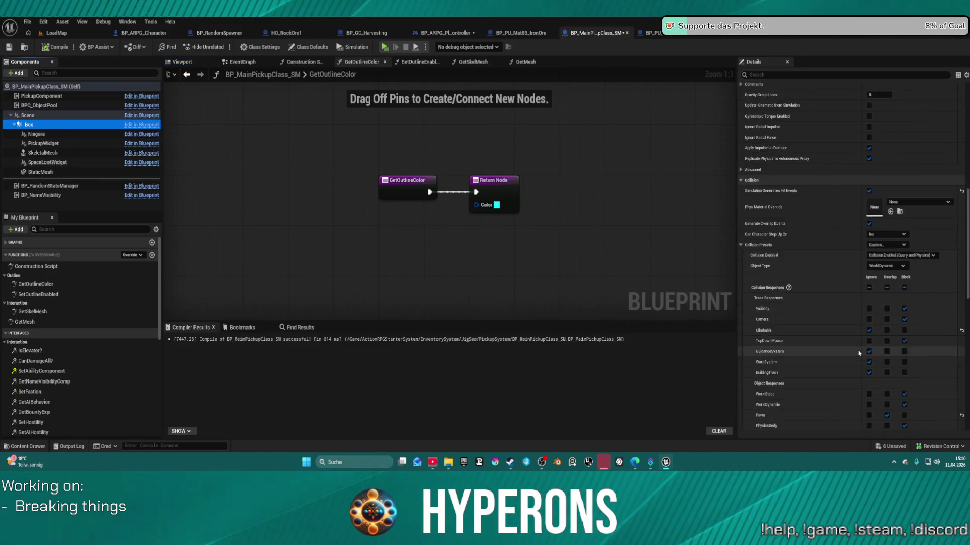
pyautogui.scroll(5, 859, 353)
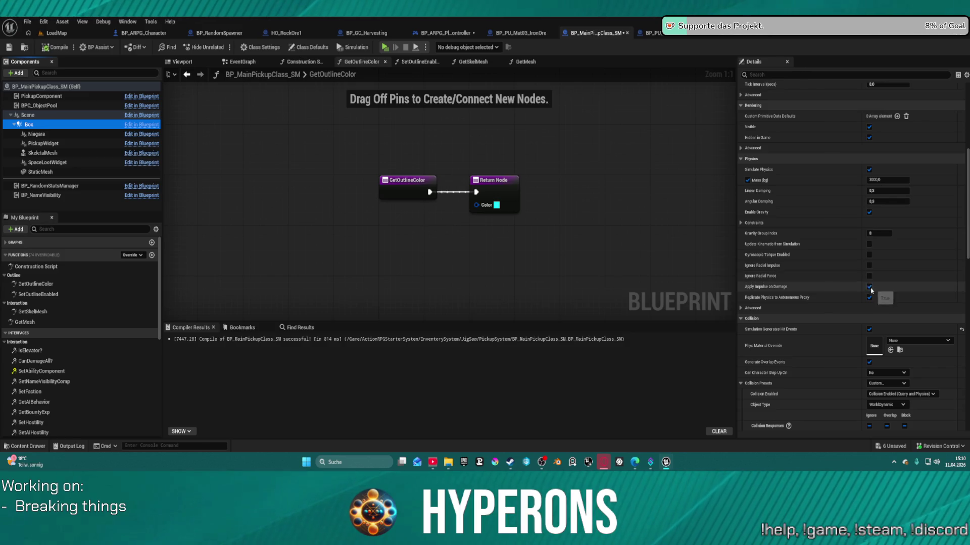
pyautogui.click(741, 222)
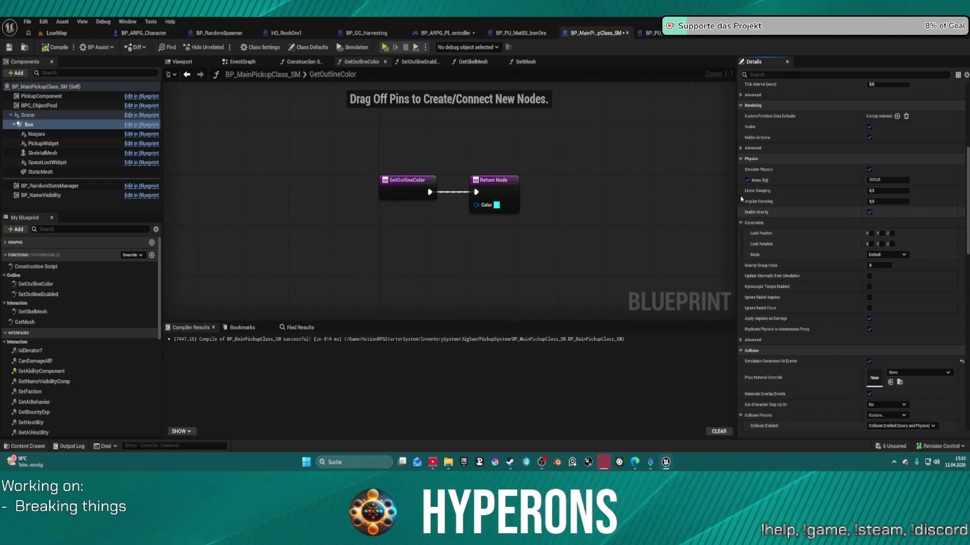
# In BP_MainPickupClass, expand Box's Constraints, leave the constraint mode at Default, and expand Physics Advanced
pyautogui.click(728, 36)
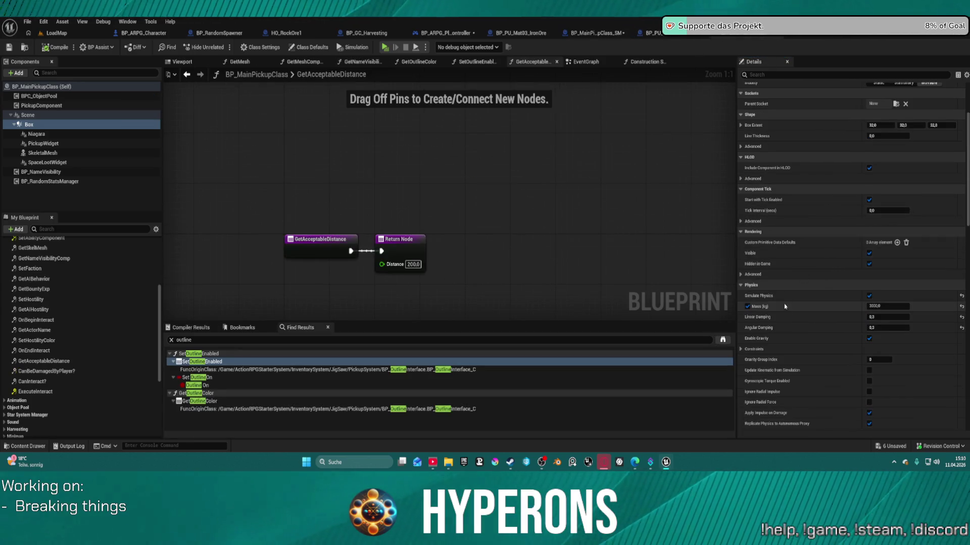
pyautogui.scroll(-2, 767, 273)
pyautogui.scroll(-1, 766, 273)
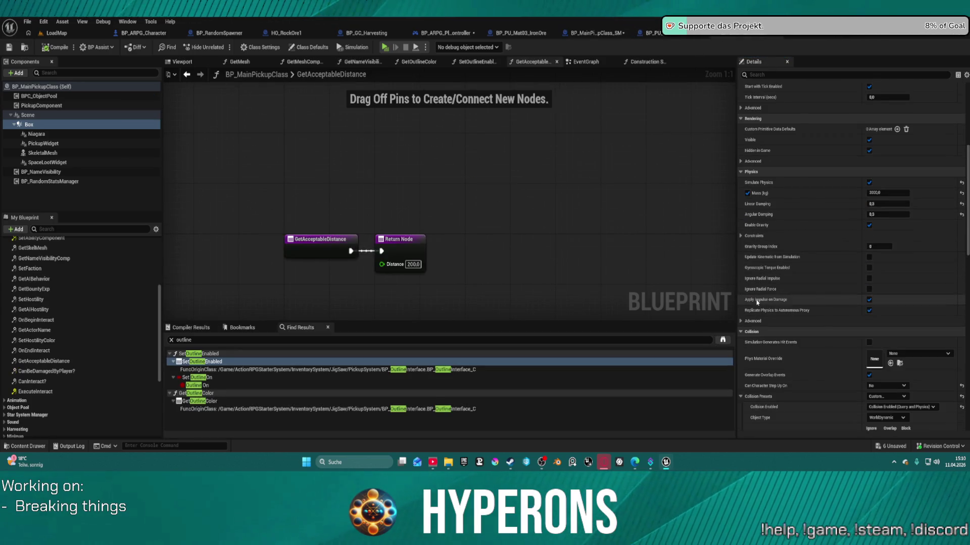
pyautogui.click(740, 236)
pyautogui.click(895, 268)
pyautogui.click(875, 275)
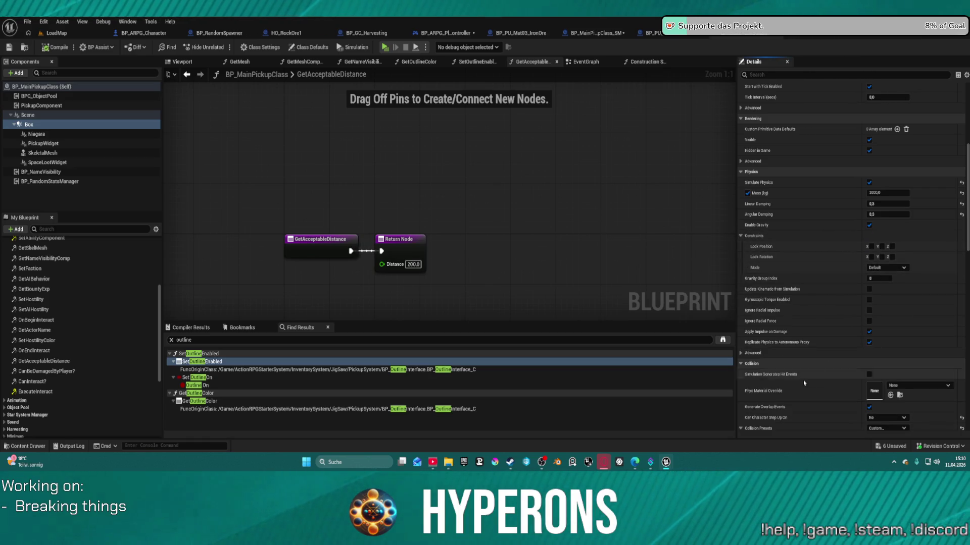
pyautogui.click(755, 353)
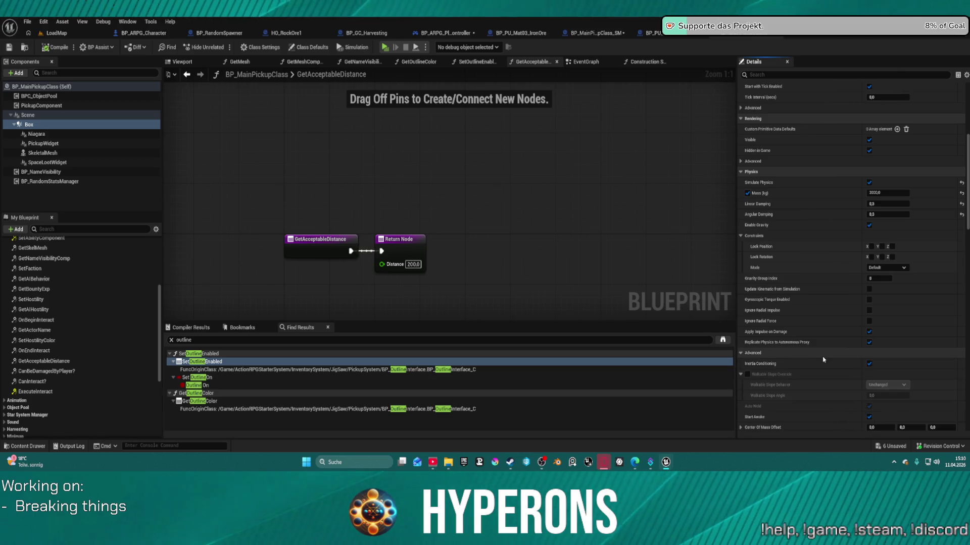
pyautogui.scroll(-2, 818, 356)
pyautogui.scroll(-2, 822, 356)
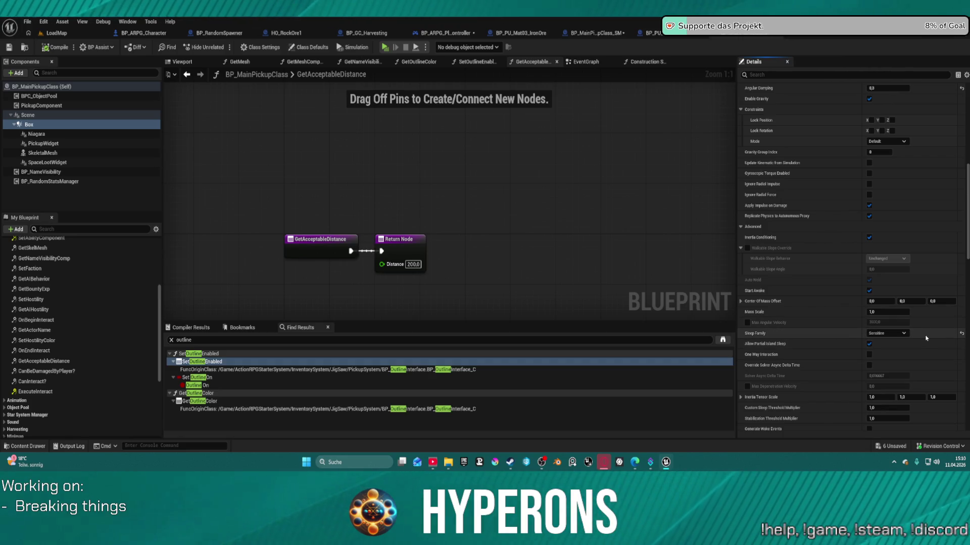
# Expand Physics Advanced on BP_MainPickupClass_SM's Box and enable Allow Partial Island Sleep
pyautogui.click(593, 32)
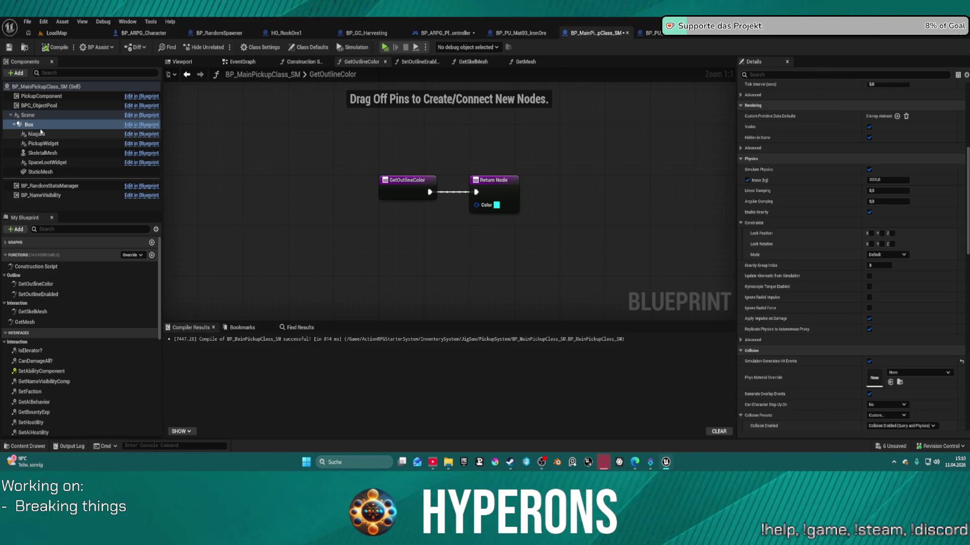
pyautogui.scroll(-5, 812, 265)
pyautogui.scroll(3, 813, 252)
pyautogui.scroll(6, 836, 199)
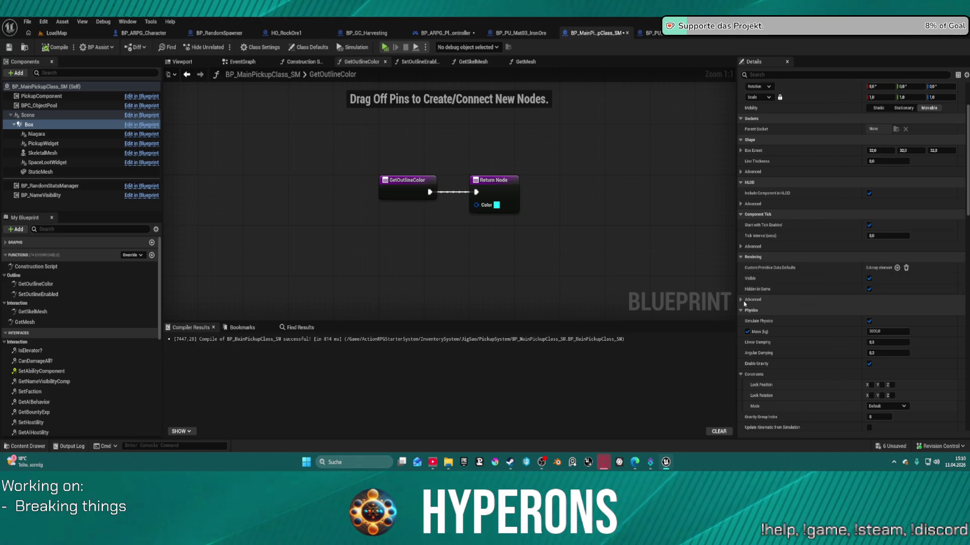
pyautogui.scroll(-3, 744, 304)
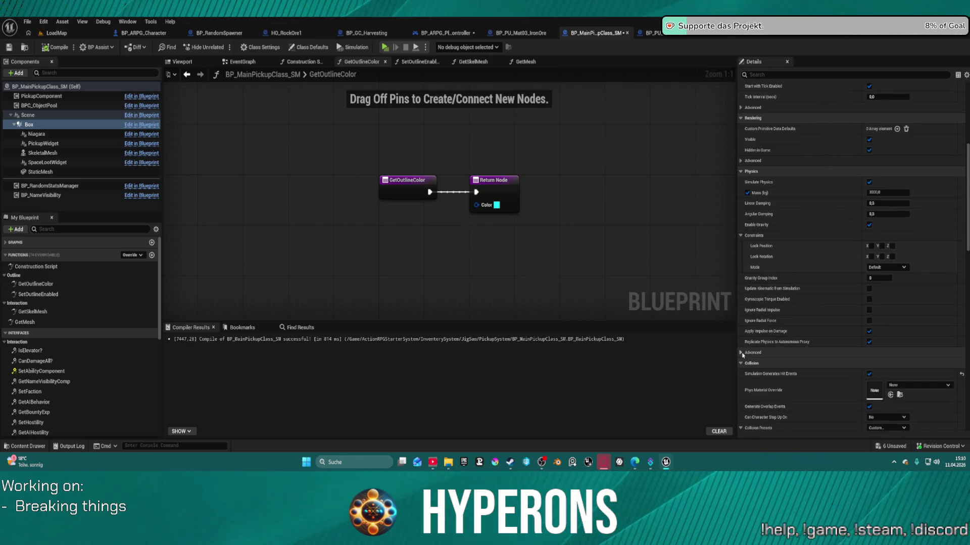
pyautogui.click(740, 353)
pyautogui.scroll(-3, 802, 339)
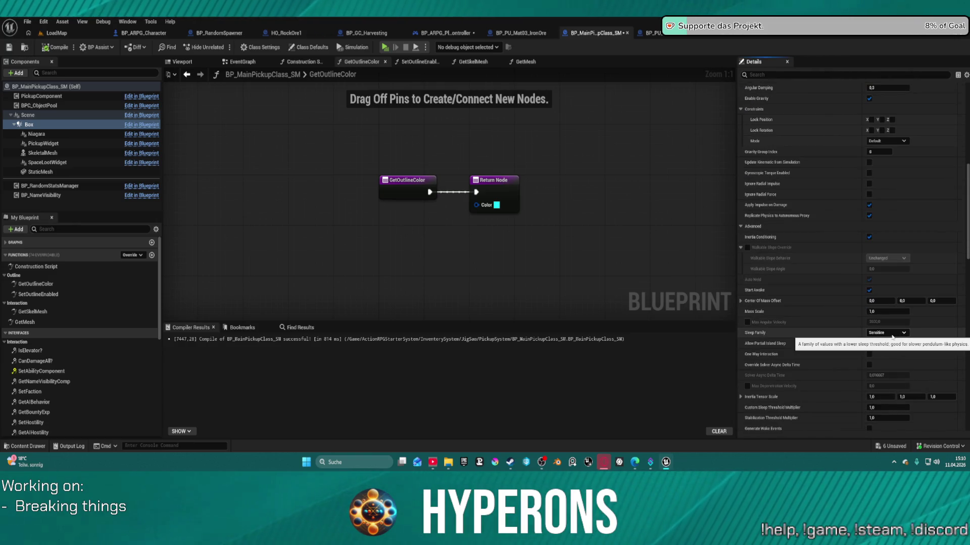
pyautogui.click(869, 343)
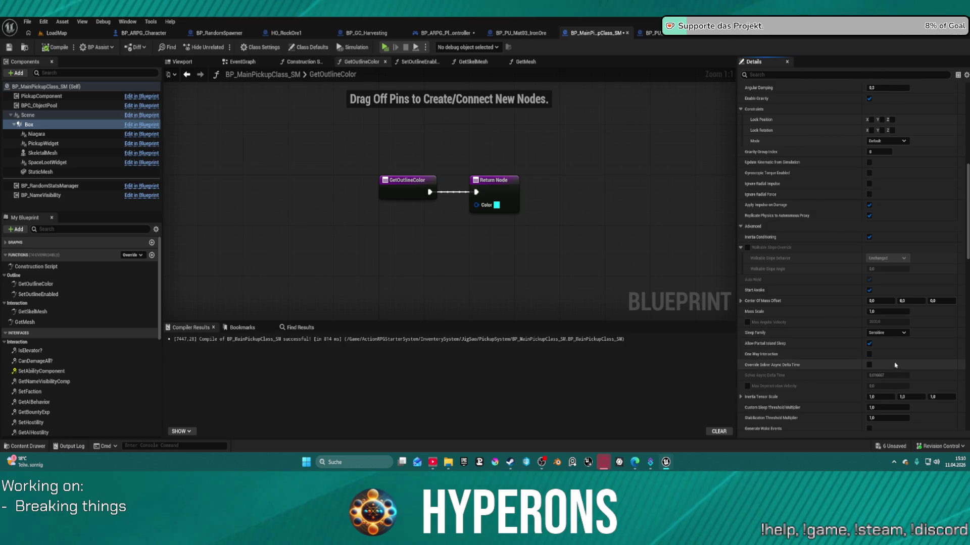
# Bring up the Box component's context menu and dismiss it without choosing an action
pyautogui.scroll(-2, 899, 350)
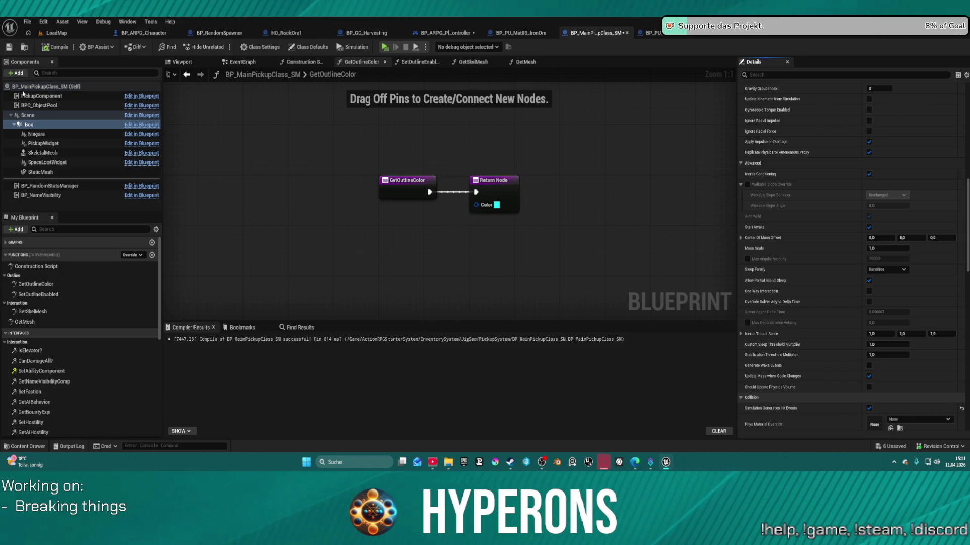
pyautogui.rightClick(52, 127)
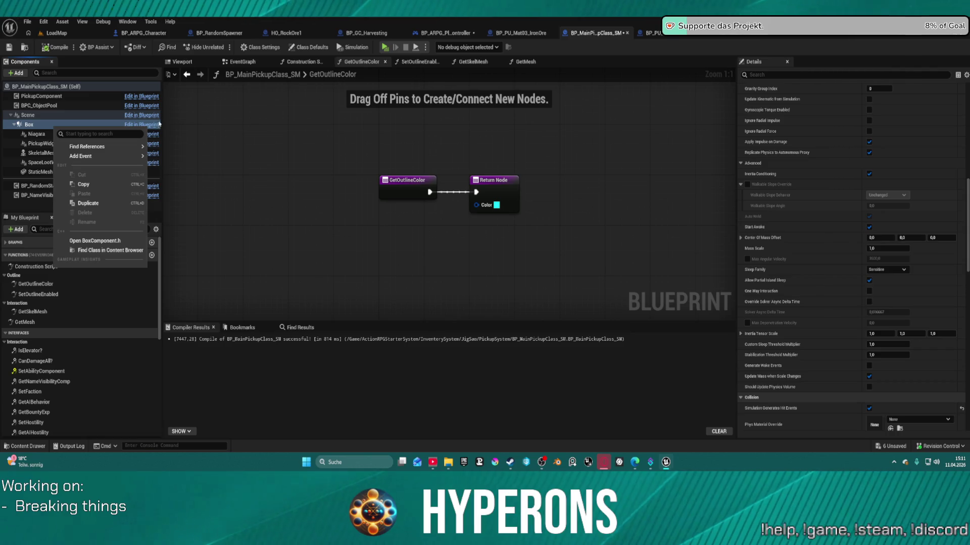
pyautogui.click(287, 125)
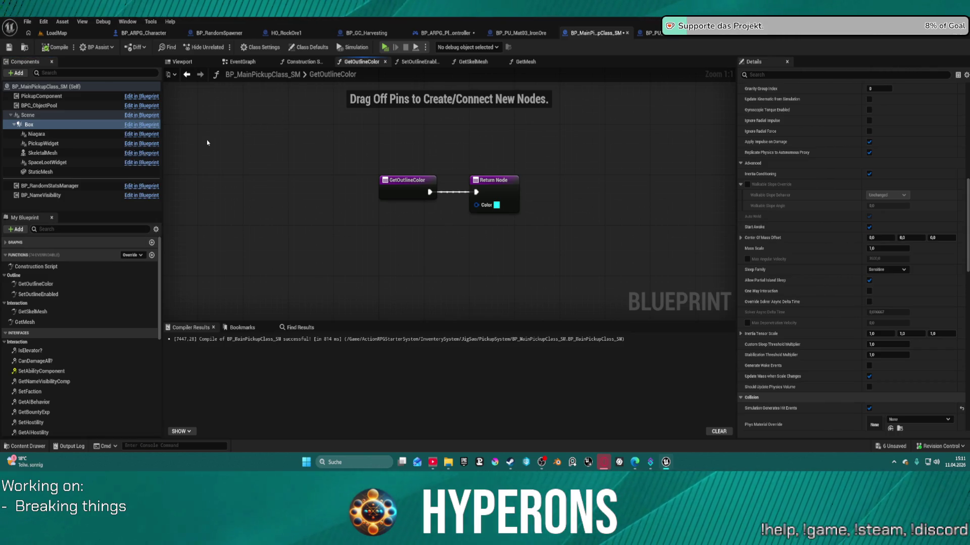